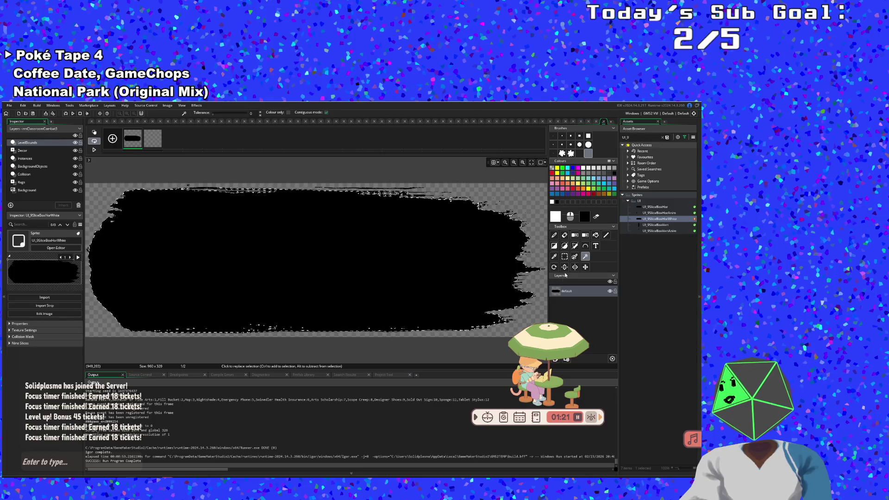
Test Fill-bucket white fills on the banner, raising tolerance to 81, and refill it black
left_click(596, 236)
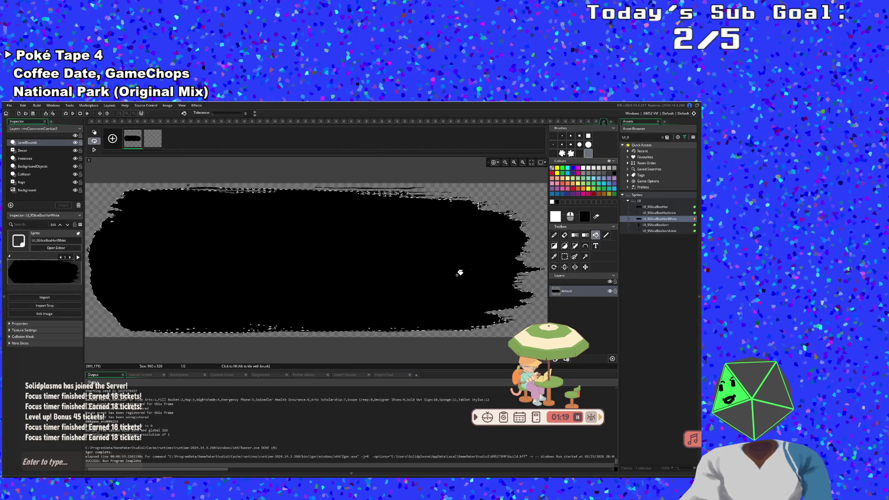
left_click(437, 281)
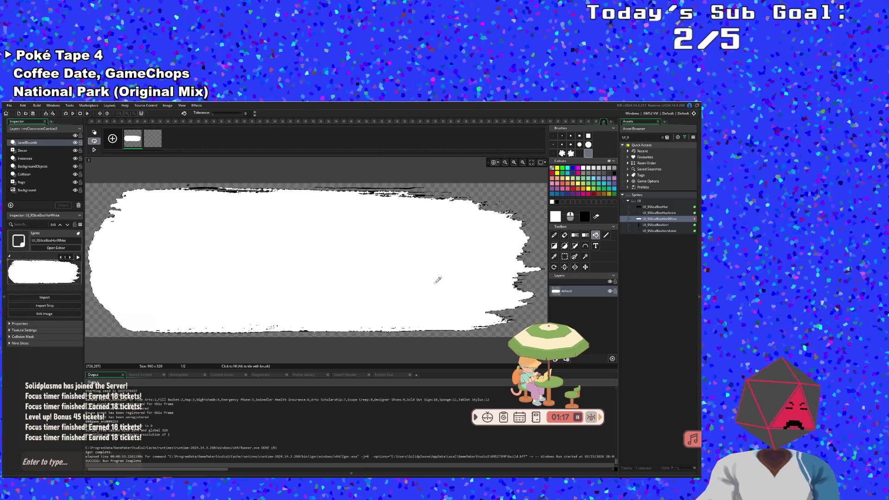
right_click(436, 281)
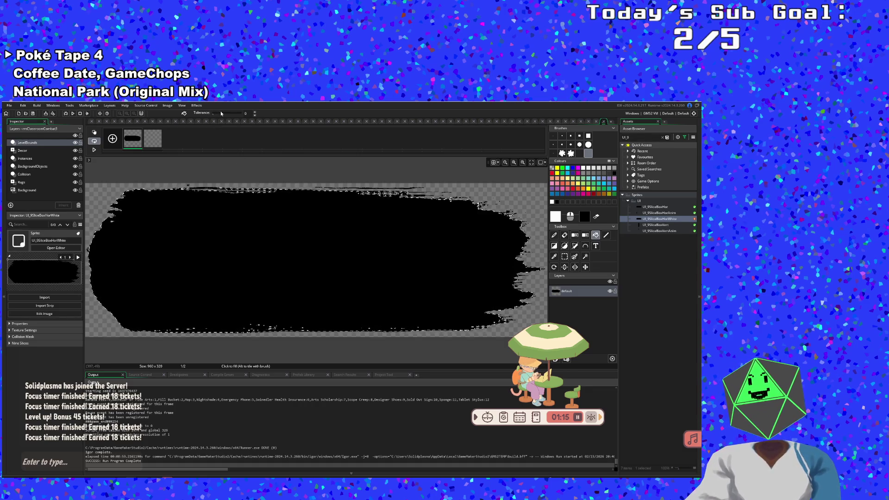
left_click(254, 252)
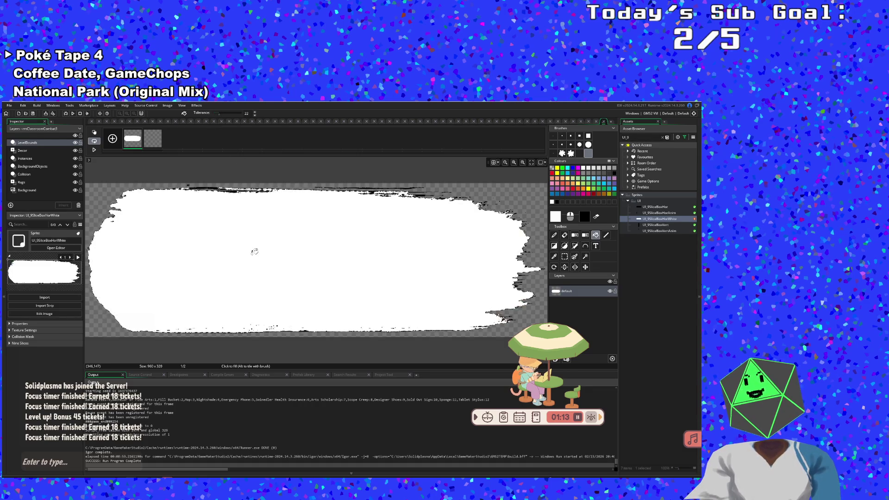
right_click(254, 251)
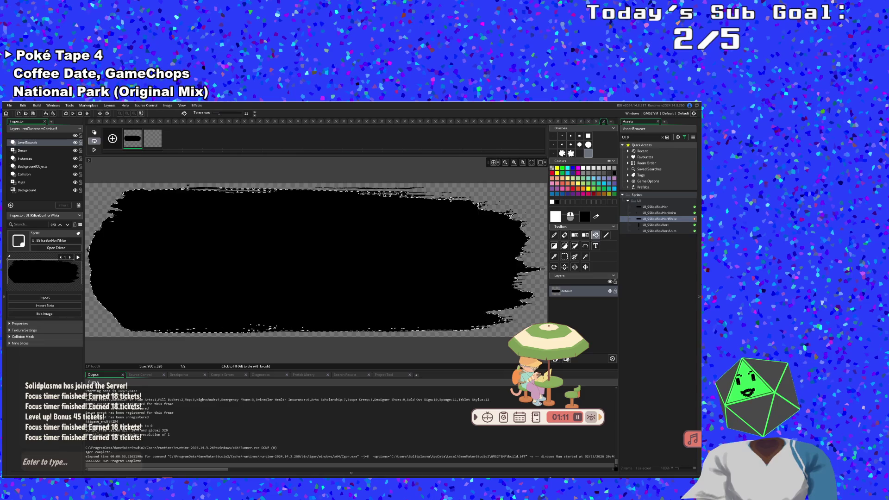
left_click_drag(218, 117, 237, 114)
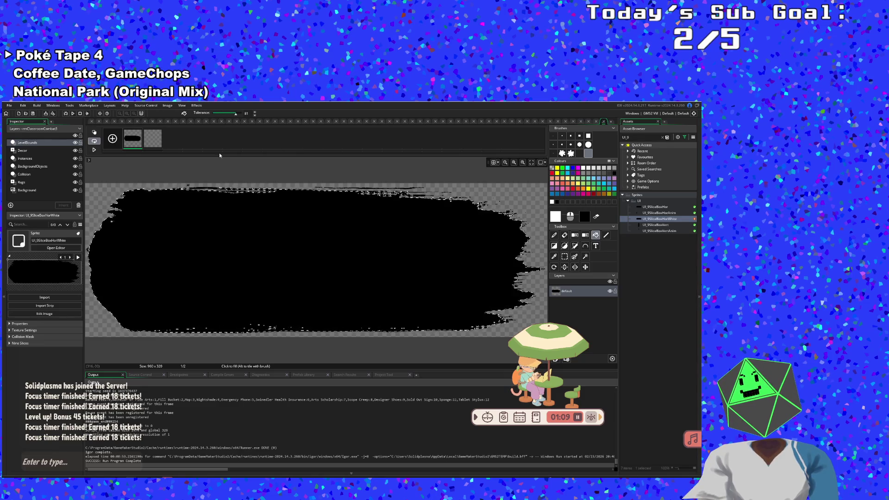
left_click(201, 235)
right_click(201, 235)
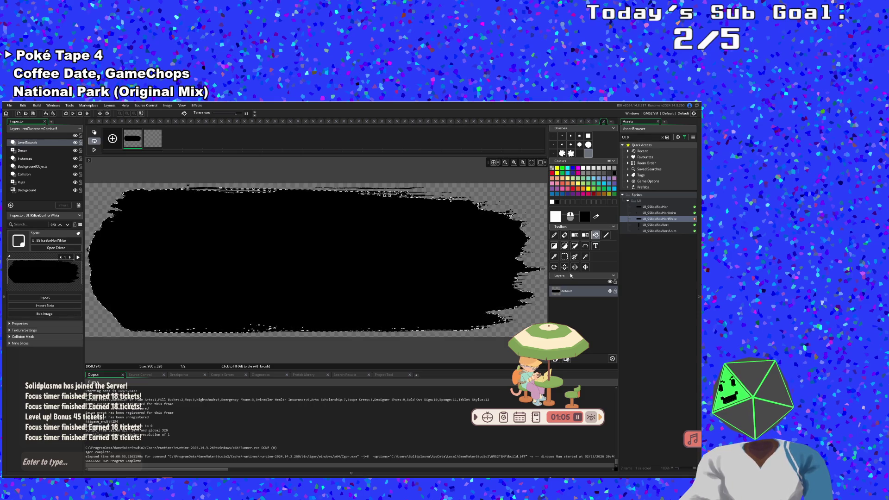
Magic-wand select only the black banner by colour, fill it white, then undo
left_click(585, 256)
left_click(537, 226)
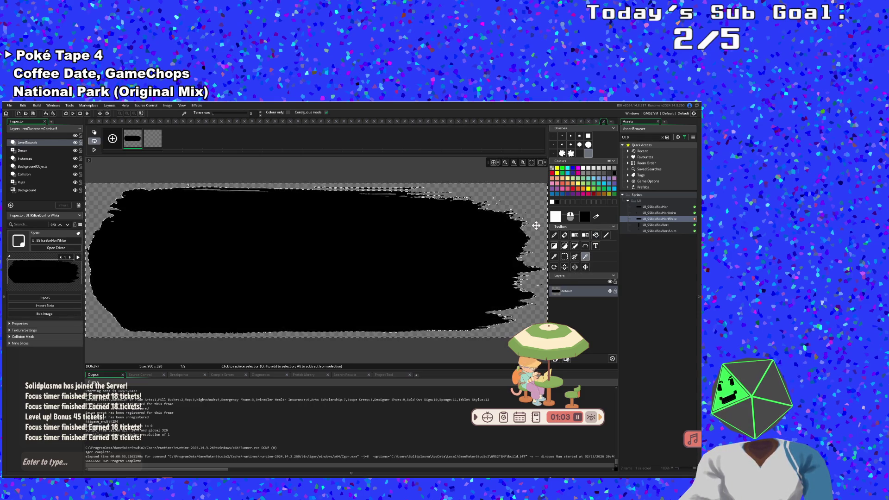
left_click(284, 274)
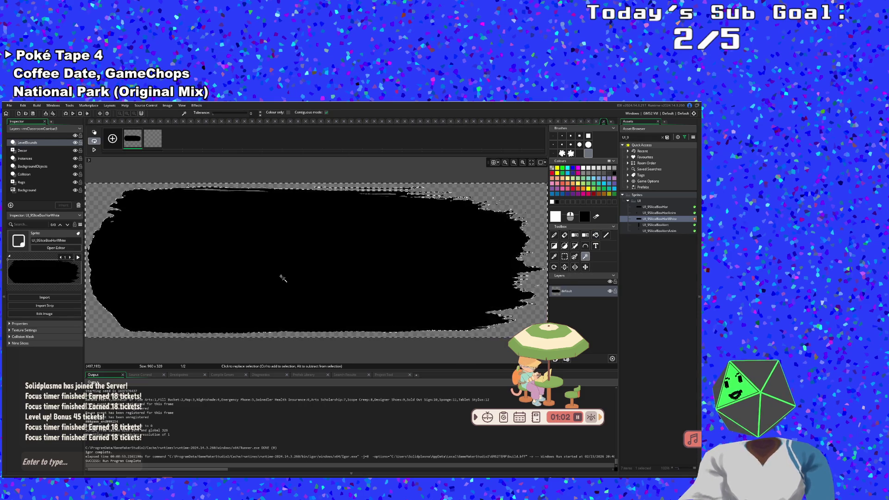
left_click(287, 113)
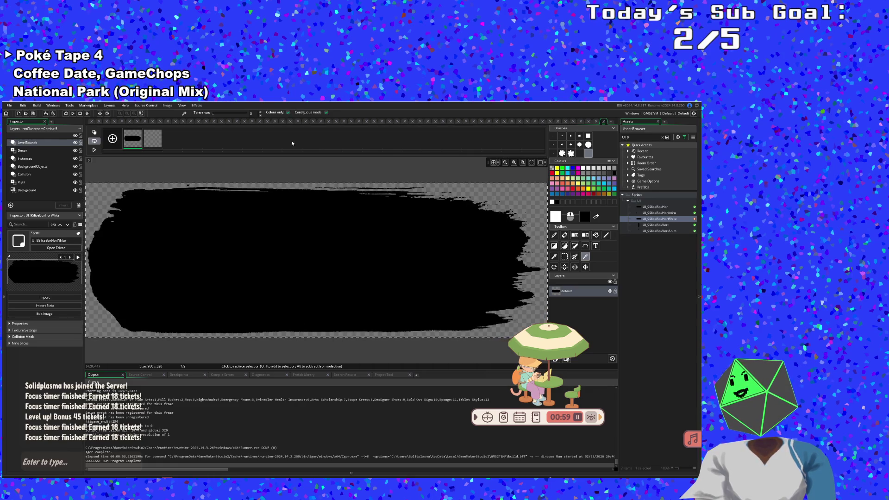
left_click(596, 234)
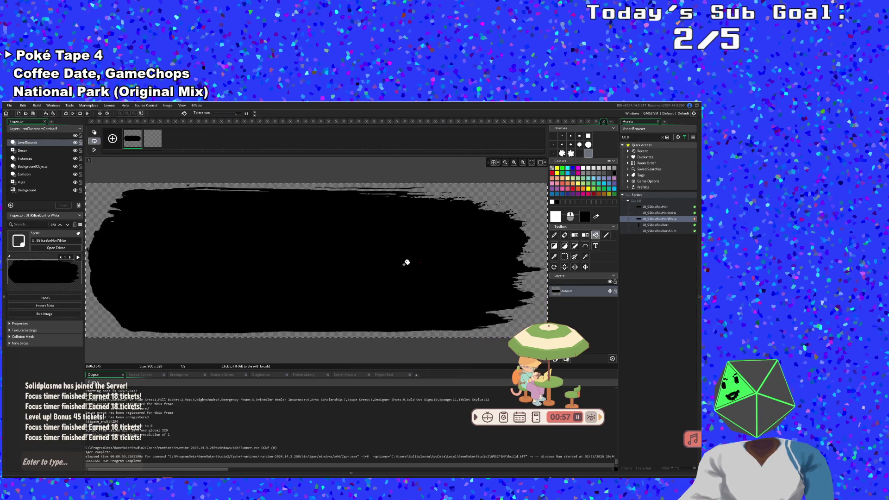
left_click(403, 261)
key("ctrl+z")
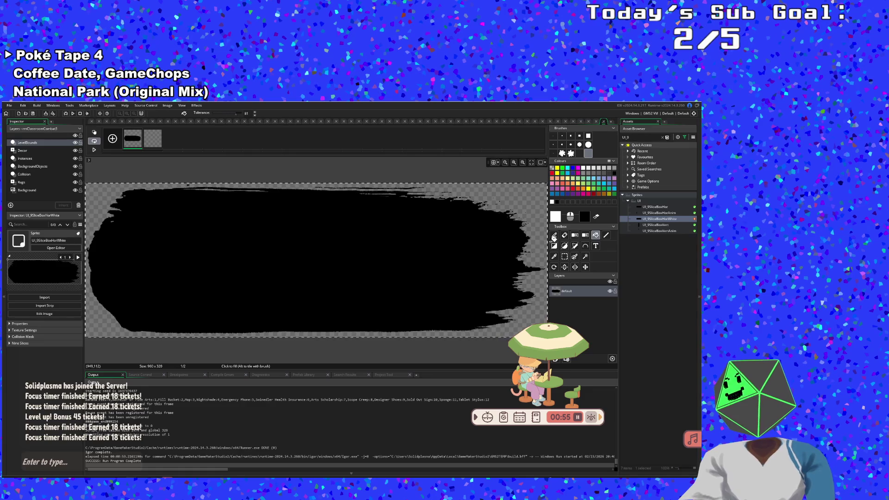
Retry white fills on the banner shape and undo each, leaving it black
left_click(585, 267)
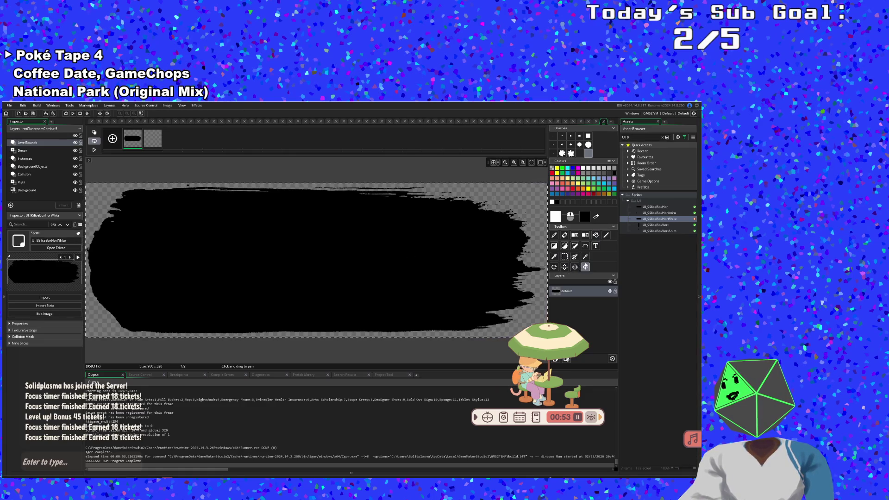
key("w")
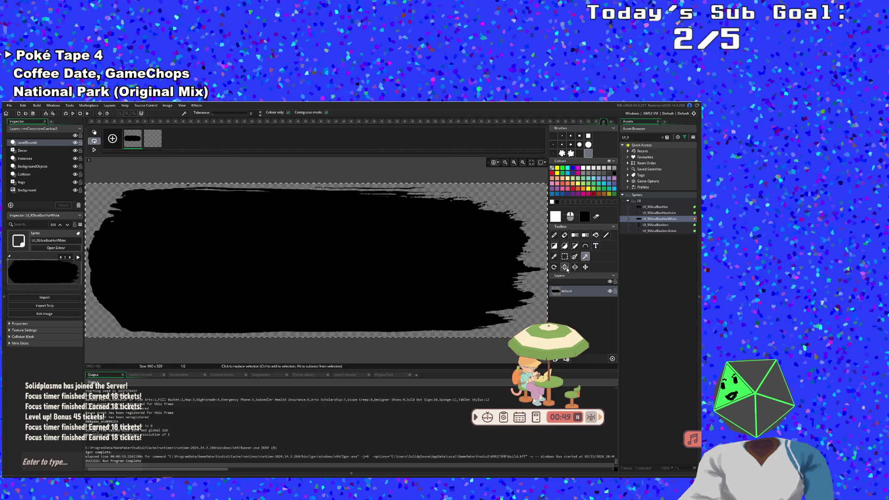
left_click(554, 268)
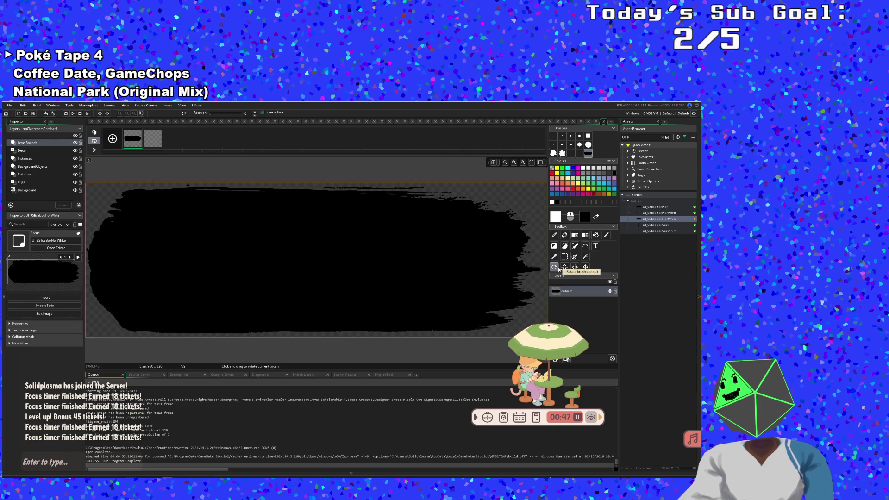
left_click(586, 268)
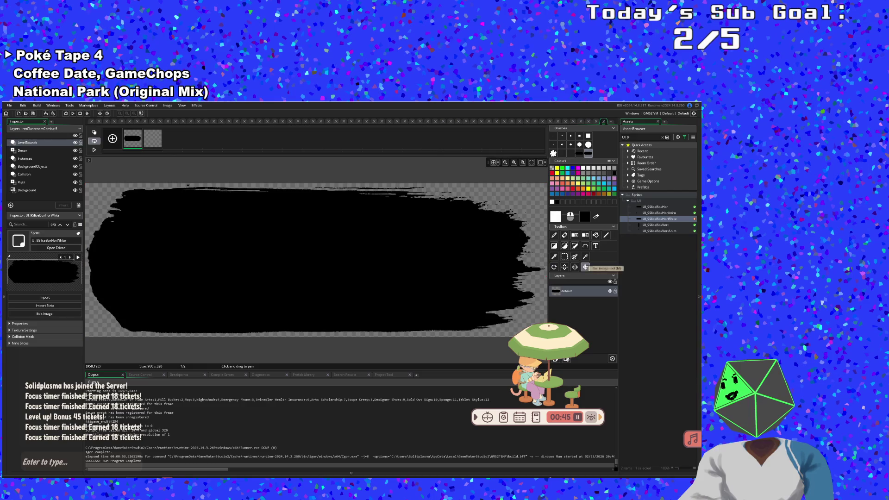
left_click(596, 235)
left_click(369, 268)
key("ctrl+z")
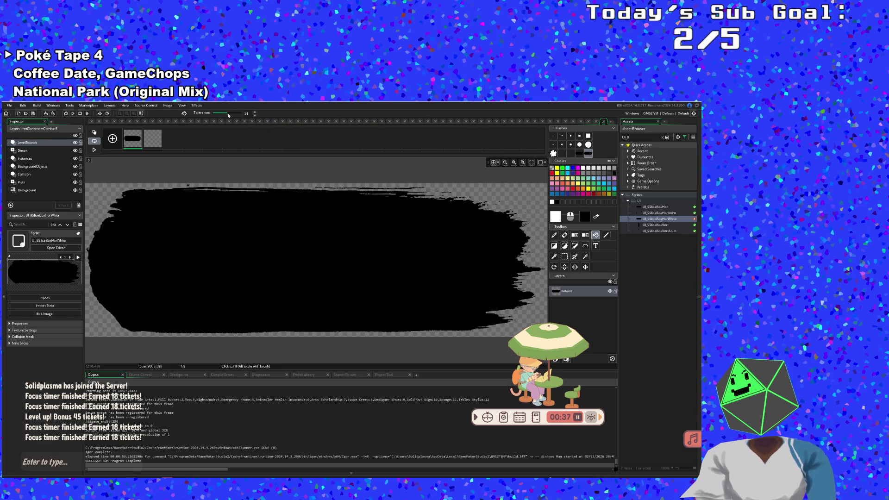
left_click(245, 238)
key("ctrl+z")
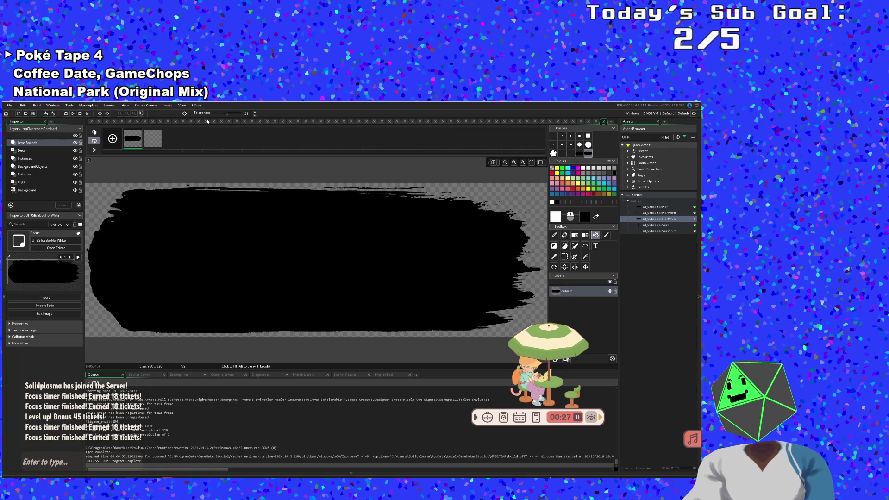
left_click(174, 109)
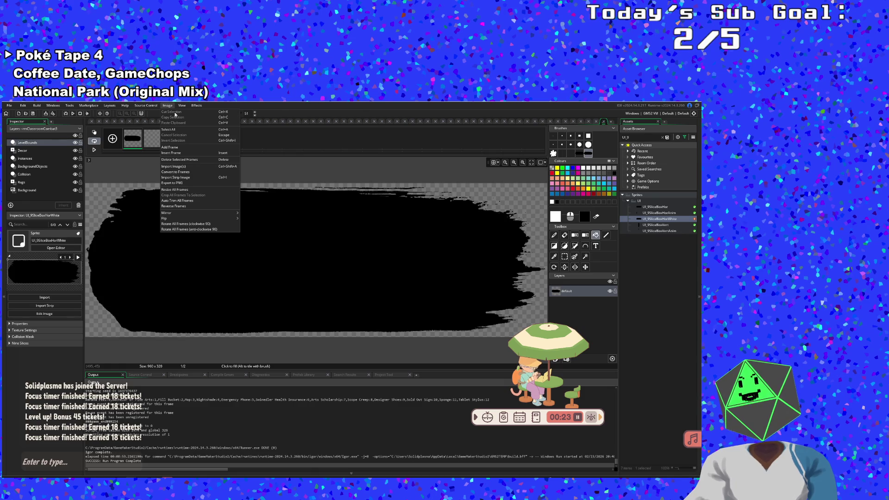
Apply the Greyscale effect to the selected layer and fill the transparent surround black
left_click(195, 105)
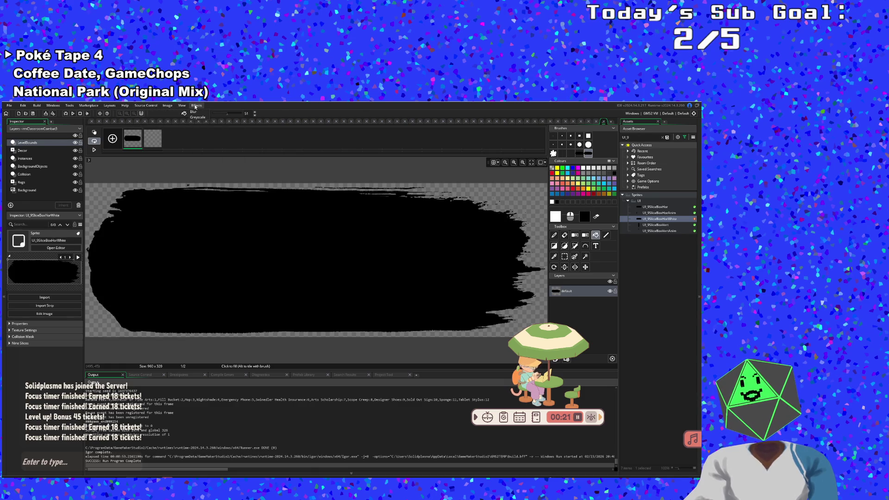
left_click(196, 118)
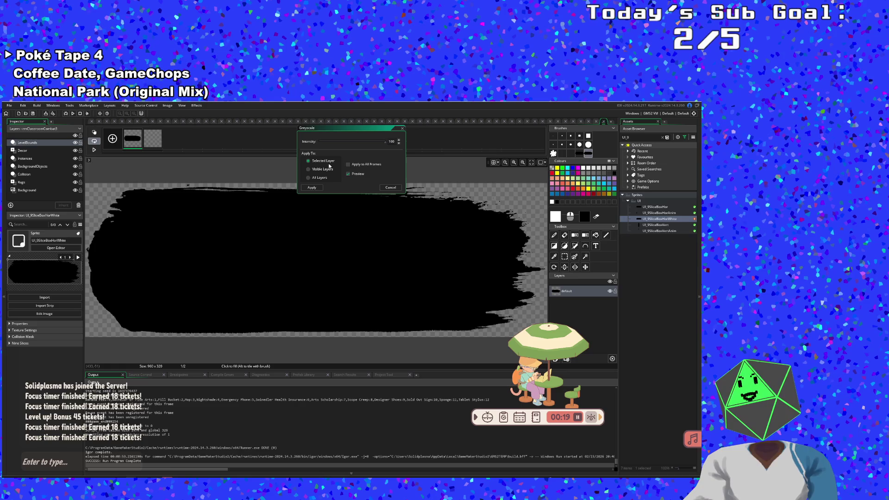
left_click(322, 187)
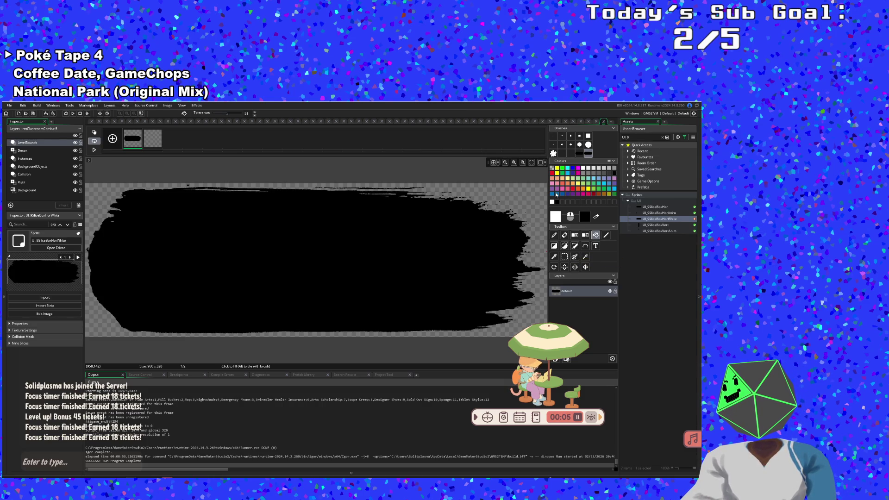
left_click(328, 278)
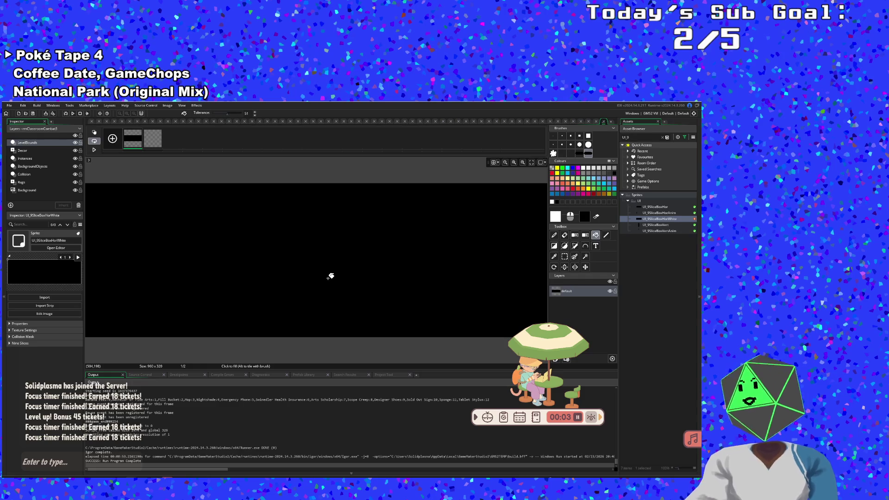
key("ctrl+z")
left_click(328, 278)
key("ctrl+z")
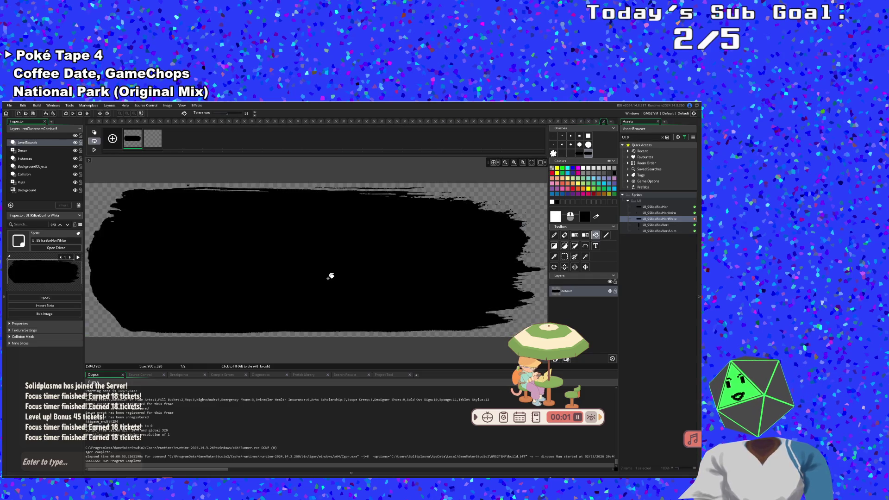
left_click(236, 244)
key("ctrl+z")
left_click(216, 114)
left_click(243, 232)
key("ctrl+z")
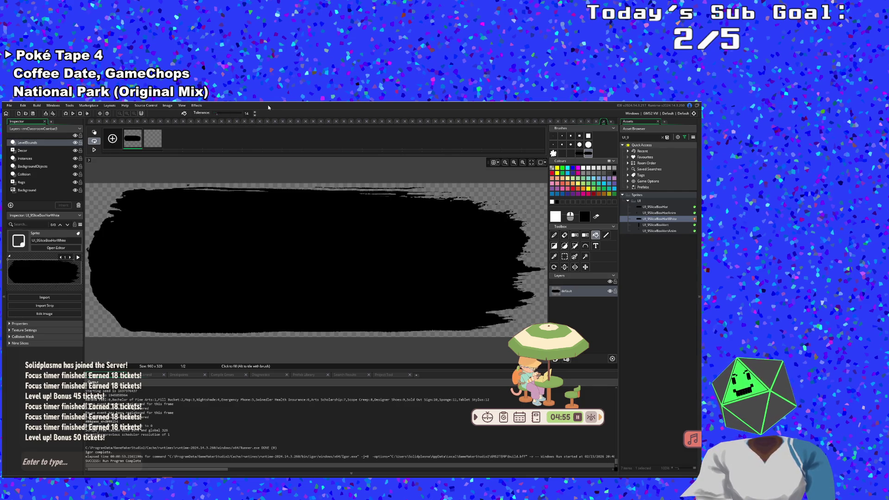
left_click(256, 113)
left_click(256, 113)
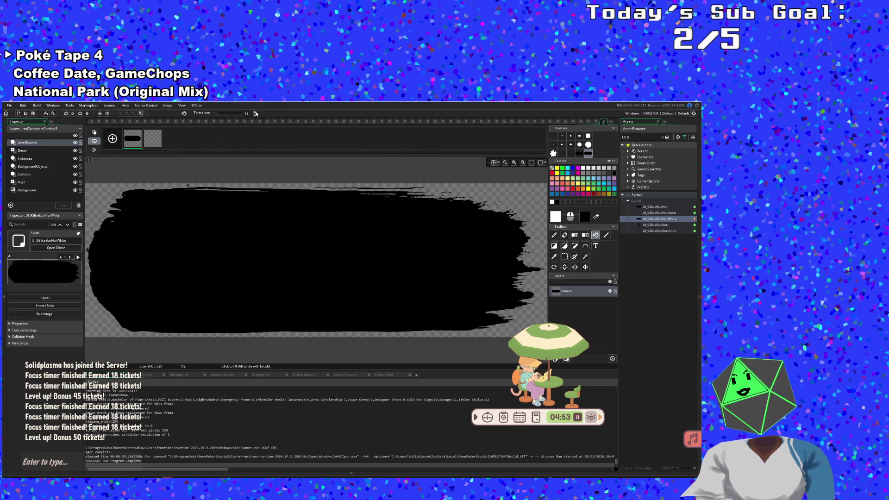
left_click(256, 113)
left_click(256, 113)
left_click(256, 113)
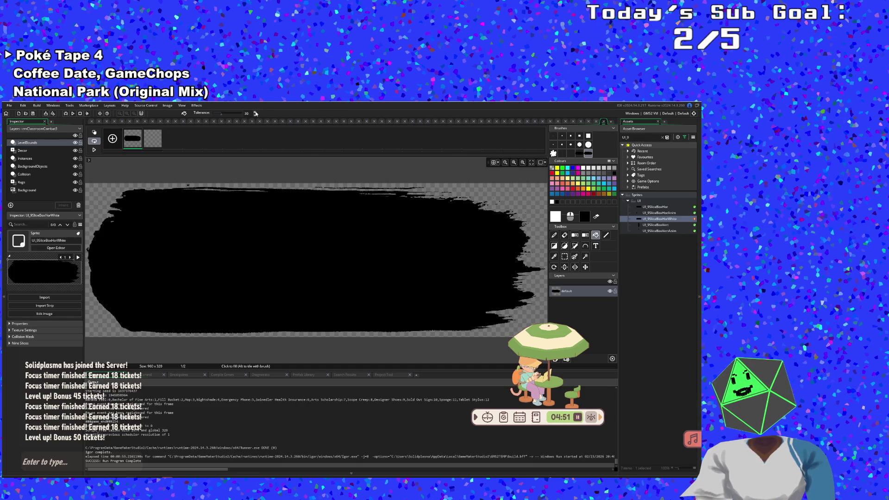
left_click(233, 231)
key("ctrl+z")
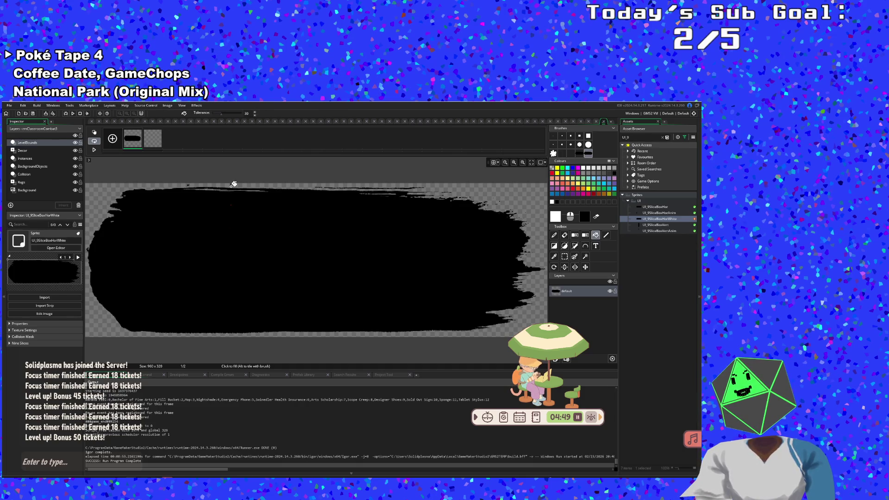
left_click(256, 113)
left_click(232, 246)
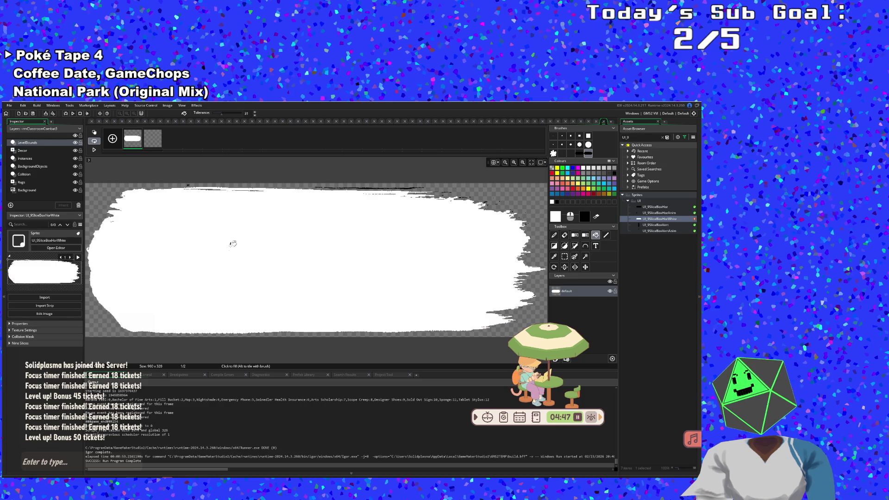
key("ctrl+z")
left_click(255, 112)
left_click(256, 113)
left_click(228, 239)
key("ctrl+z")
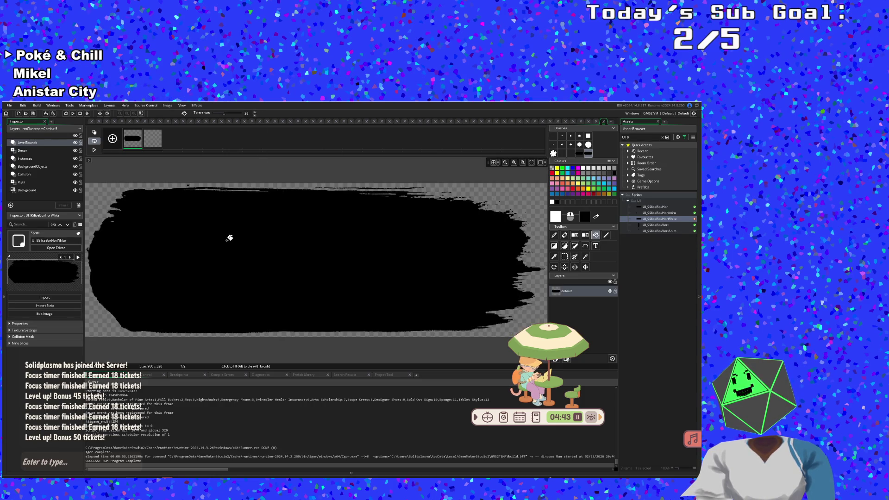
left_click(254, 114)
left_click(255, 113)
left_click(255, 112)
left_click(255, 112)
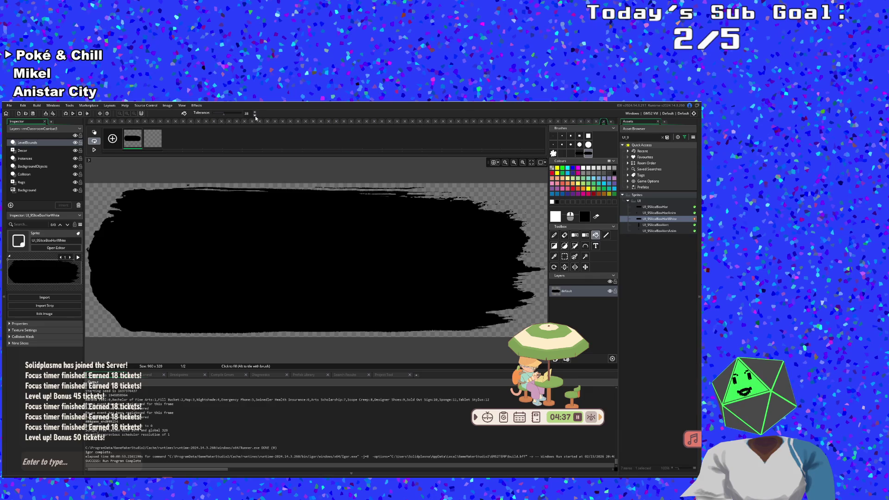
left_click(230, 271)
key("ctrl+z")
left_click(254, 115)
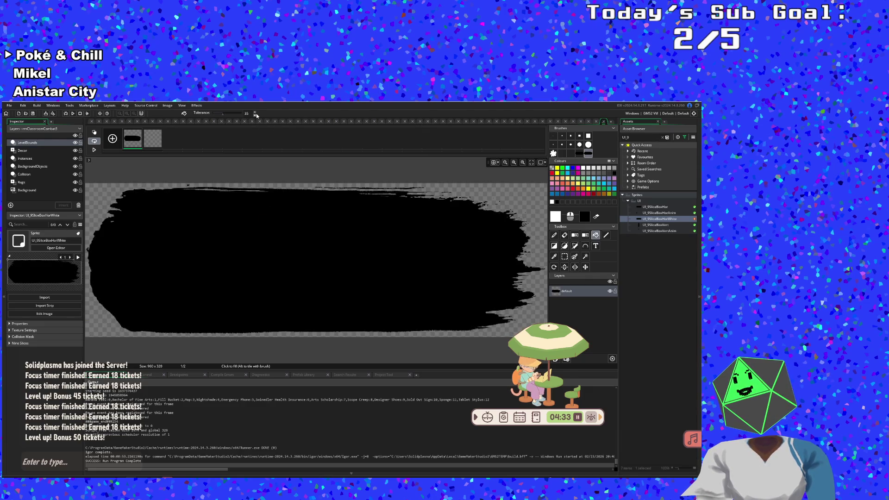
left_click(258, 197)
key("ctrl+z")
left_click(254, 115)
left_click(246, 193)
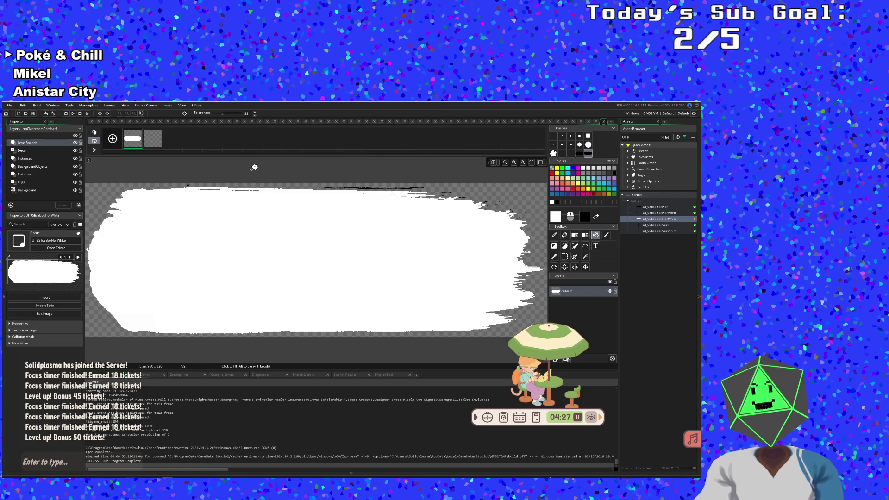
right_click(254, 201)
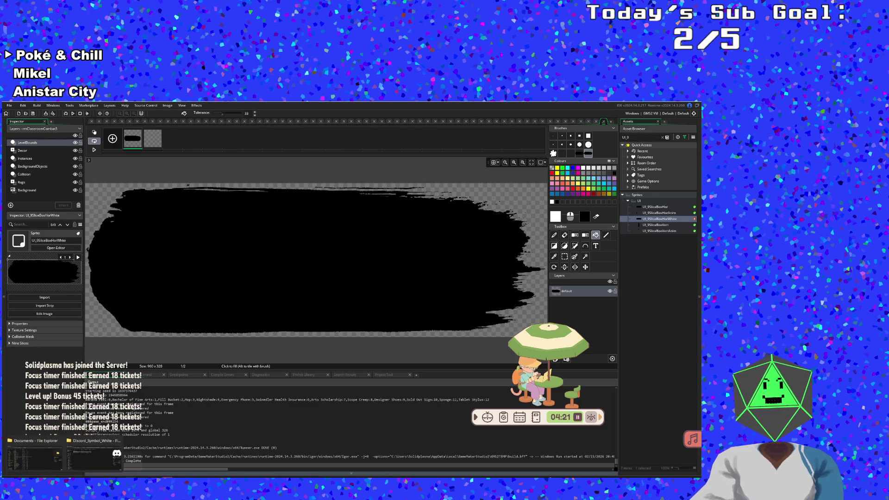
Launch Paint.NET from the Start menu, then return to GameMaker for the banner sprite
key("super")
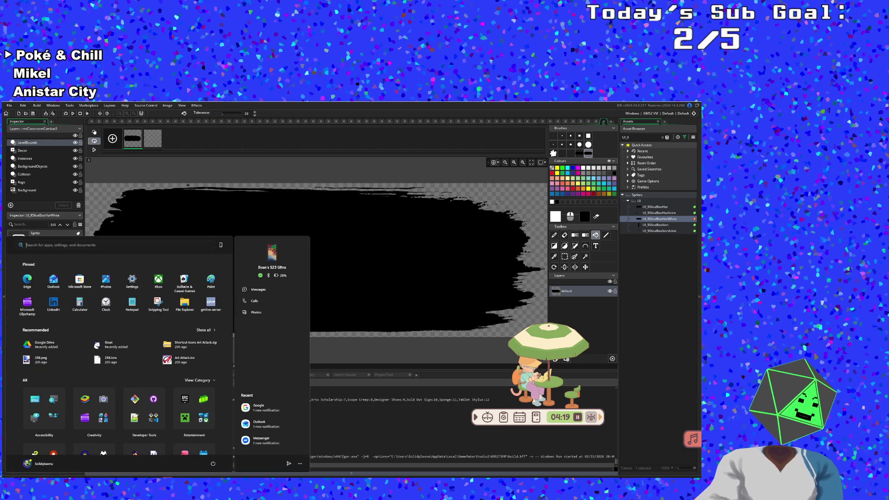
type("256")
key("Escape")
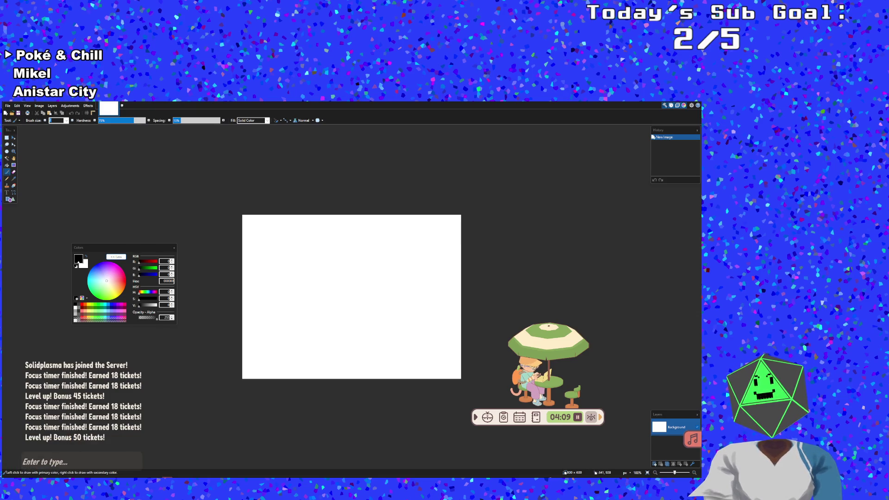
mouse_move(60, 475)
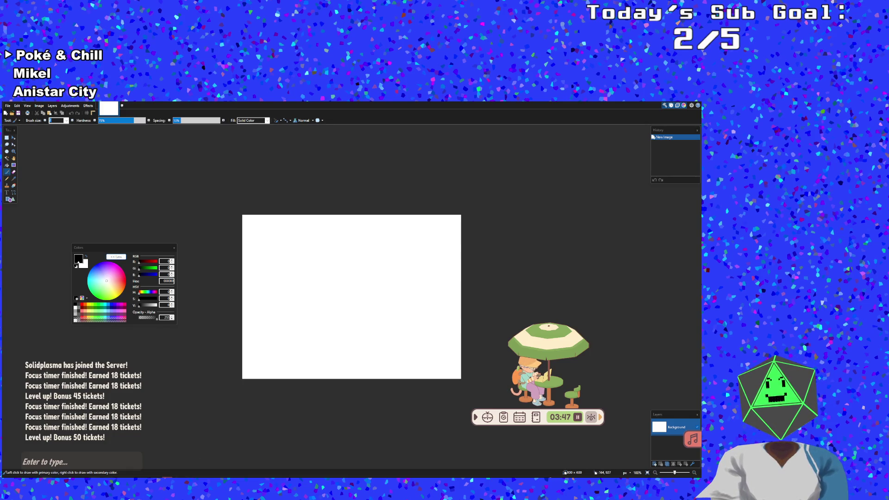
key("alt+Tab")
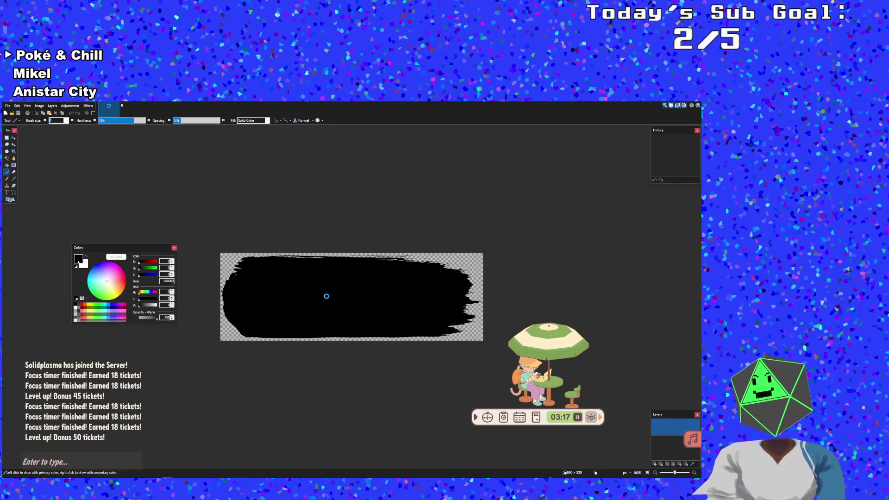
left_click(88, 106)
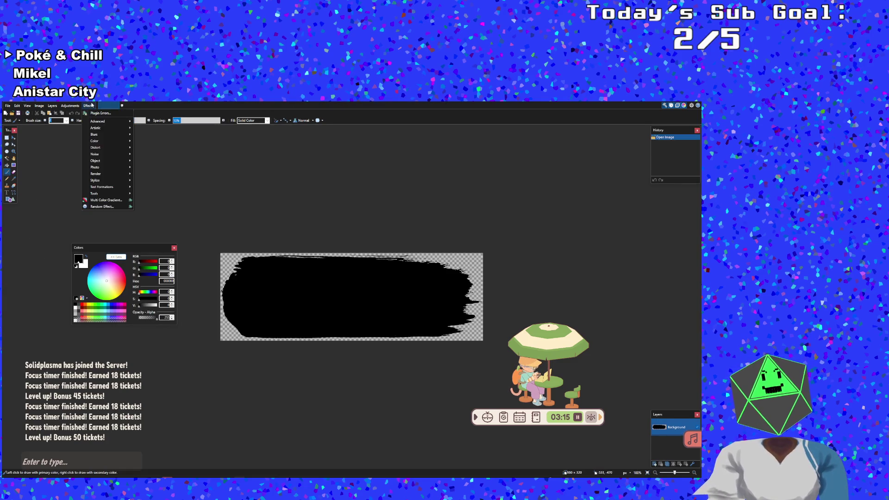
mouse_move(100, 157)
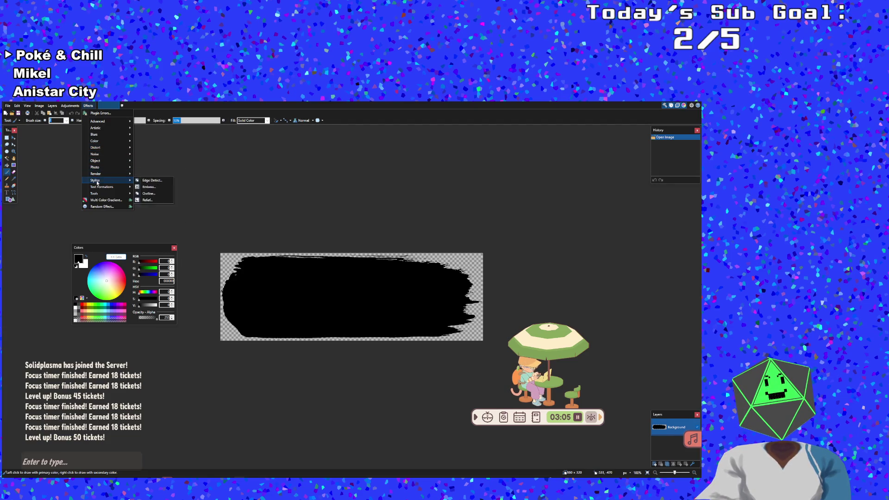
left_click(98, 203)
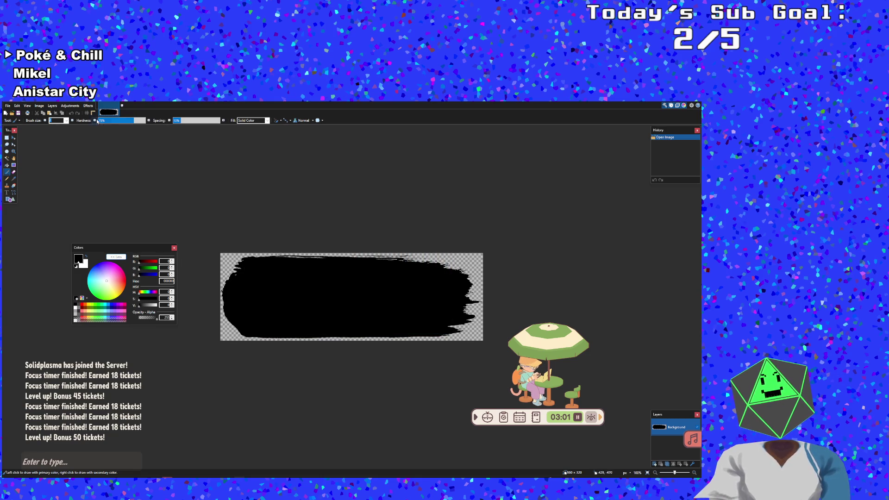
left_click(88, 106)
mouse_move(91, 121)
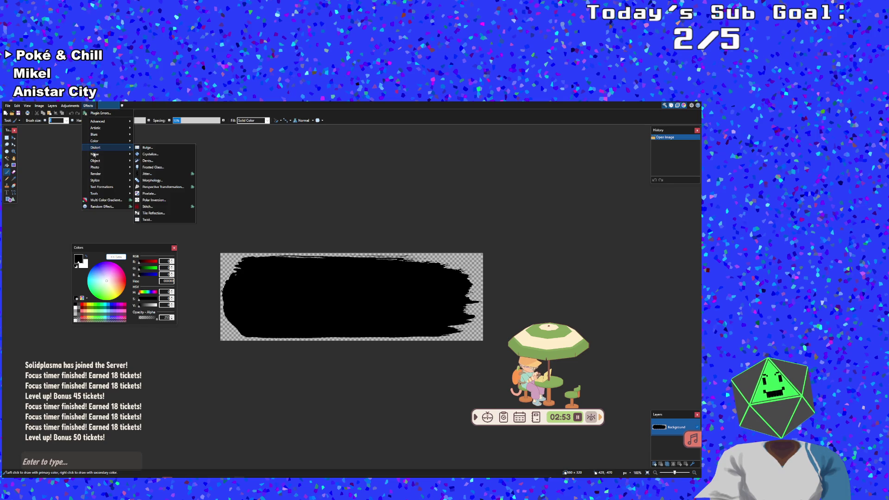
mouse_move(93, 169)
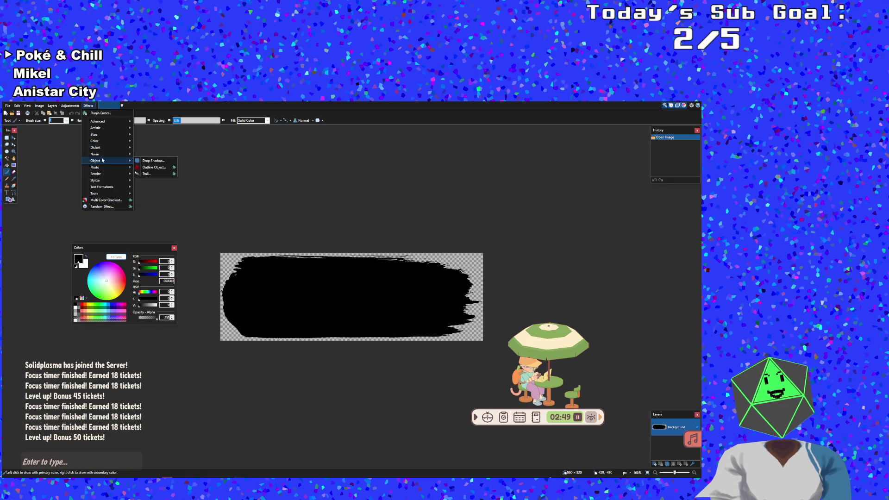
left_click(142, 143)
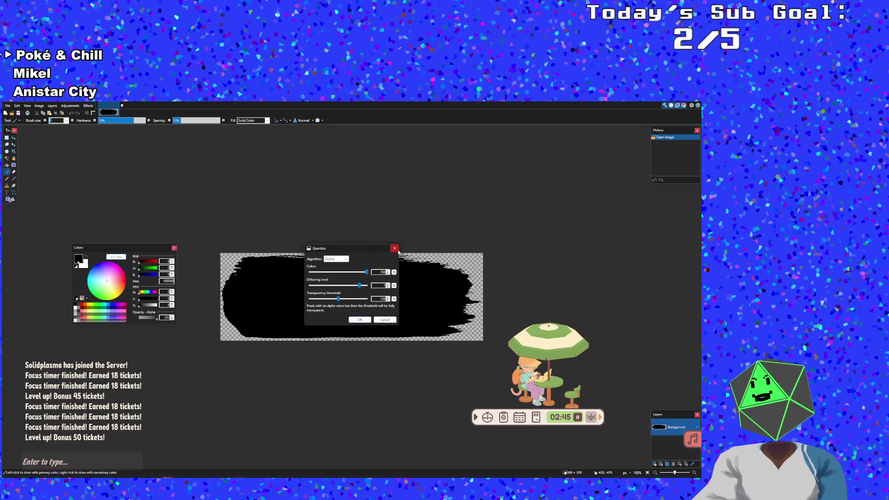
left_click(395, 249)
left_click(92, 107)
mouse_move(116, 169)
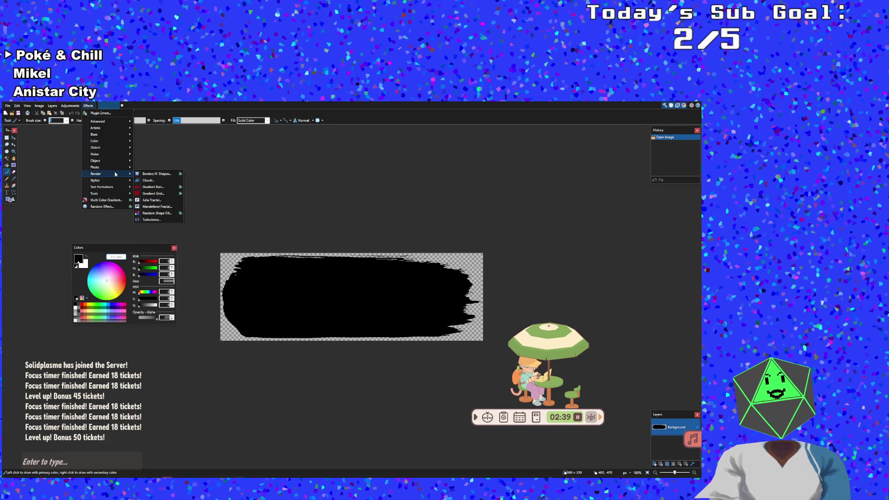
mouse_move(44, 108)
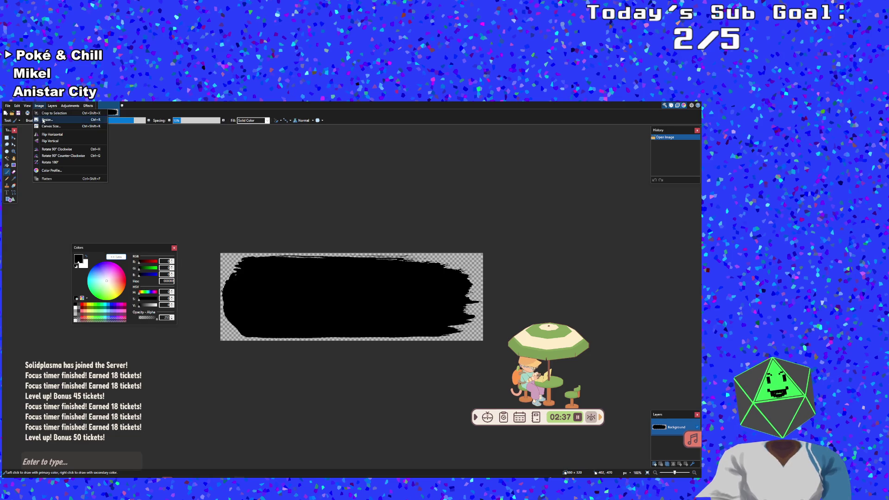
Check the image's colour profile and close it, keeping sRGB unchanged
left_click(52, 171)
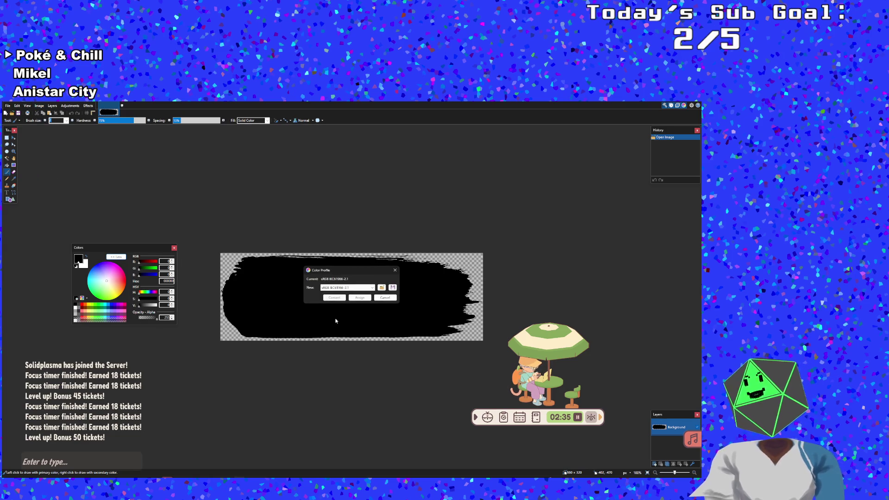
left_click(366, 288)
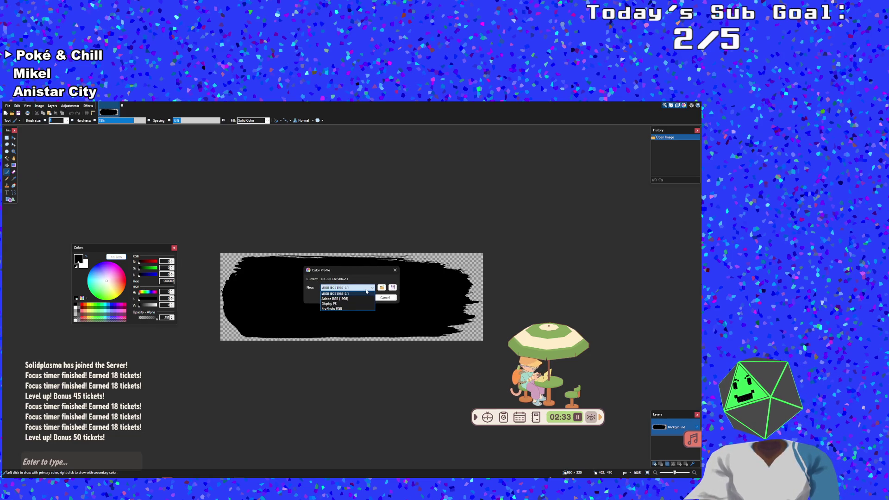
left_click(366, 290)
left_click(396, 270)
Bring up the Hue / Saturation adjustment from the Adjustments menu
left_click(39, 106)
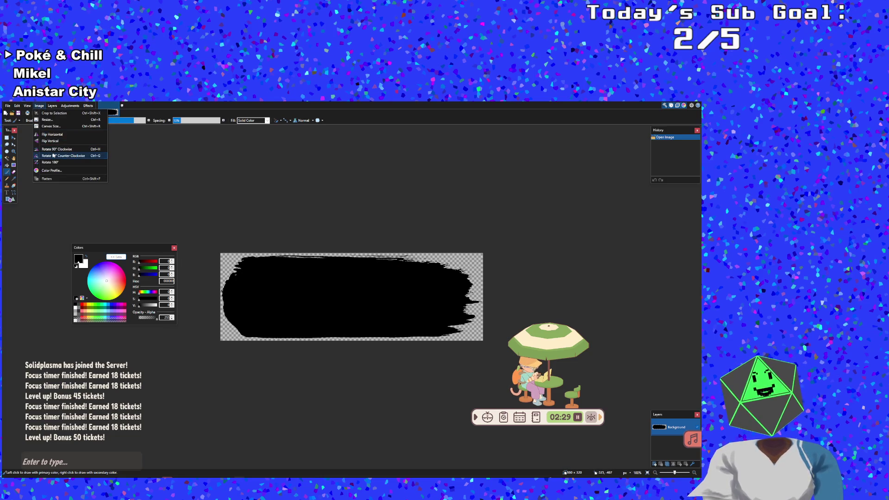
mouse_move(29, 105)
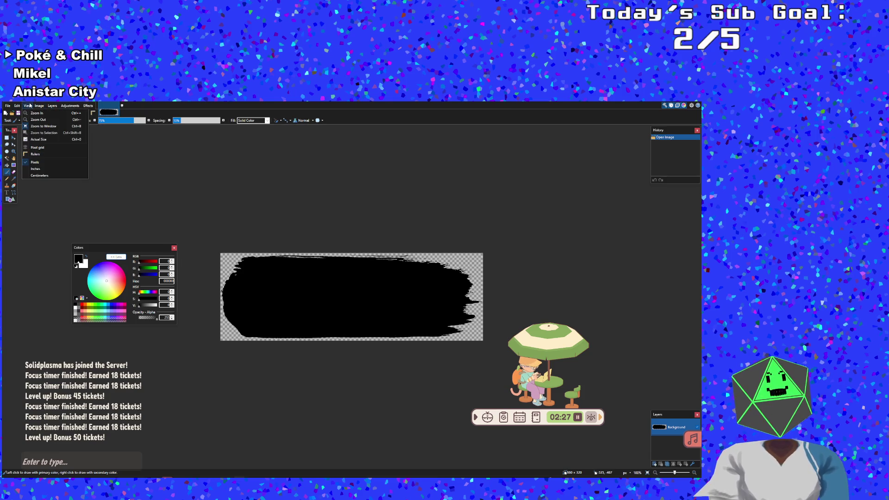
mouse_move(61, 107)
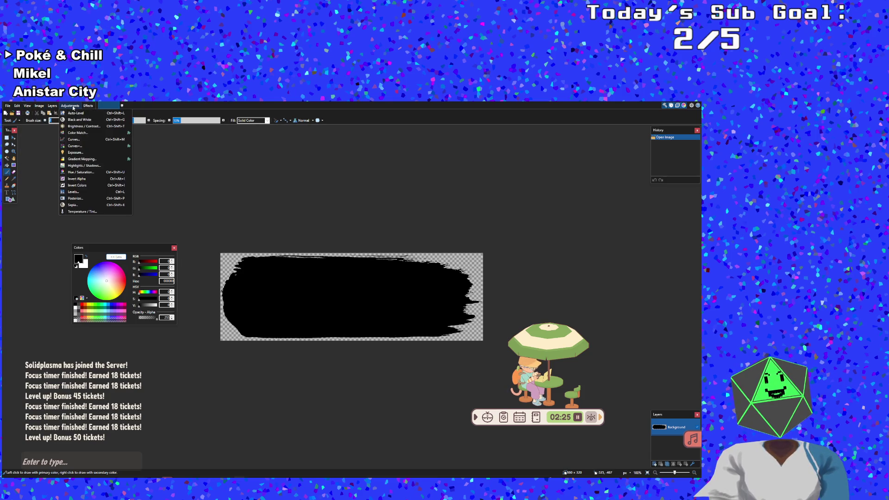
left_click(82, 172)
Set hue 180 and maximum lightness to whiten the stroke, then save the image
mouse_move(339, 272)
left_mouse_down()
mouse_move(362, 273)
mouse_move(368, 299)
left_mouse_up()
left_click(360, 310)
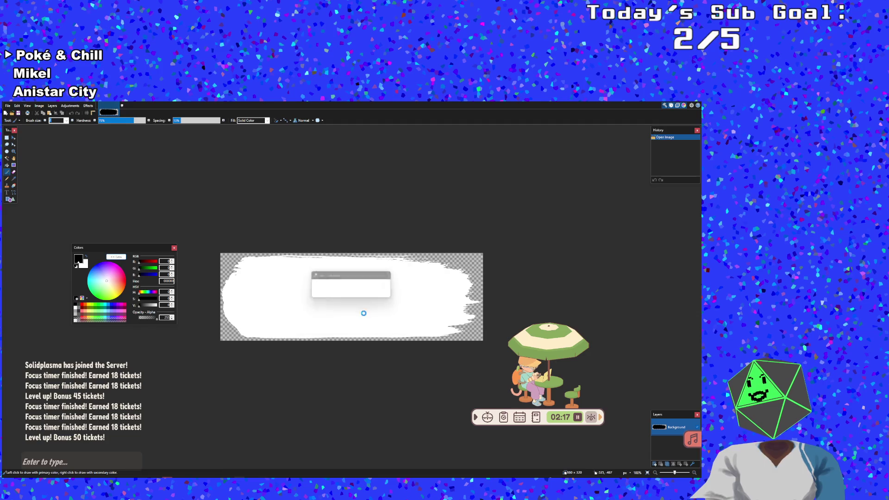
left_click(10, 105)
left_click(25, 138)
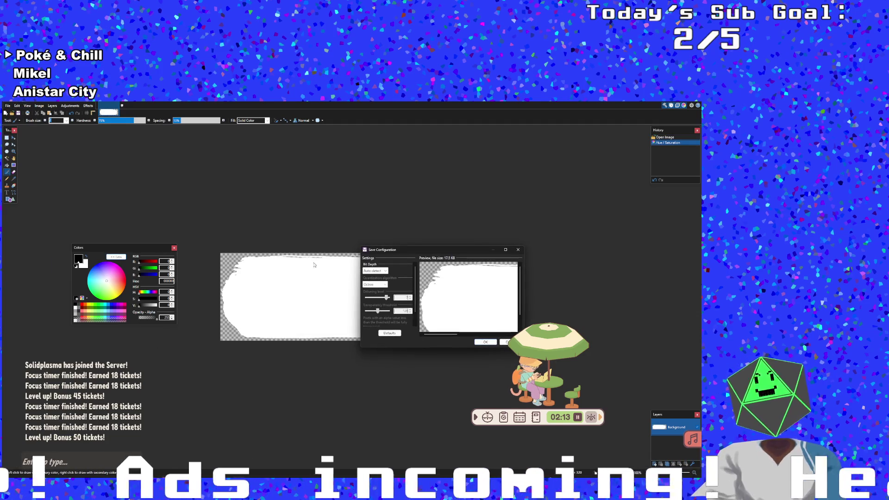
left_click(485, 342)
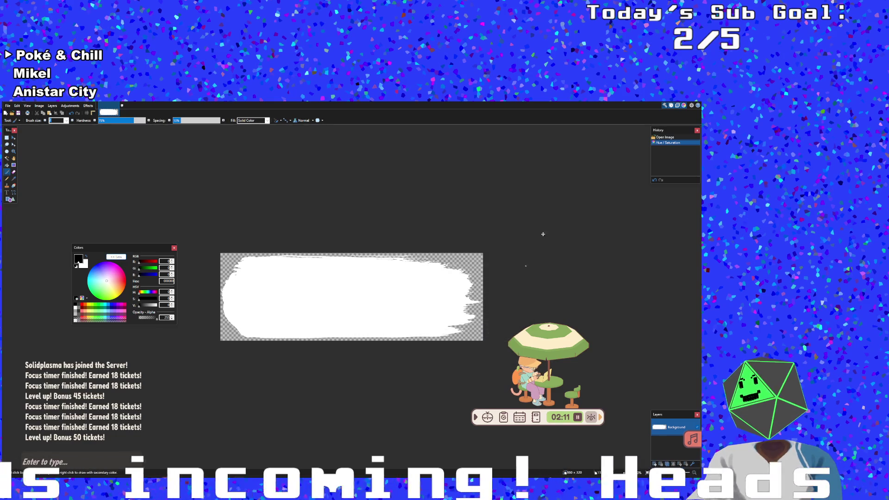
key("alt+Tab")
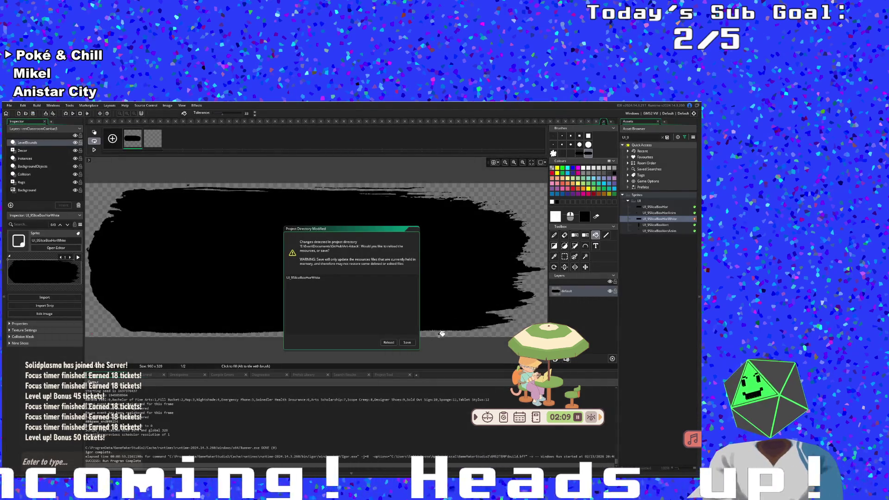
Reload the changed sprite from disk and close the Image Editor tab
left_click(390, 343)
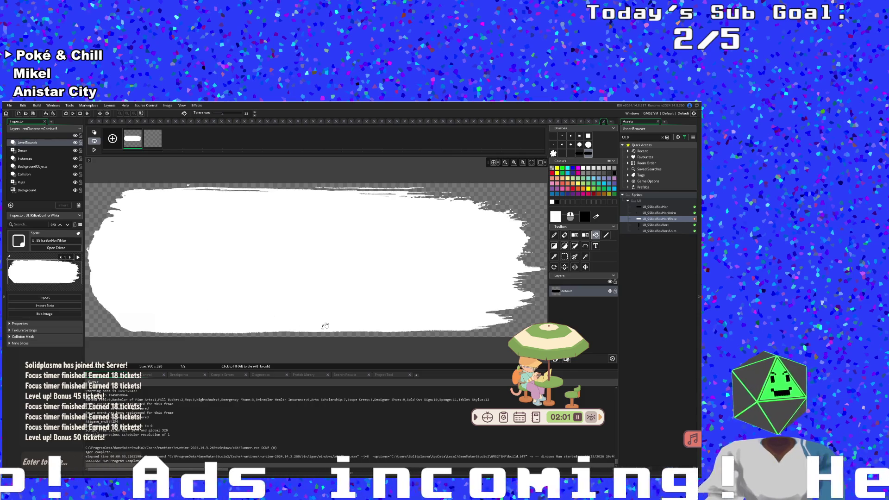
left_click(603, 122)
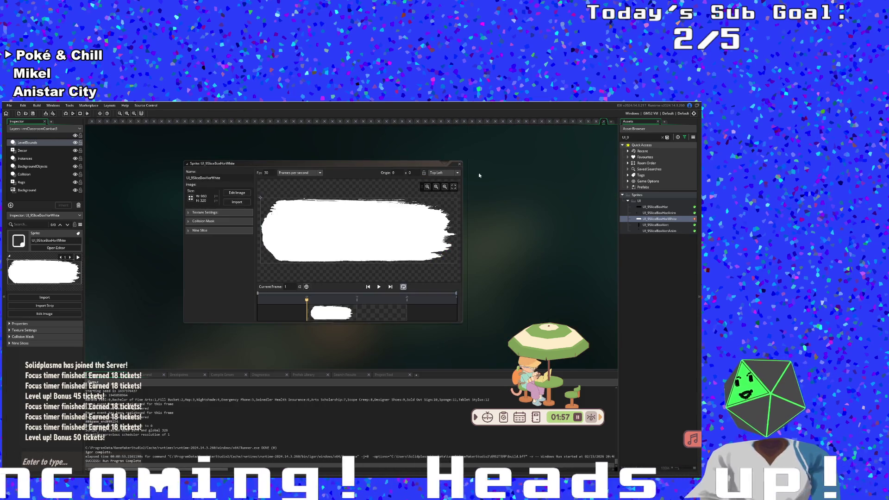
left_click(459, 164)
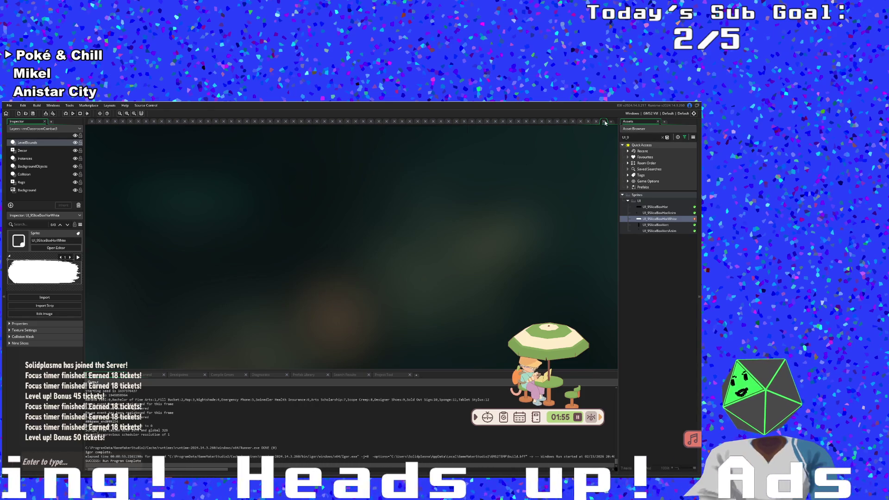
left_click(605, 122)
left_click_drag(243, 243, 191, 242)
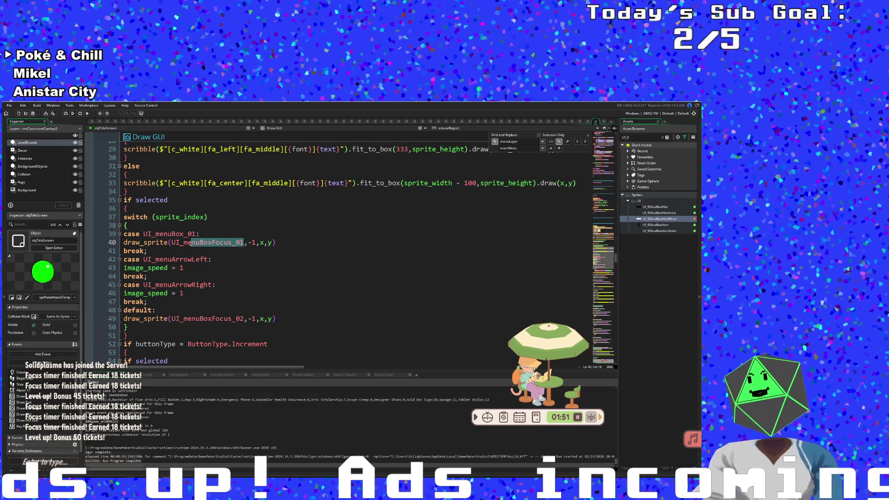
mouse_move(193, 247)
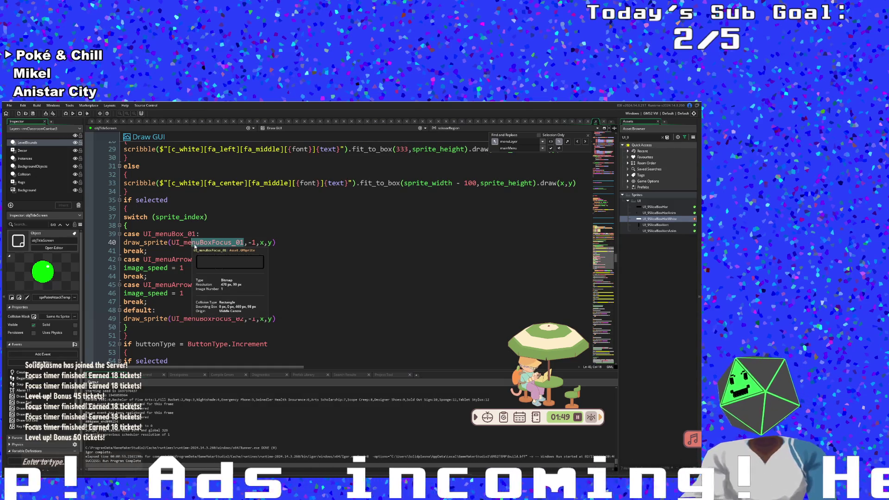
left_click(649, 219)
double_click(649, 219)
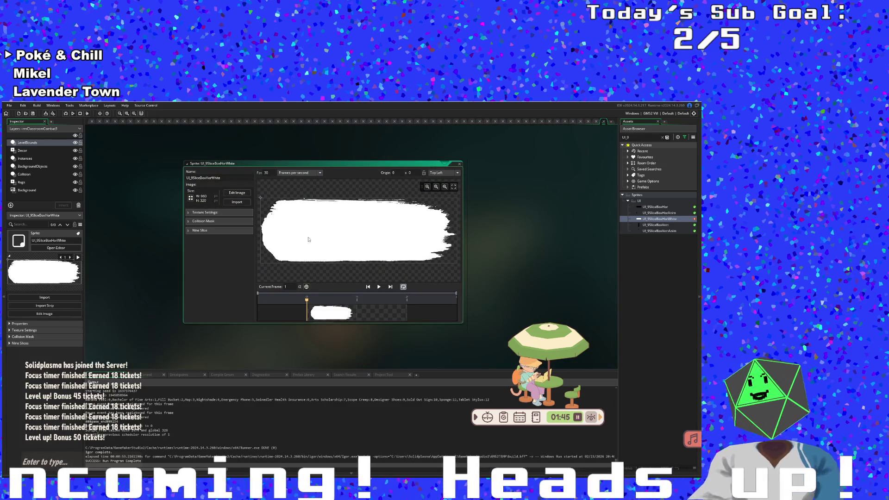
left_click(237, 192)
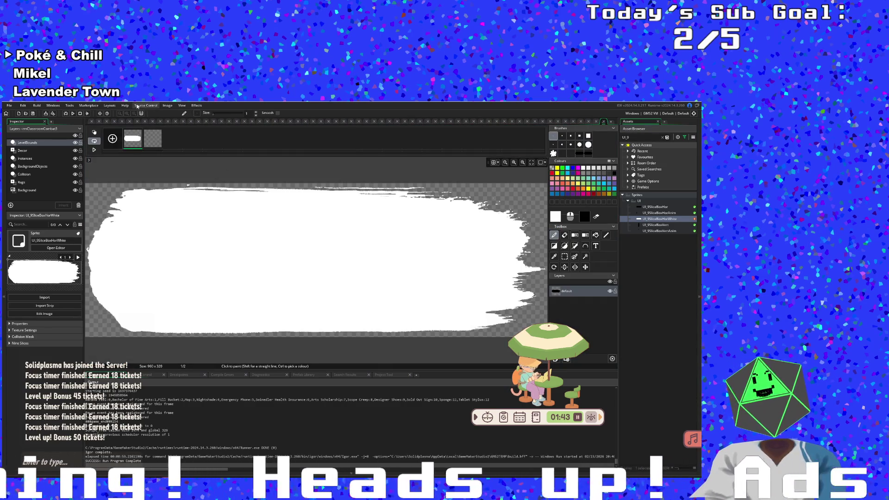
Resize all frames of the banner to 490×163 and return to the sprite window
left_click(164, 107)
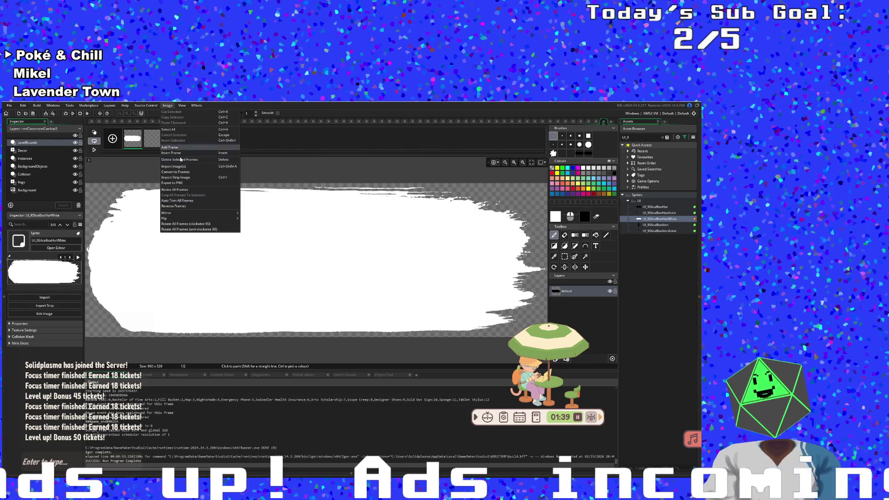
left_click(184, 190)
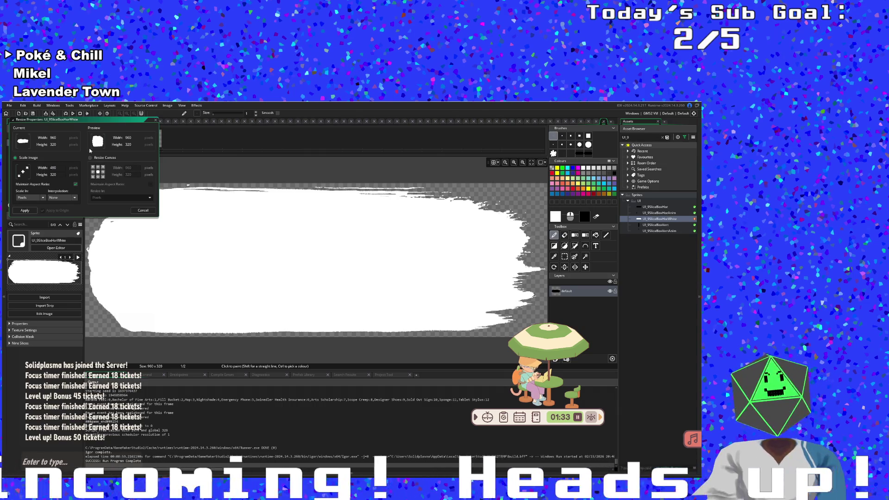
left_click(25, 211)
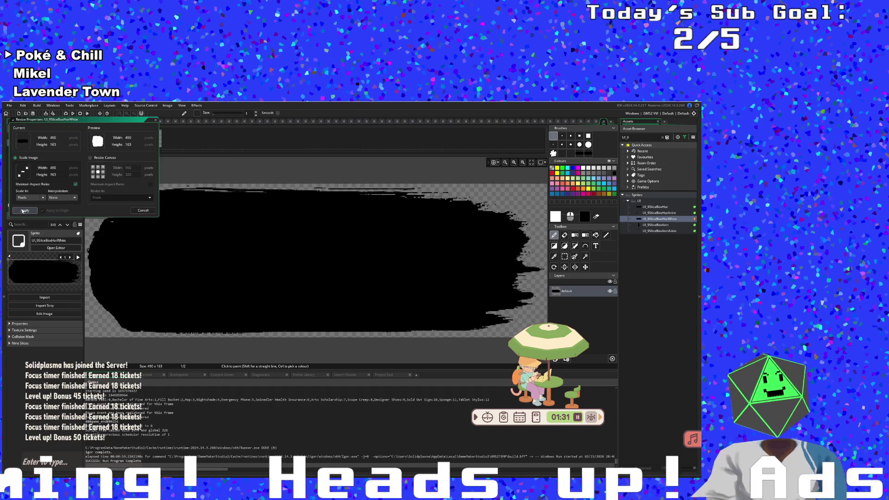
left_click(606, 126)
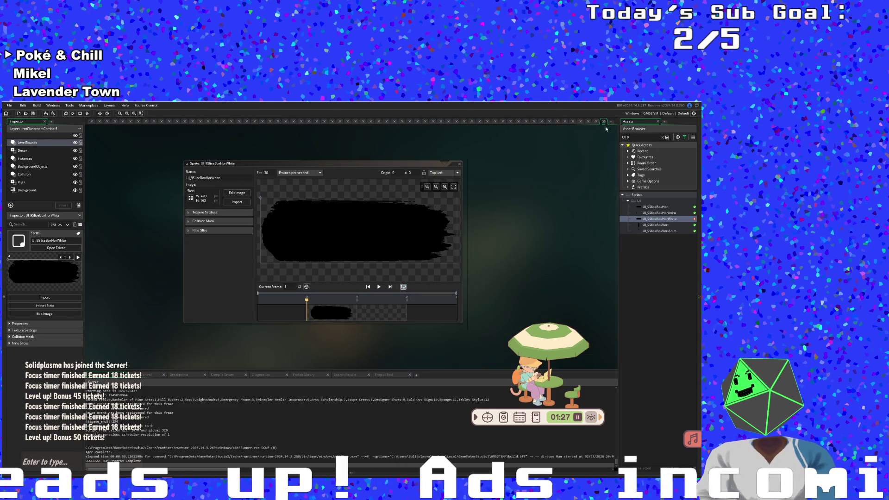
Activate nine slice, placing the left guide at 111 and adjusting the test preview box
double_click(653, 220)
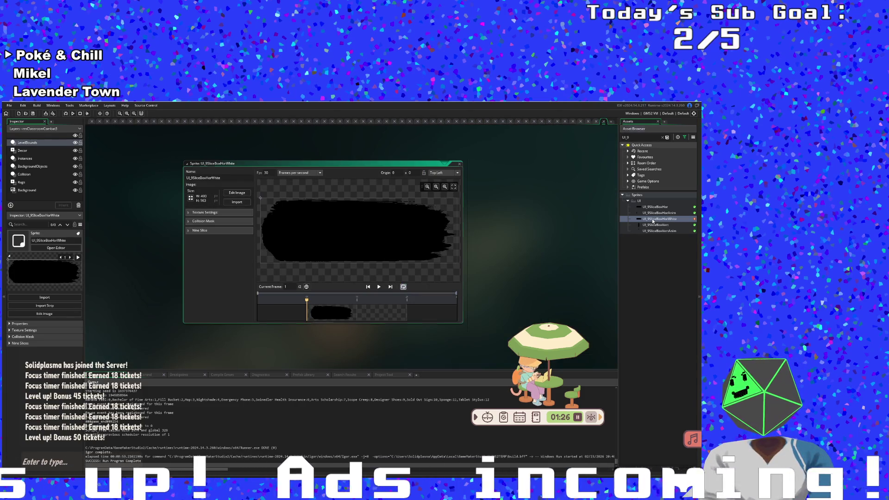
left_click(212, 231)
mouse_move(424, 237)
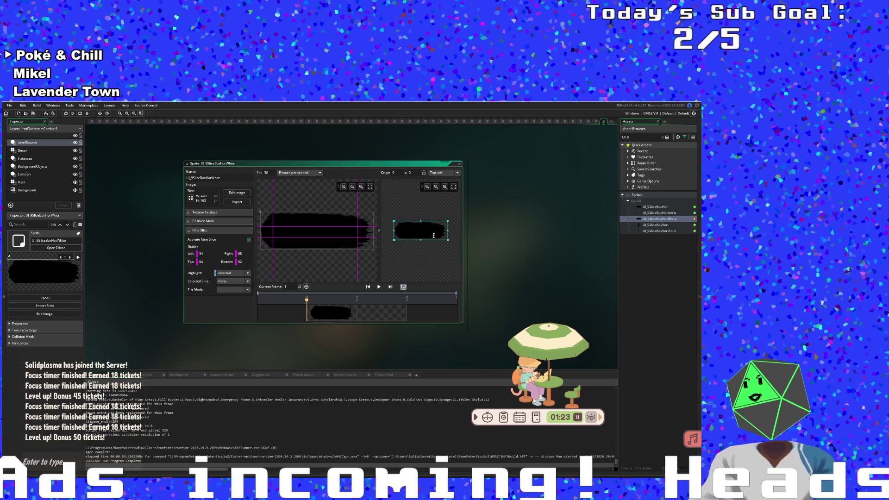
mouse_move(424, 237)
left_mouse_down()
mouse_move(425, 246)
mouse_move(421, 239)
mouse_move(464, 239)
mouse_move(445, 239)
left_mouse_up()
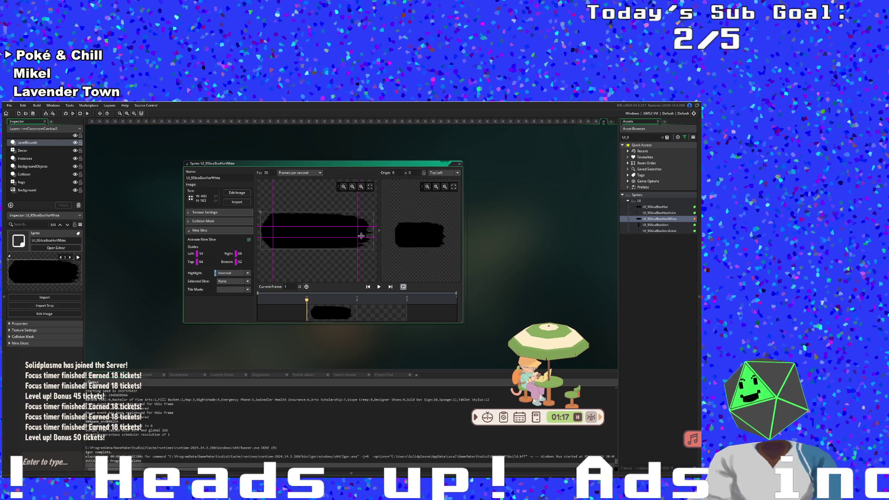
left_click_drag(358, 233, 342, 233)
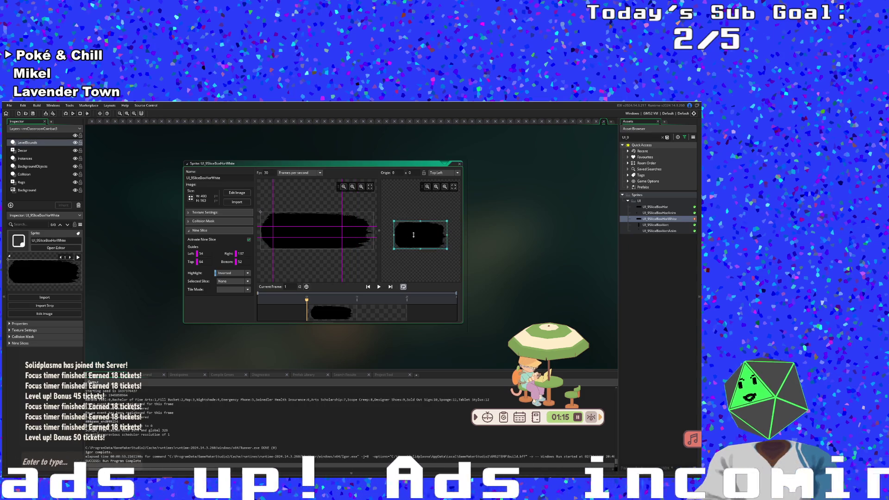
mouse_move(448, 237)
left_mouse_down()
mouse_move(429, 237)
mouse_move(458, 238)
left_mouse_up()
left_click_drag(273, 236, 286, 235)
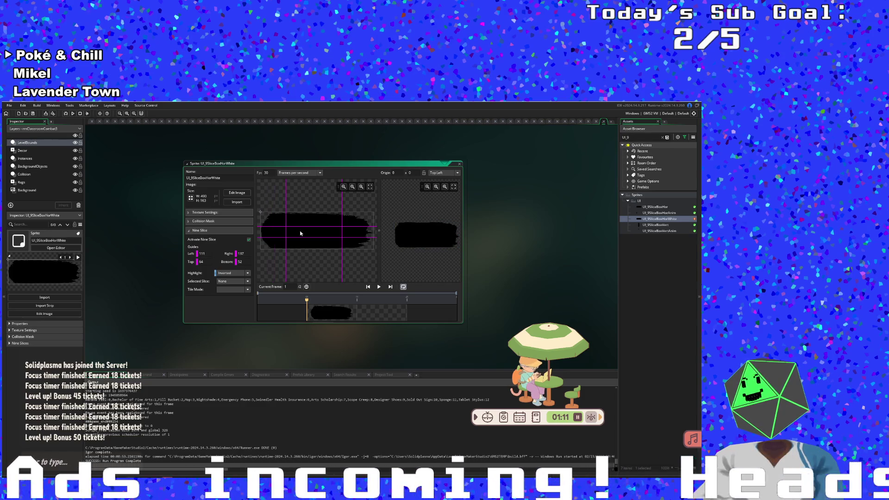
left_click_drag(385, 240, 391, 242)
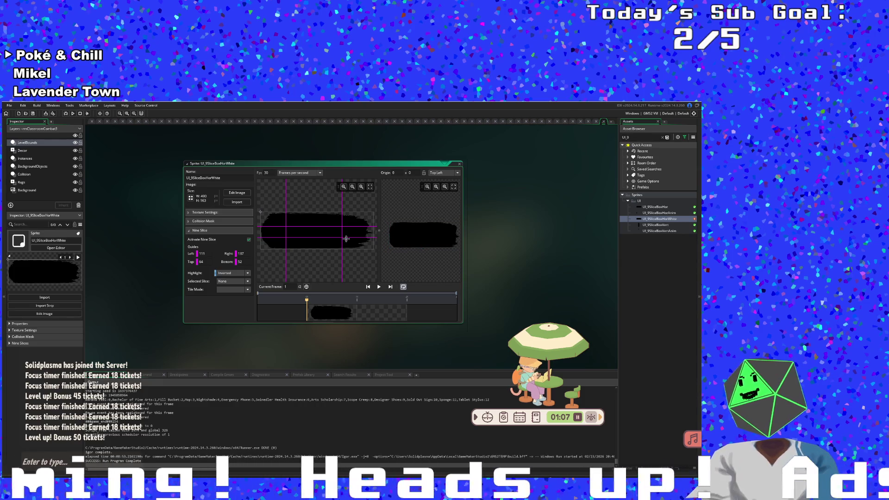
Collapse, re-expand and then close the banner sprite's editor
left_click(459, 164)
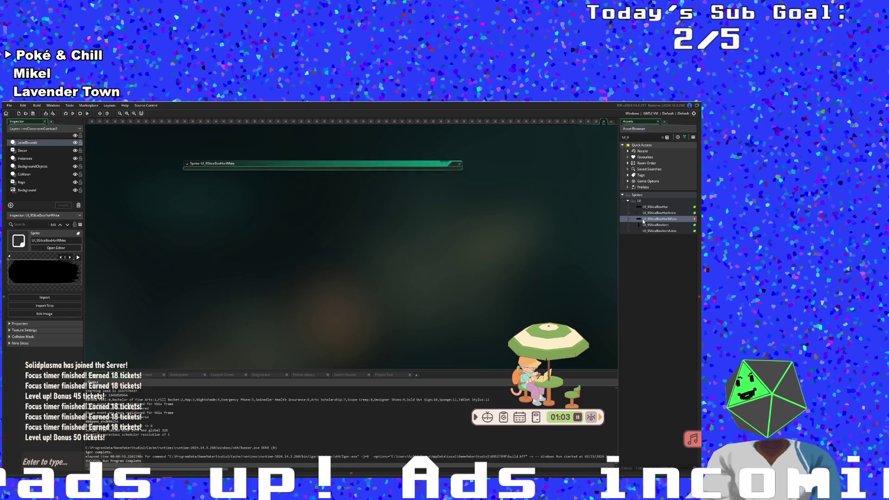
double_click(643, 219)
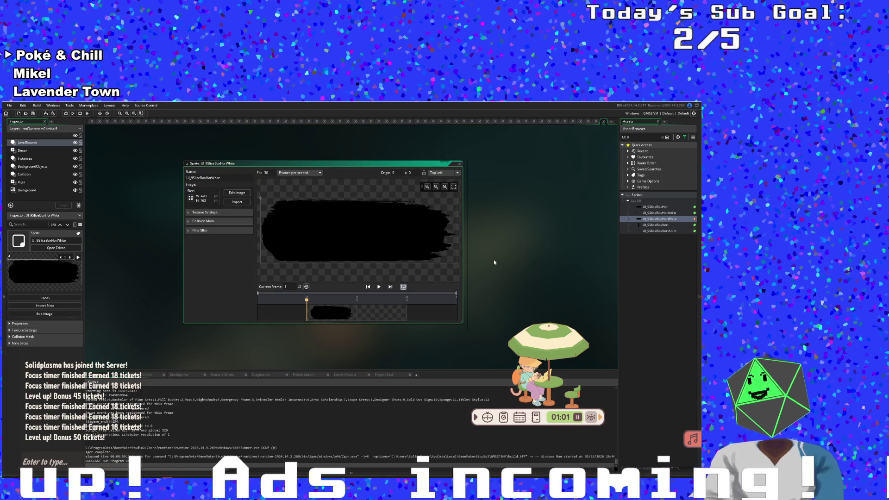
left_click(304, 348)
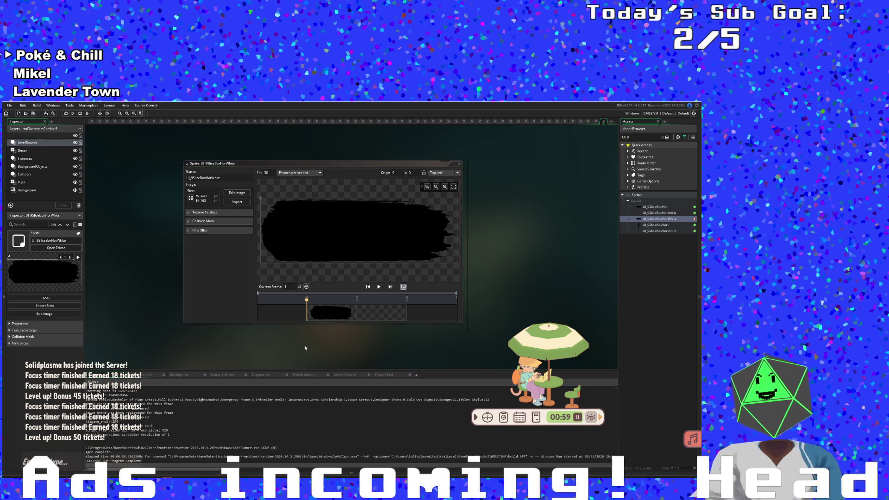
middle_click(349, 312)
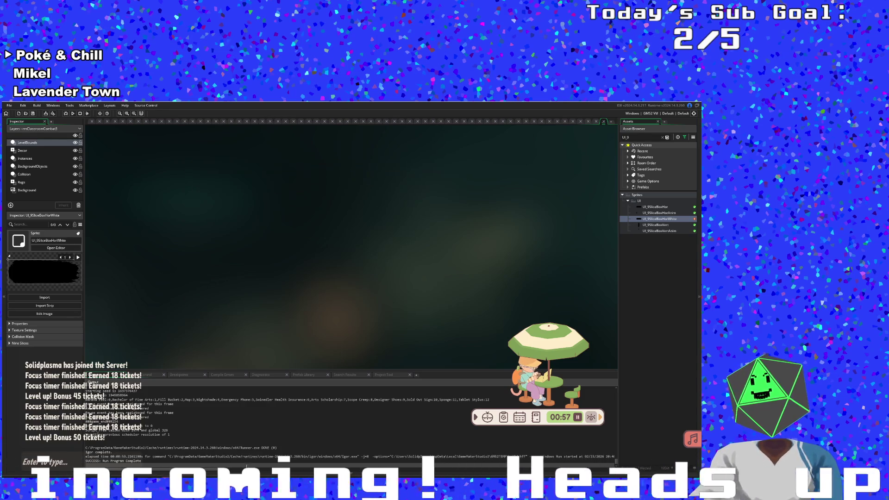
Try a Start menu search that opens a blank Paint window, then close it
key("super")
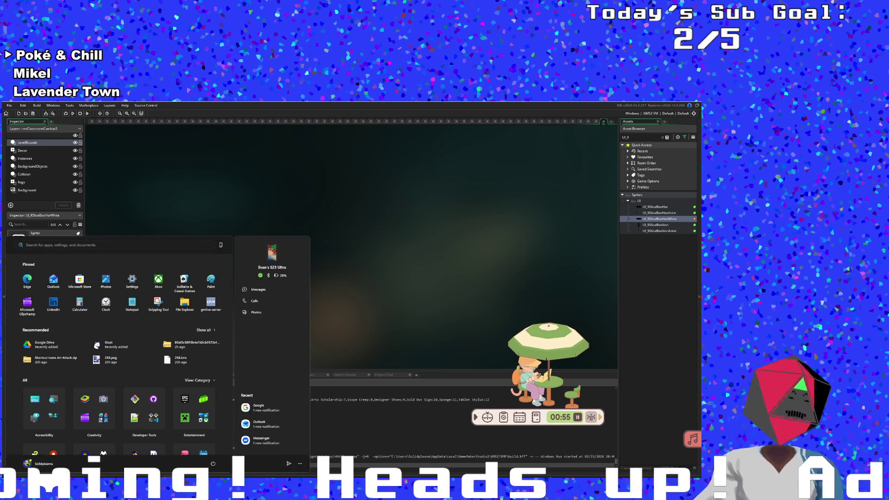
type("s")
key("Escape")
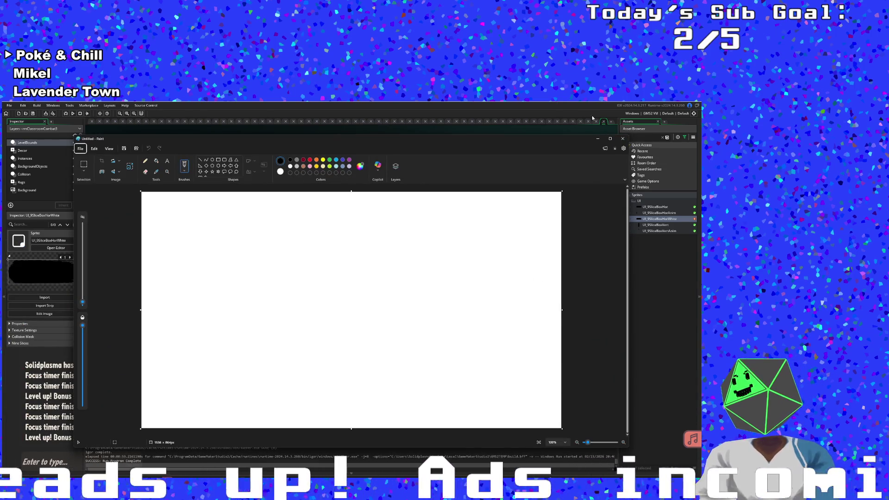
left_click(623, 138)
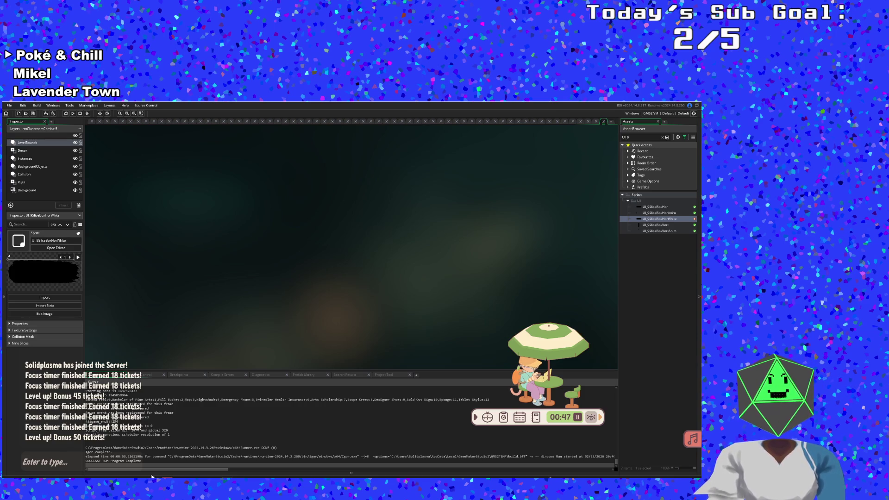
Launch Paint.NET by searching 'paint.NET', and move the left slice guide to 48
key("super")
type("paint.NET")
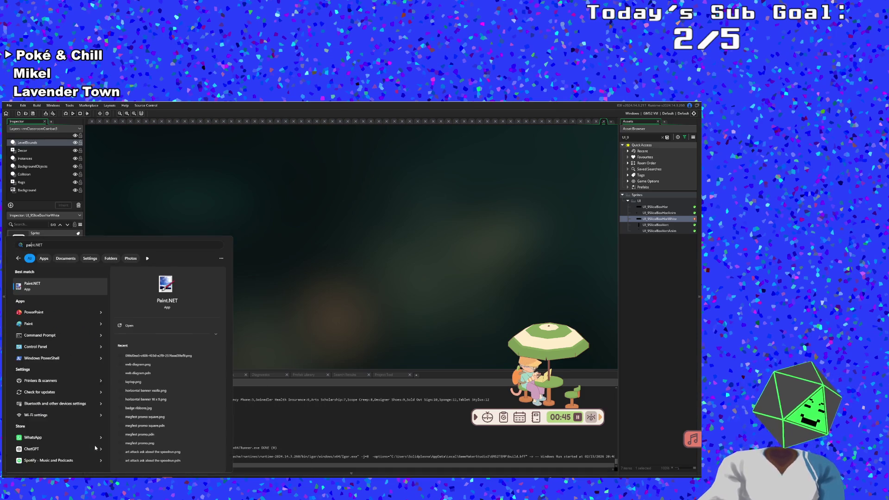
key("Return")
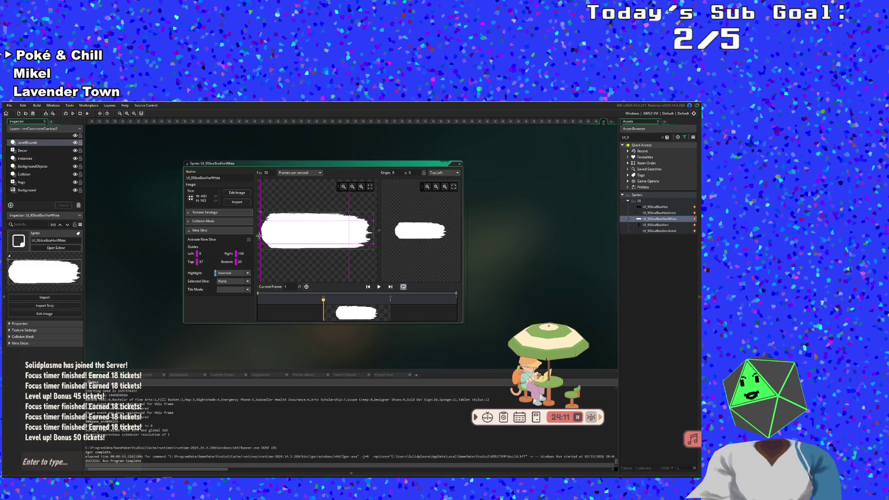
left_click_drag(270, 236, 272, 236)
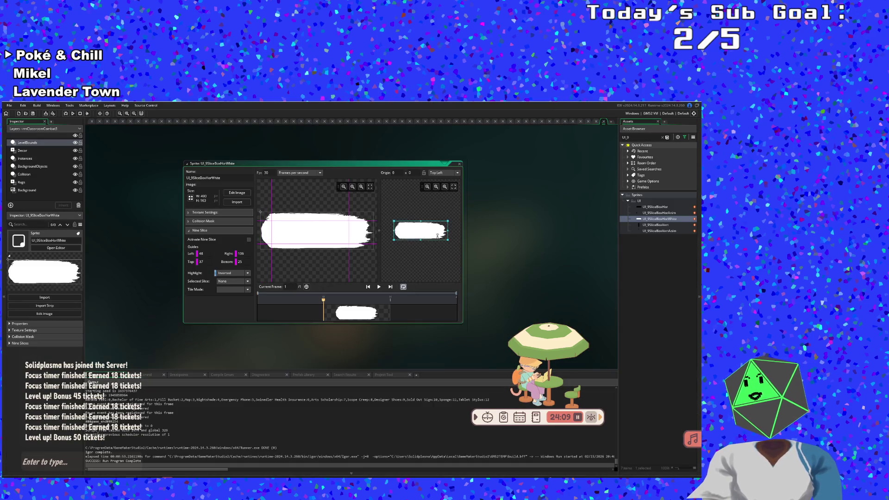
Narrow the nine-slice preview to test stretching, then collapse the sprite editor
mouse_move(395, 234)
left_mouse_down()
mouse_move(387, 233)
mouse_move(409, 236)
left_mouse_up()
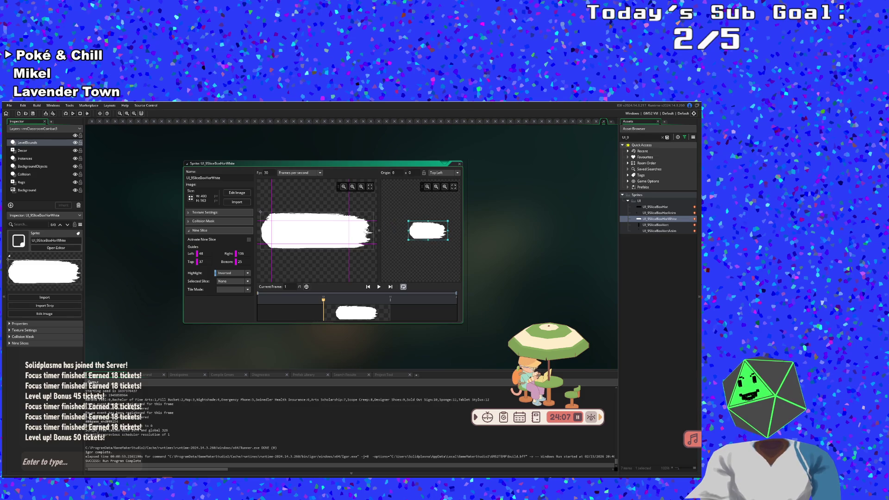
double_click(452, 164)
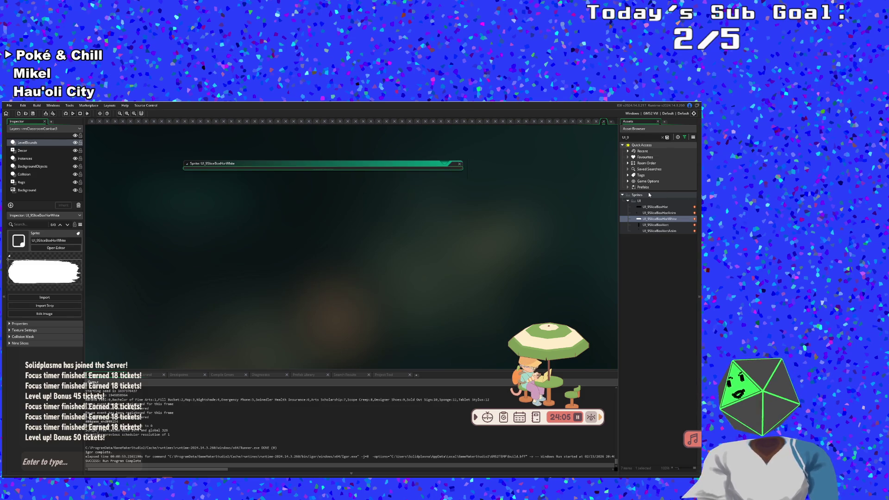
left_click(605, 123)
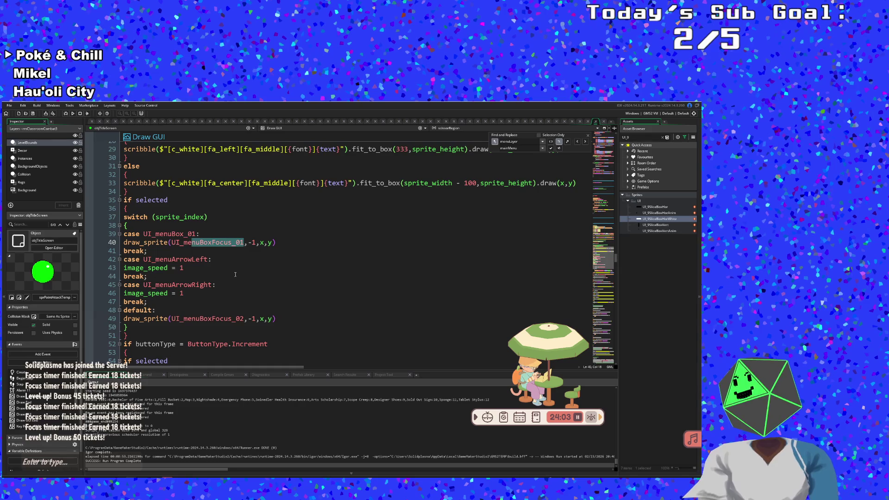
Reopen UI_9SliceBoxHorWhite and start searching the assets for UI_menu
double_click(660, 219)
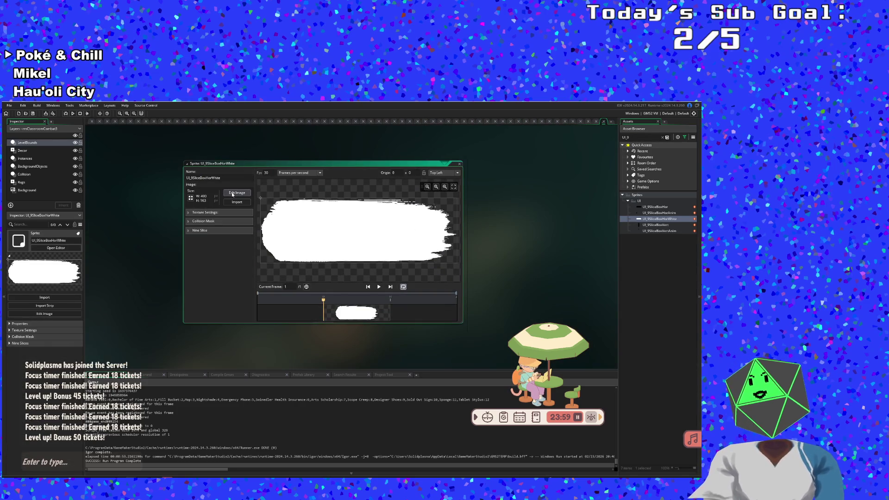
left_click(650, 138)
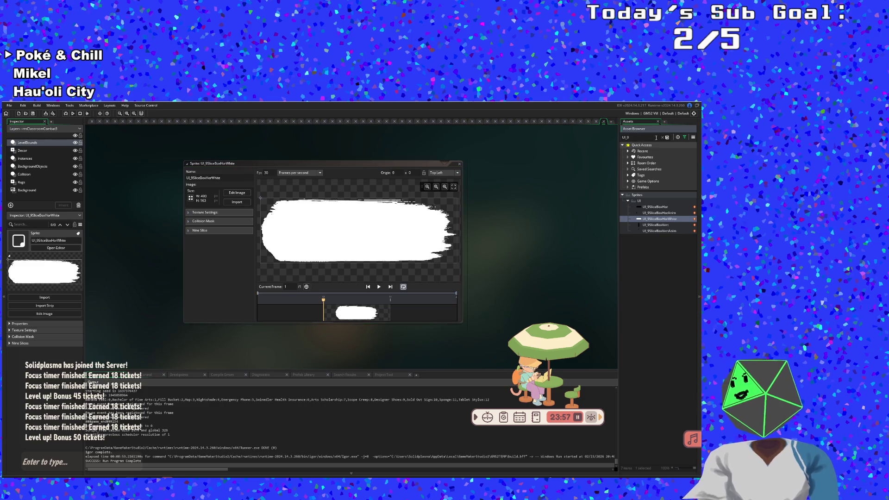
type("u")
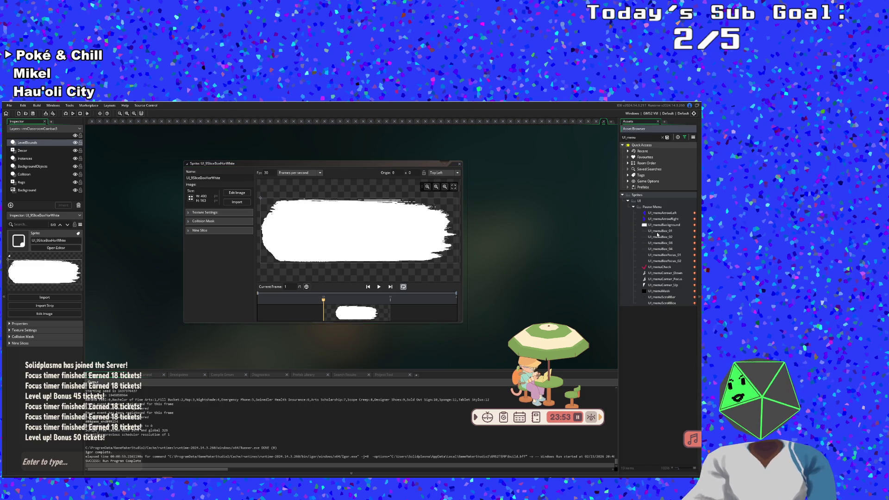
Open the UI_menuBox_01 sprite, then open the white UI_9SliceBoxHorWhite banner in the image editor
double_click(658, 232)
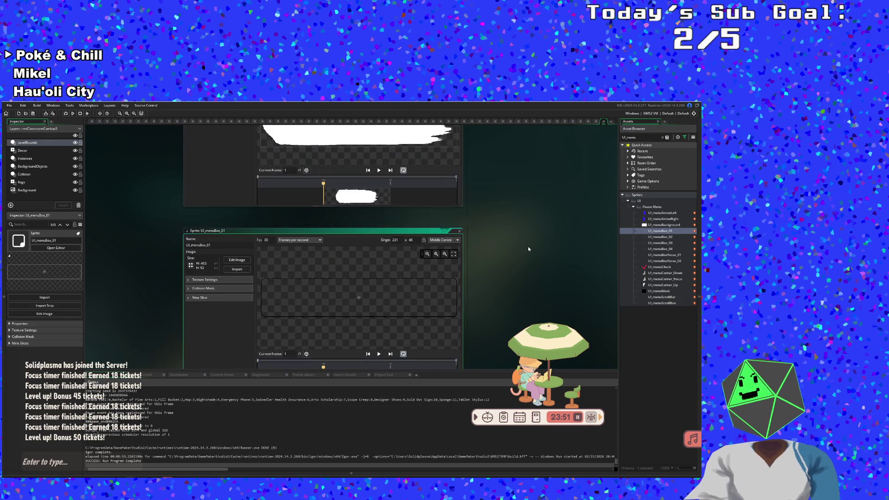
scroll(529, 249, "up", 3)
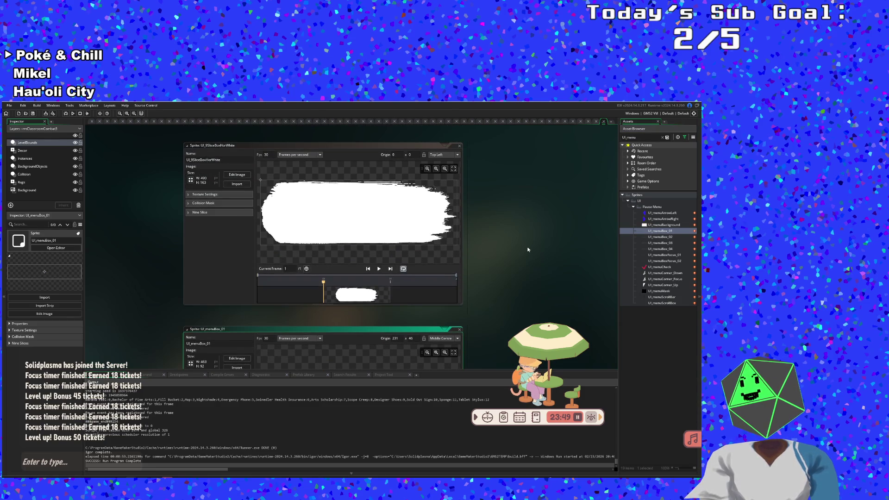
scroll(528, 249, "down", 1)
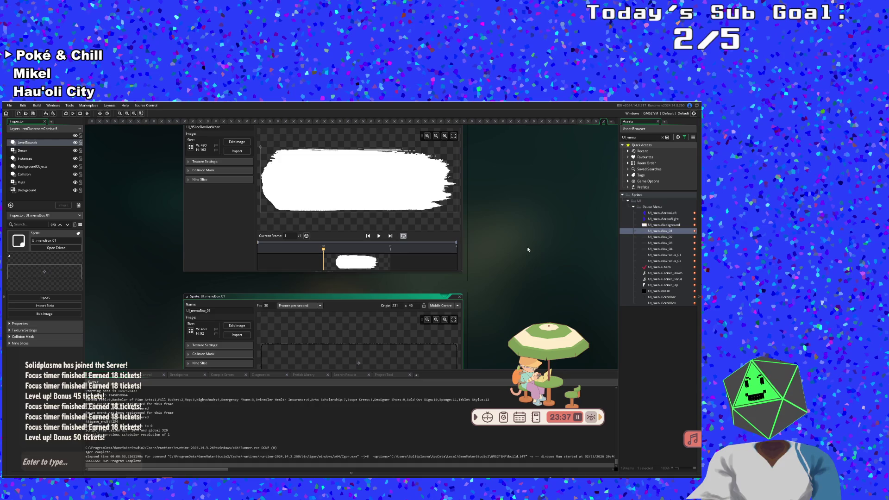
scroll(528, 249, "up", 2)
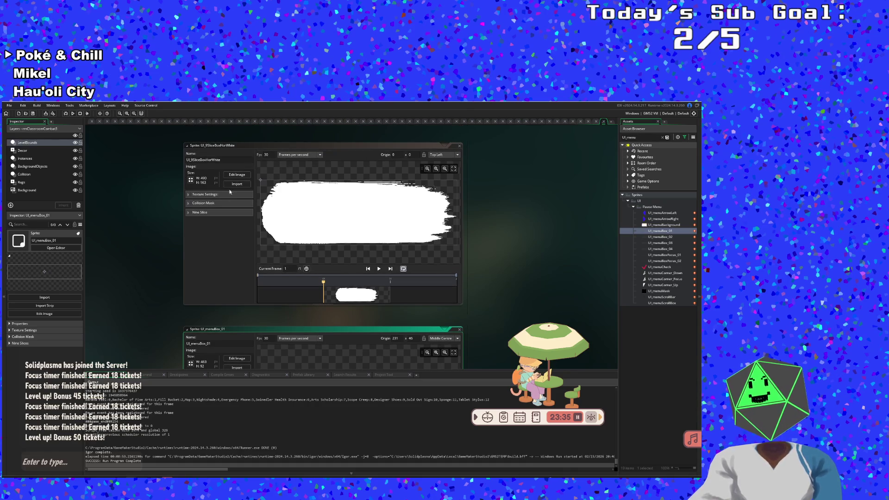
left_click(237, 175)
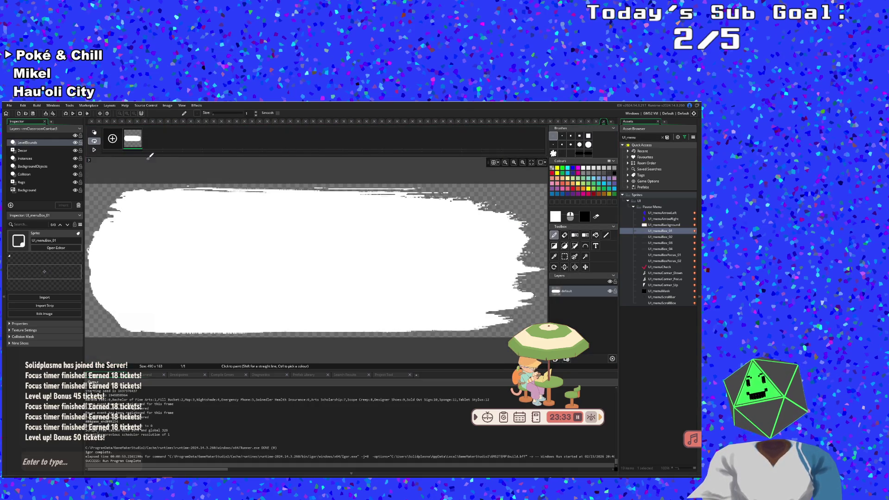
Resize all frames of the UI_9SliceBoxHorWhite banner down to 463×154
left_click(167, 106)
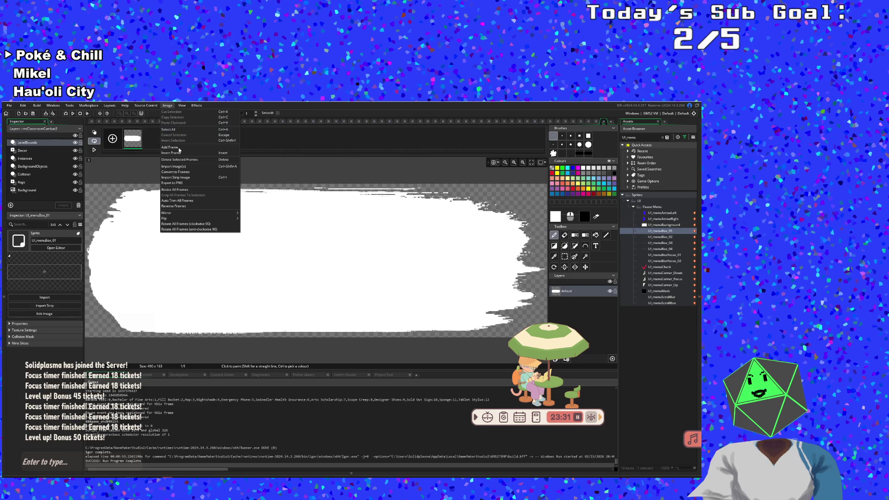
left_click(184, 190)
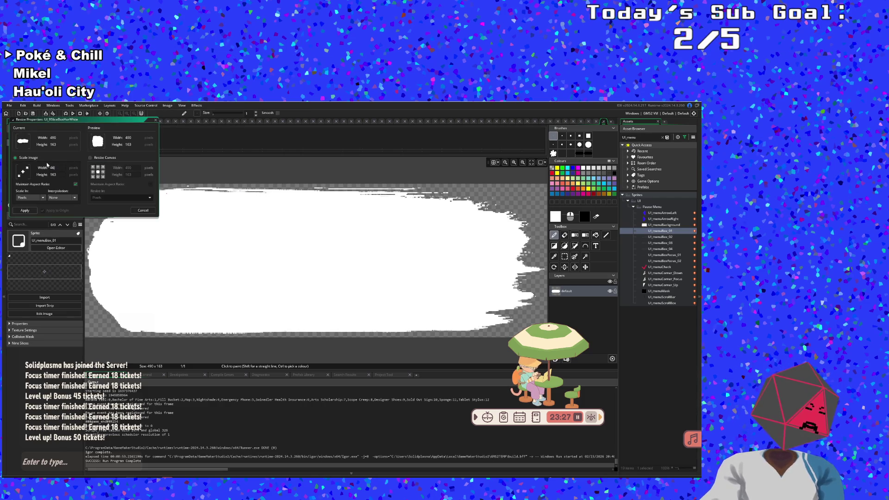
left_click(25, 210)
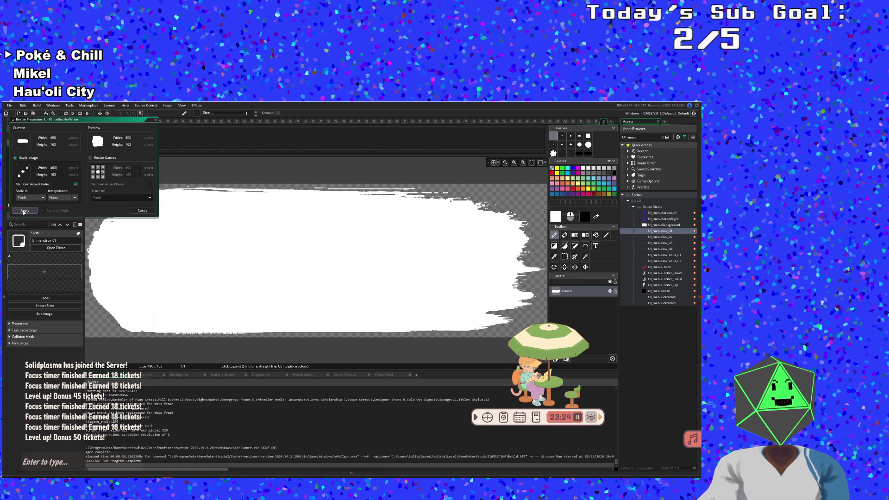
Close the image editor and UI_menuBox_01 sprite windows, returning to the objTitleScreen Draw GUI switch
left_click(603, 121)
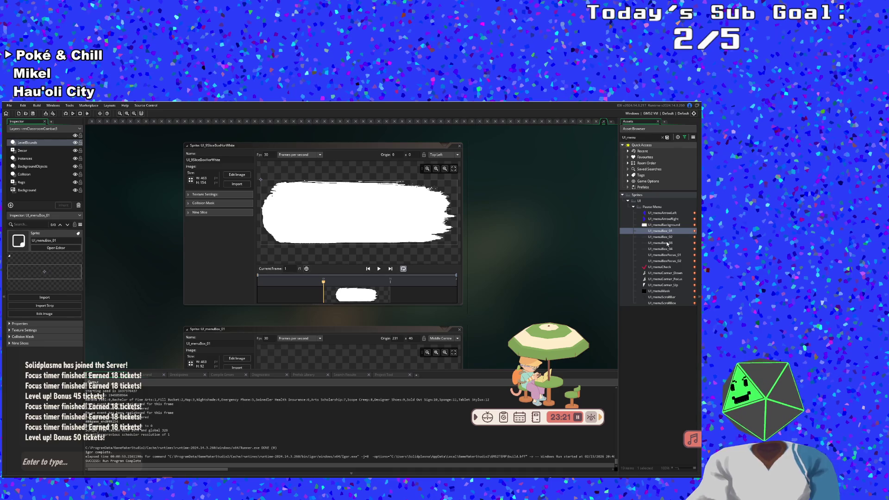
double_click(663, 231)
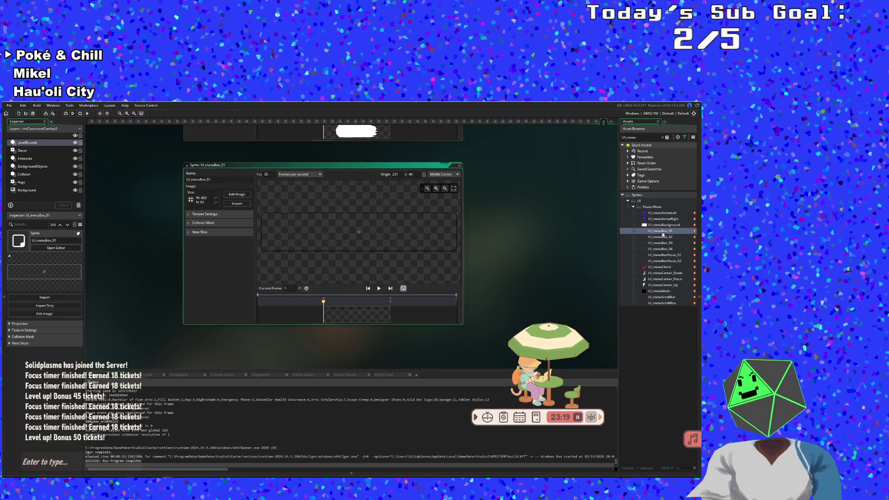
left_click(460, 165)
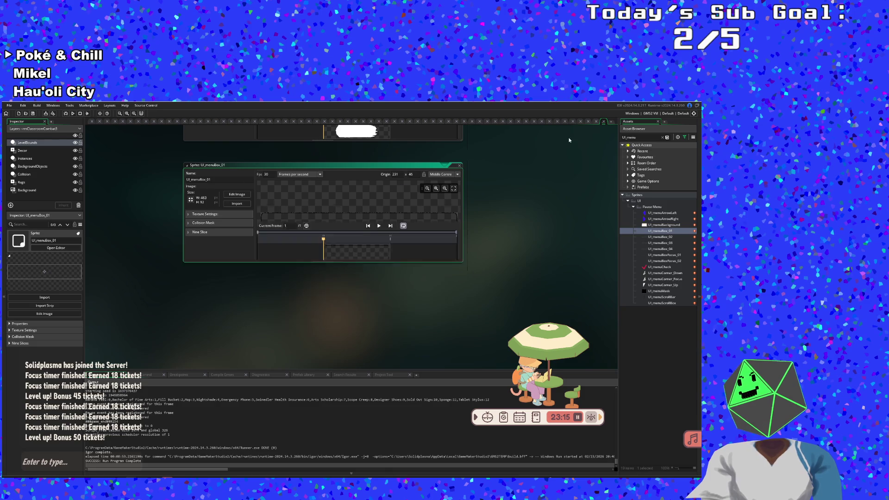
left_click(604, 122)
left_click(195, 226)
left_click(195, 310)
left_click(195, 272)
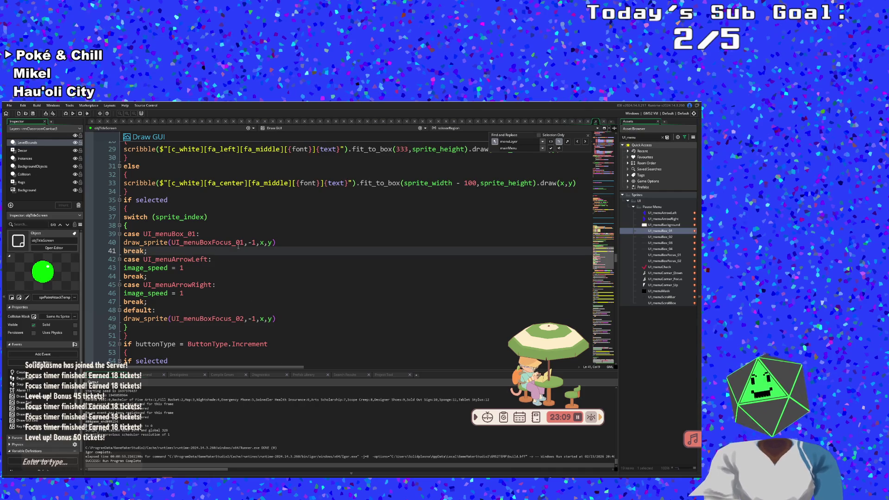
On line 40, replace UI_menuBoxFocus_01 with UI_9SliceBoxHorWhite via autocomplete
left_click(231, 242)
left_click_drag(245, 243, 184, 242)
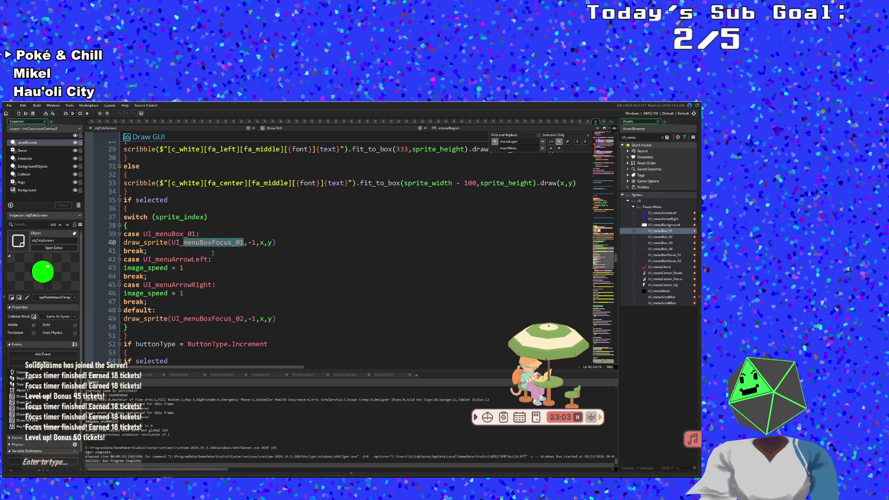
type("9")
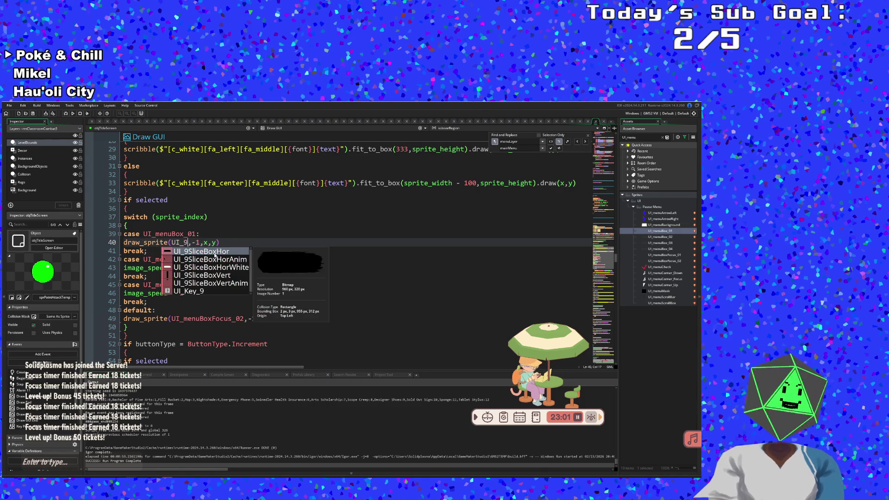
key("Down")
key("Return")
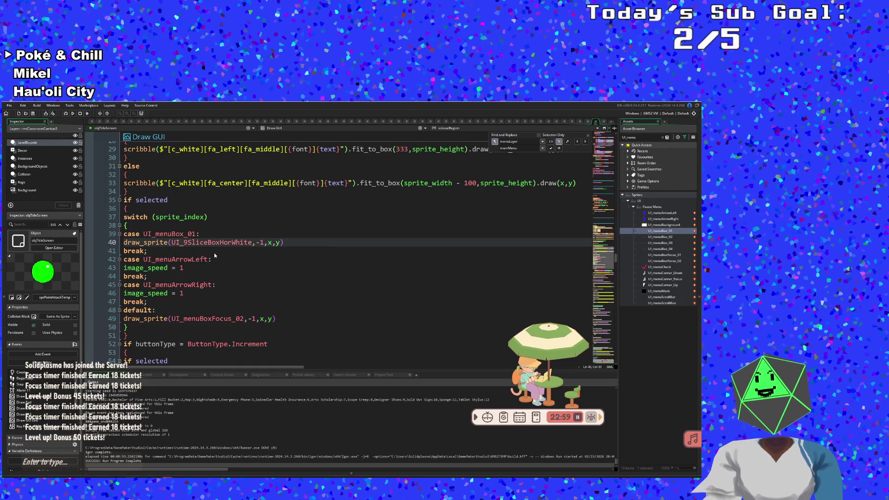
Change the line 40 call from draw_sprite to draw_sprite_ext, placing the caret after the y argument
left_click(167, 242)
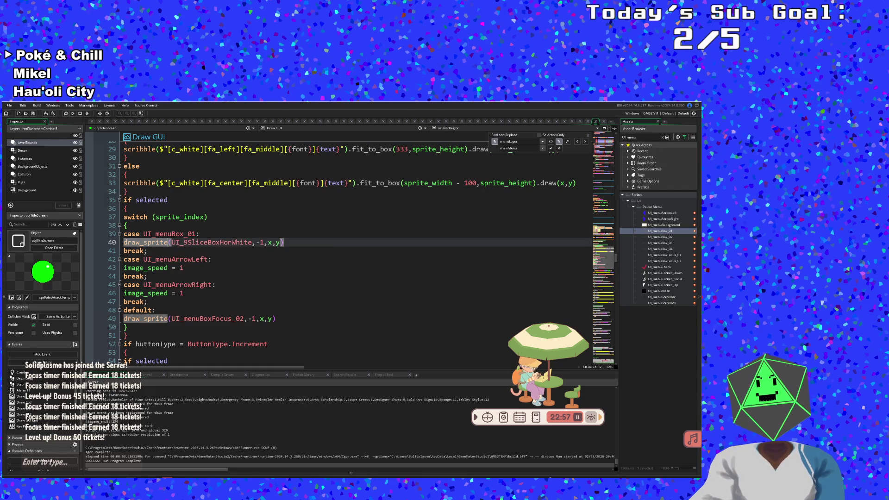
type("_ex")
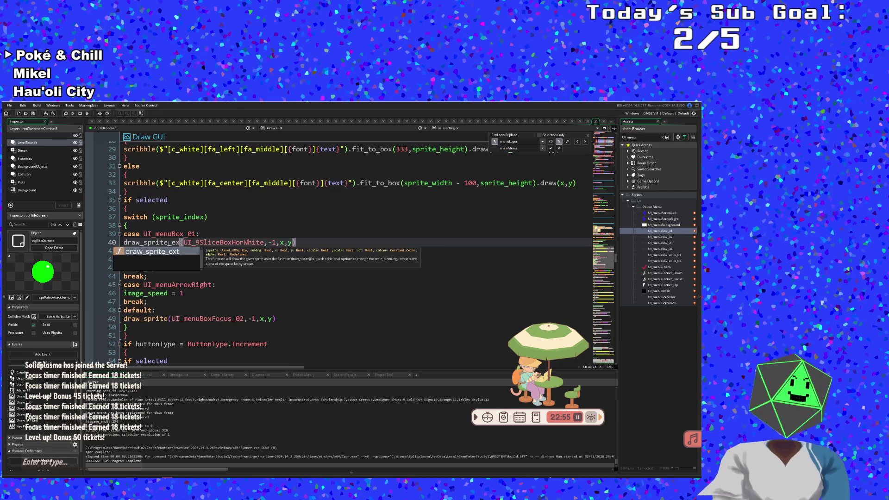
type("t")
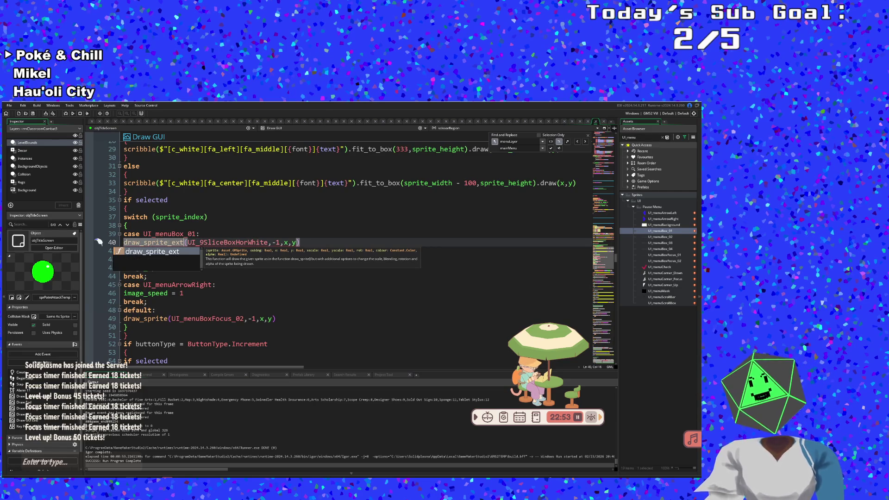
key("Escape")
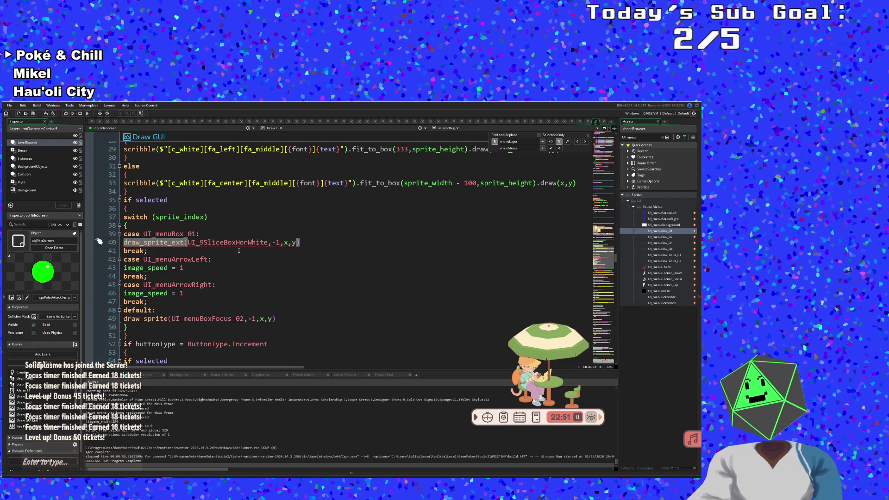
left_click(226, 250)
left_click(181, 243)
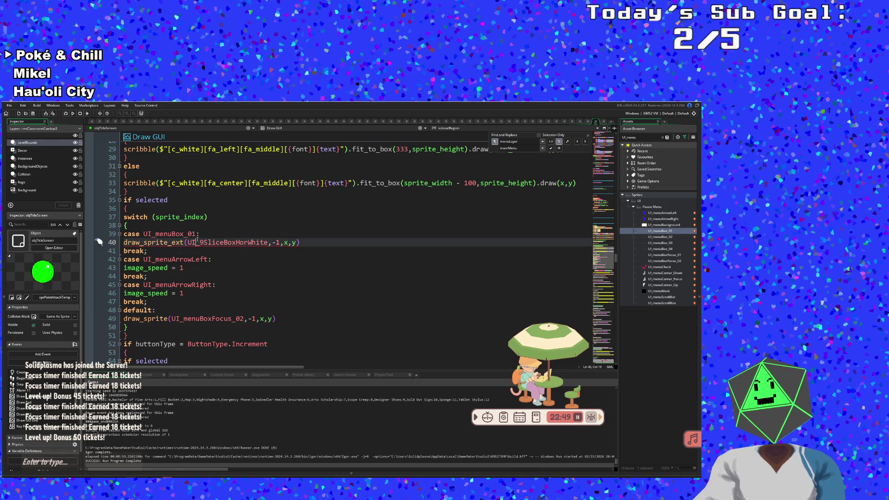
left_click(301, 245)
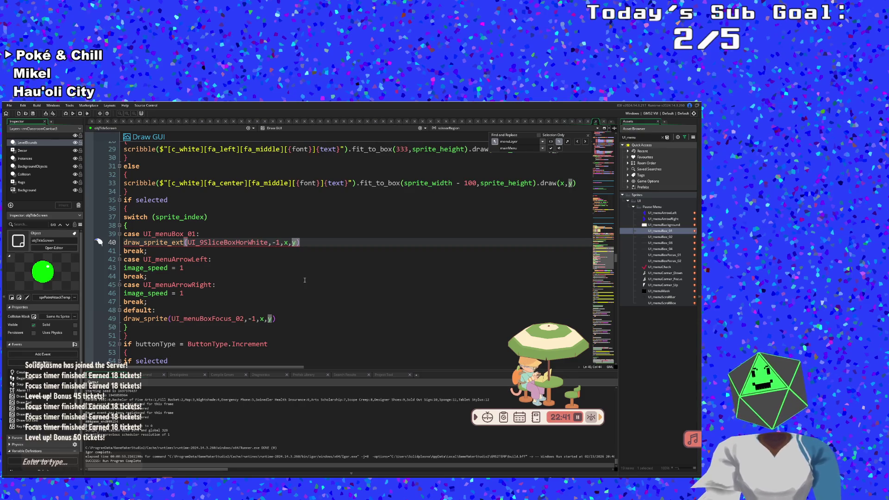
key("Down")
key("Down")
key("Down")
key("Up")
key("Up")
key("Up")
key("End")
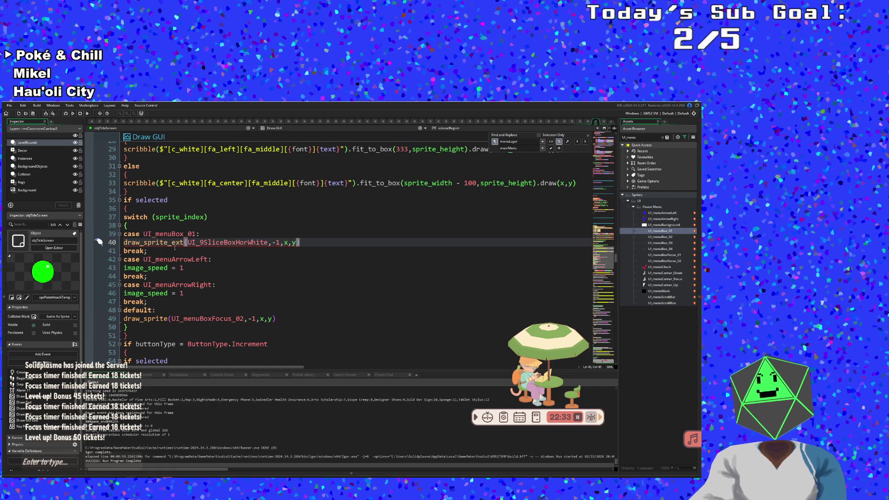
mouse_move(174, 247)
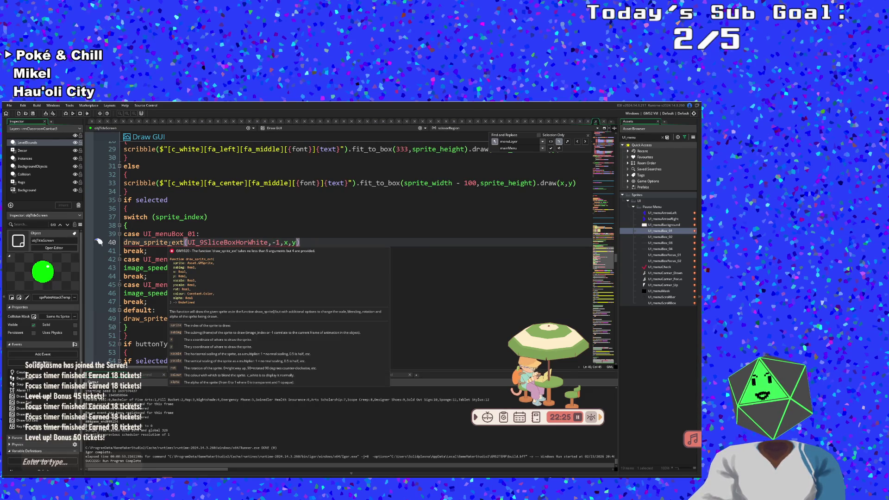
left_click(295, 242)
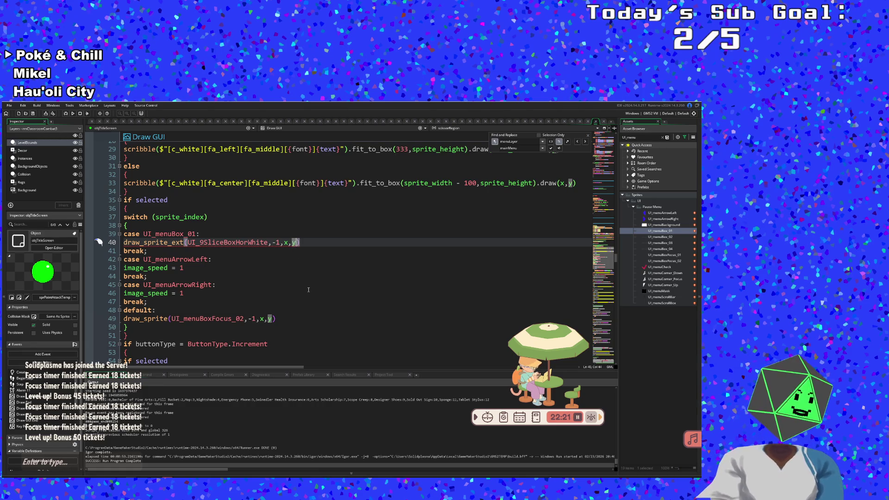
Add scale and rotation arguments 1,1,0 and a PAINT.Colors blend colour to draw_sprite_ext
type(",1,1")
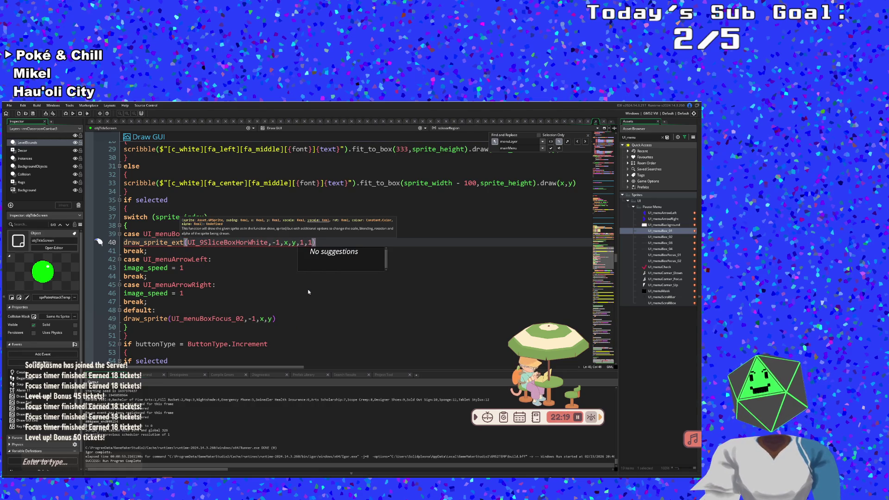
type(",0")
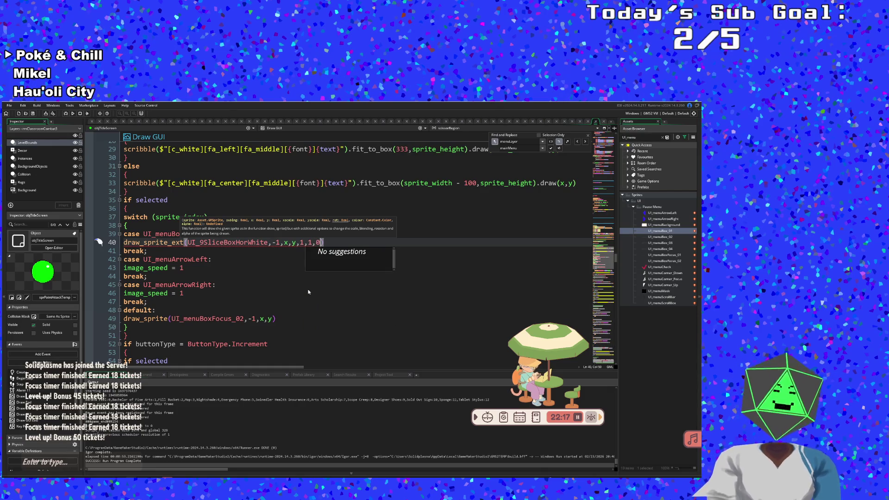
type(",")
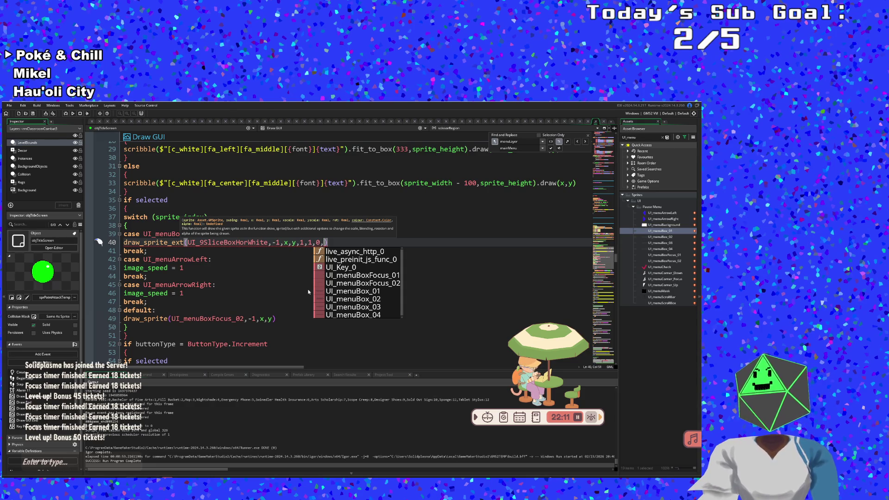
type("PAINT")
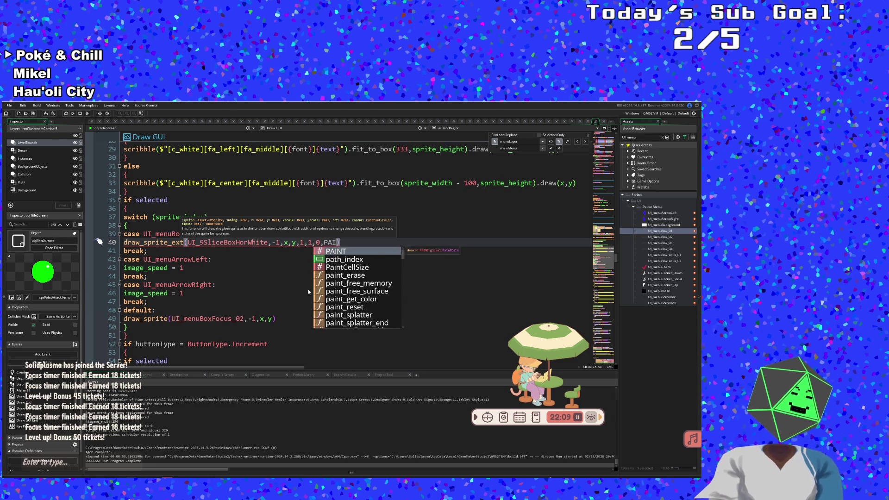
type(".")
key("BackSpace")
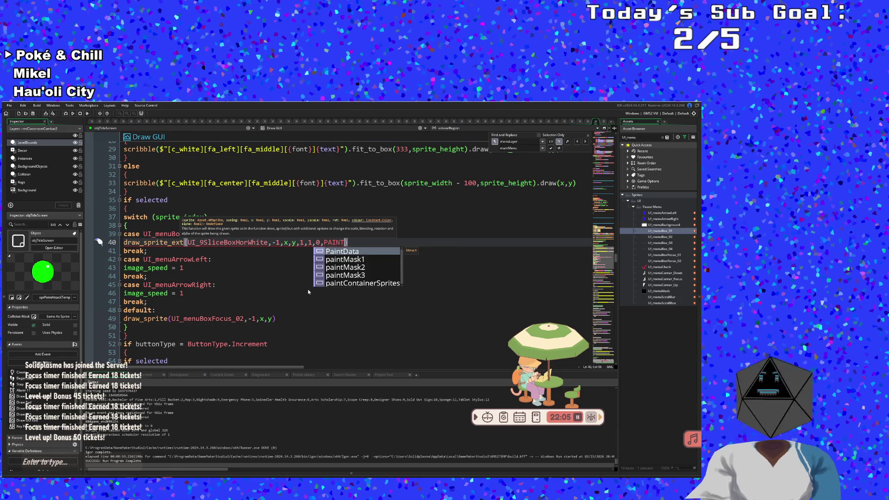
type(".paint")
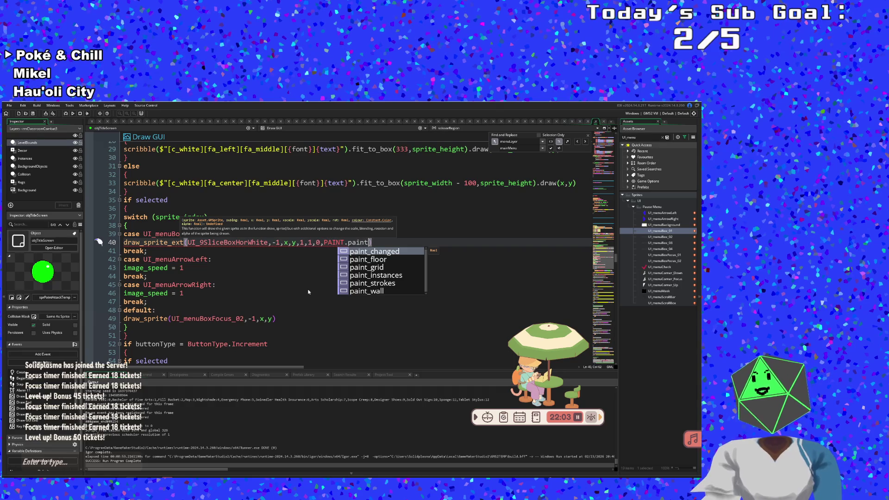
type("_G")
key("BackSpace")
key("BackSpace")
key("BackSpace")
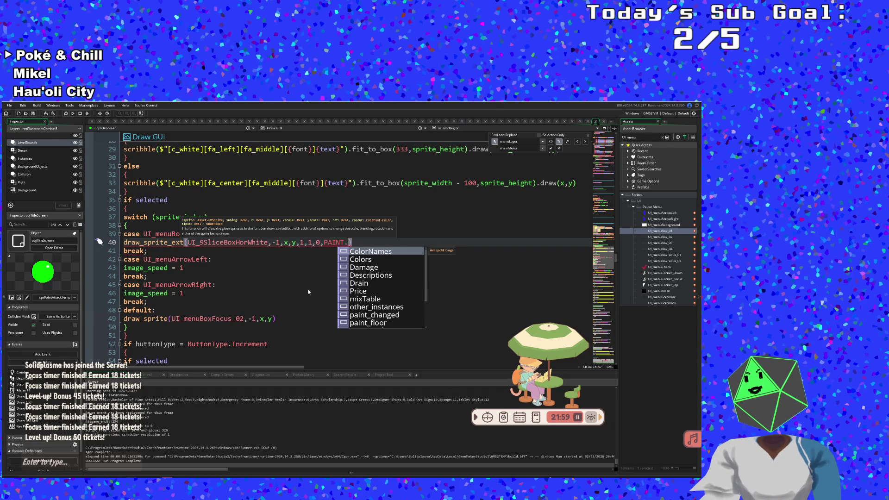
key("Down")
key("Return")
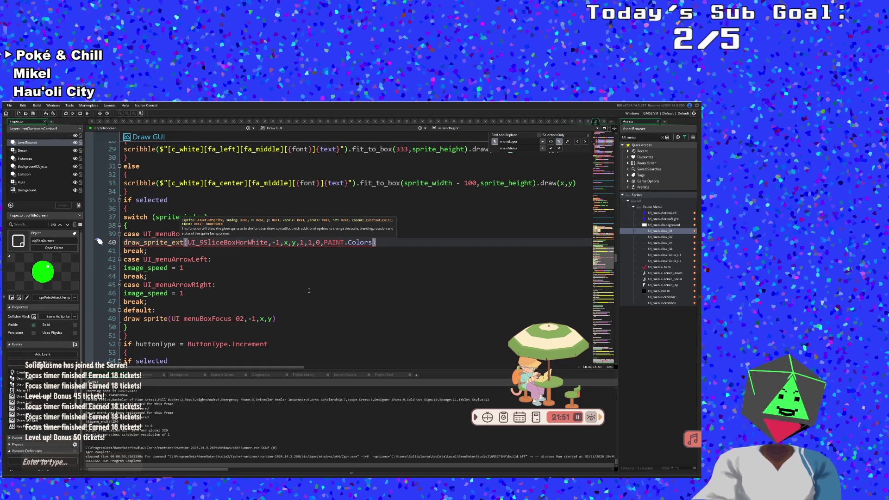
key("BackSpace")
key("BackSpace")
key("BackSpace")
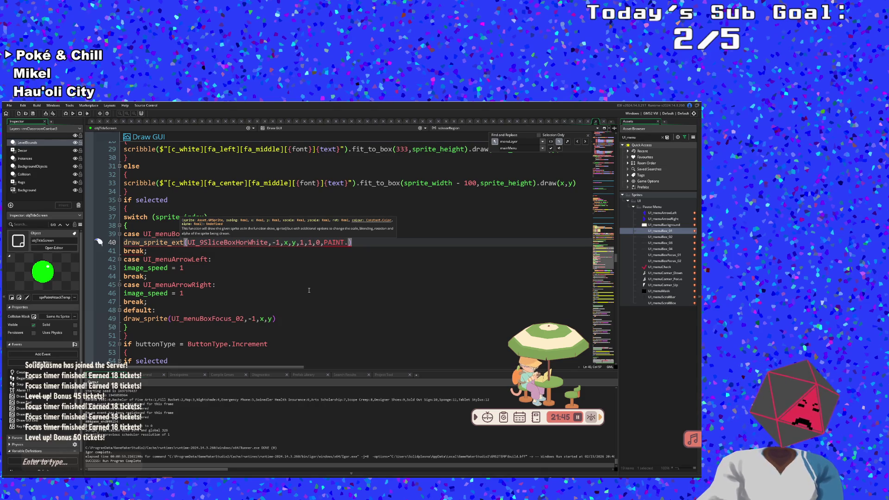
type("P")
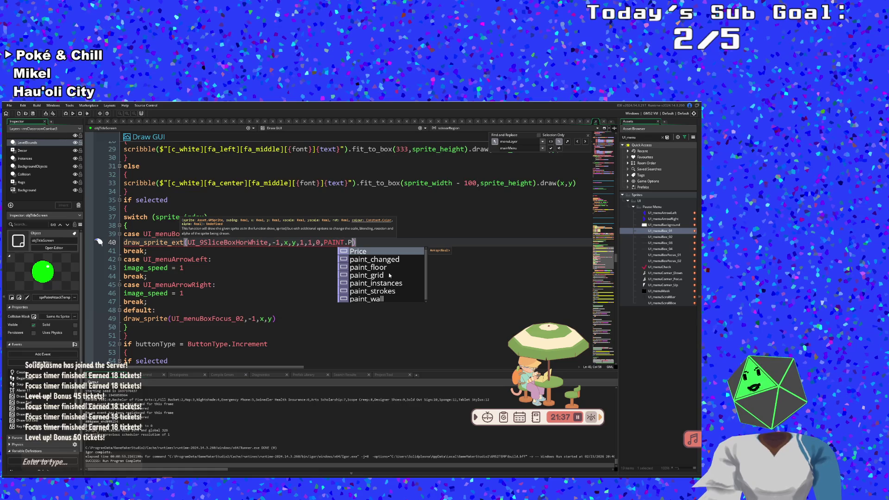
type("AIN")
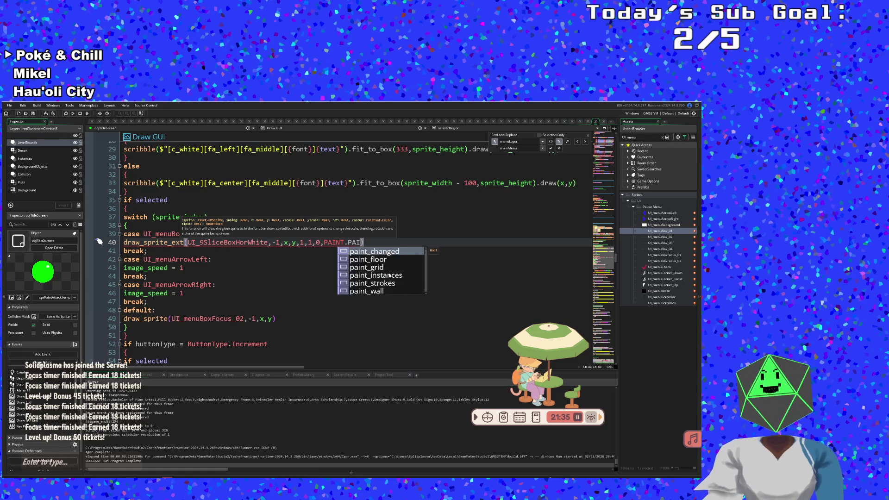
key("BackSpace")
key("BackSpace")
key("BackSpace")
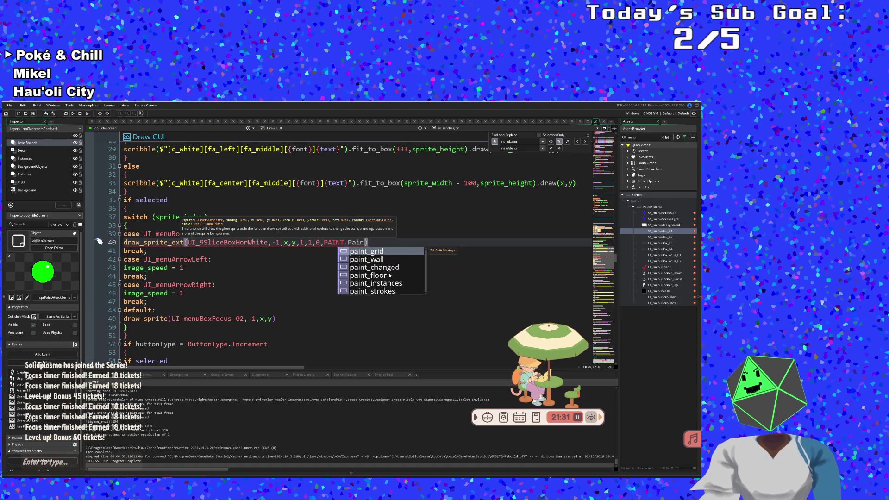
key("BackSpace")
type("Colo")
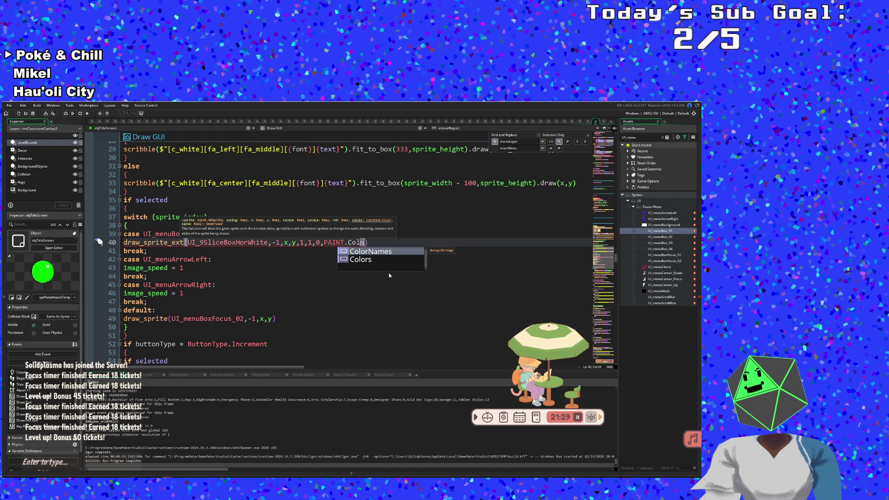
key("Return")
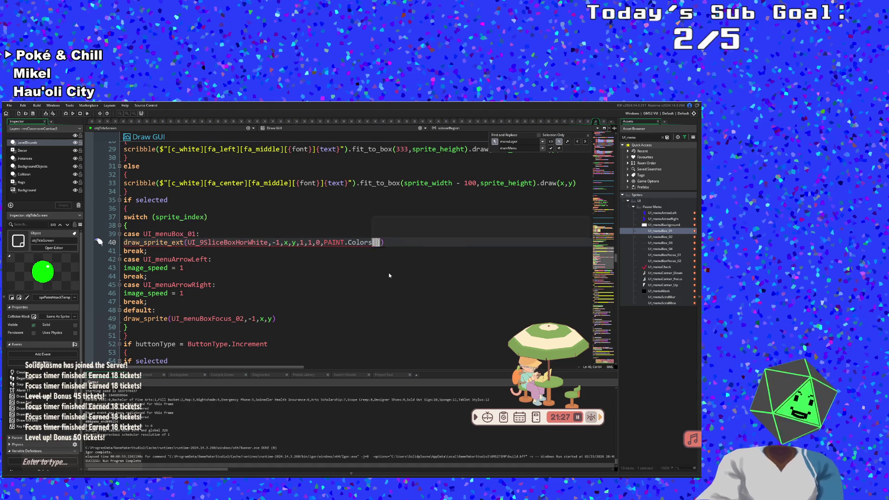
Index the colour as PAINT.Colors[index], check line 40's error, then search the project for 'obj'
type("[")
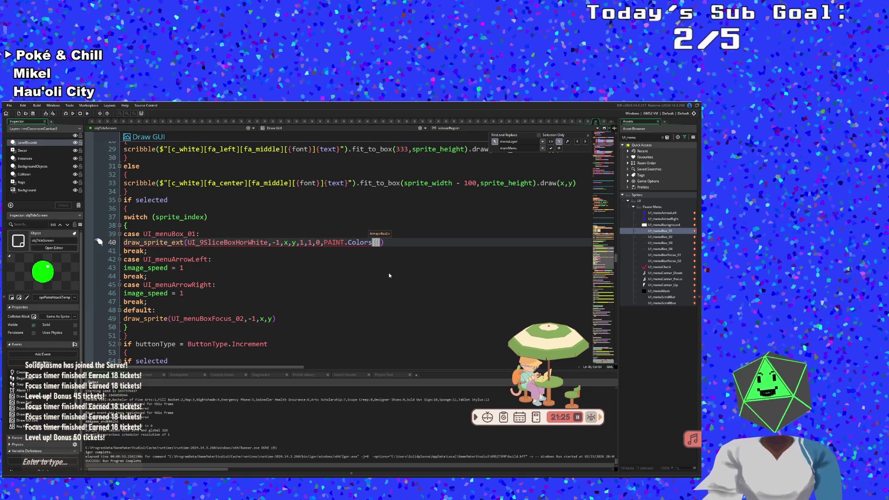
type("index")
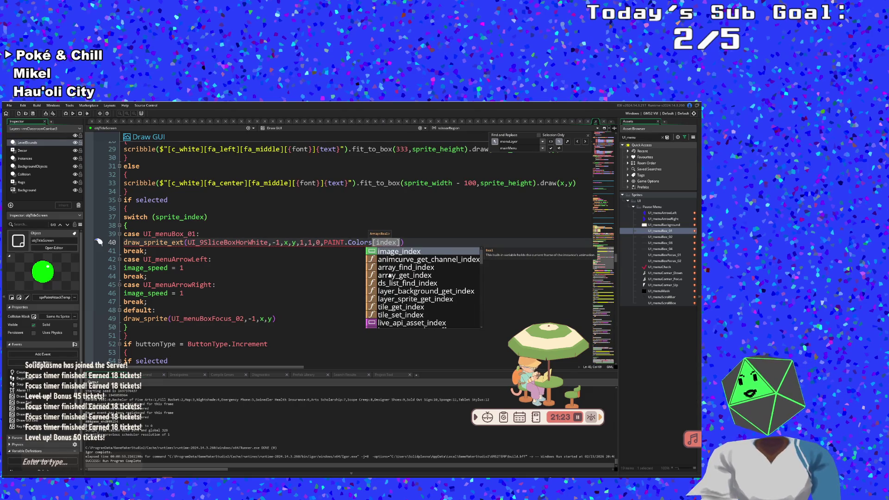
key("Escape")
left_click(224, 242)
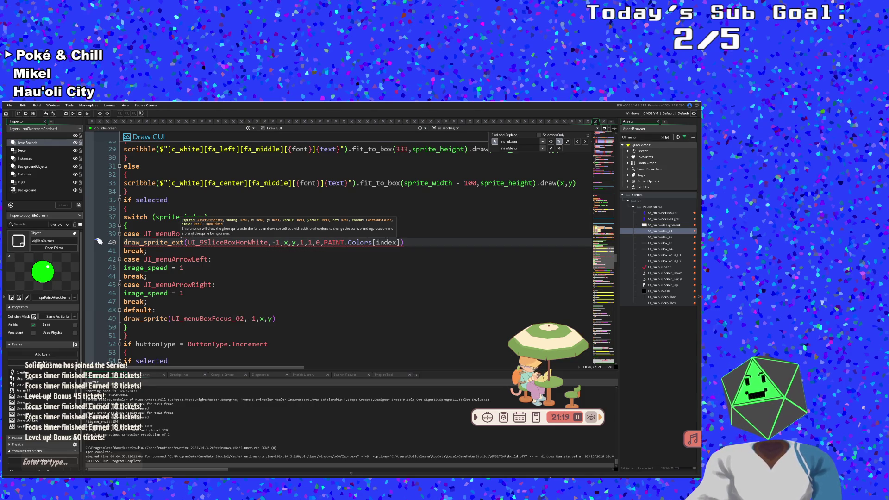
double_click(183, 241)
left_click(397, 243)
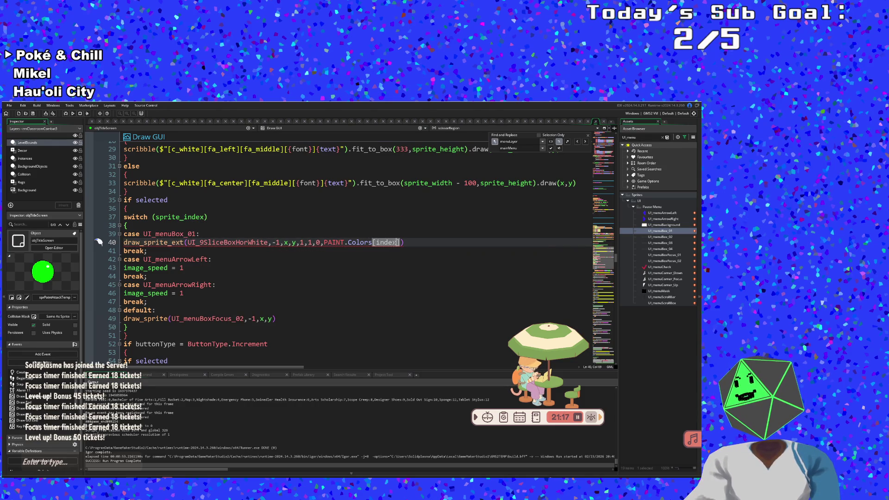
double_click(388, 243)
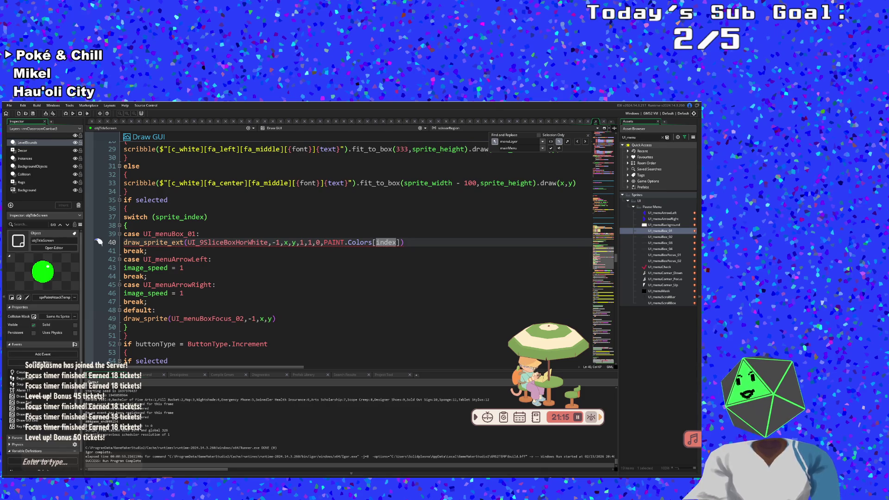
left_click(399, 242)
key("ctrl+t")
type("objmenui")
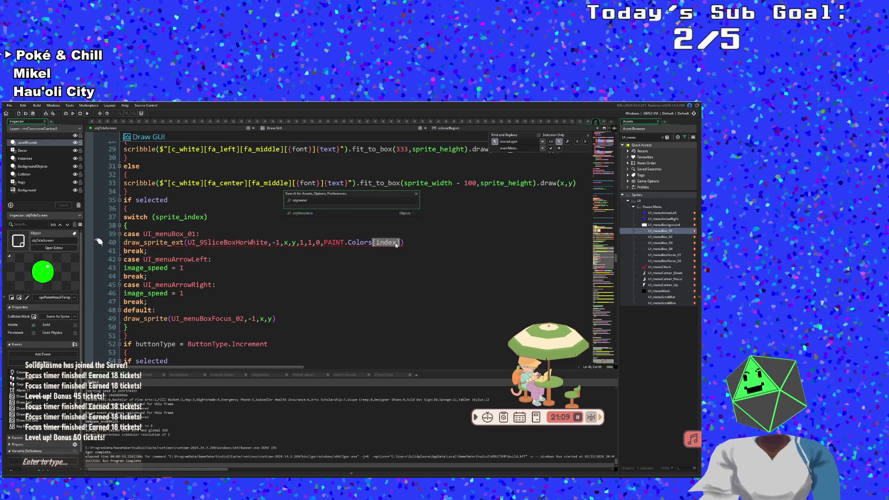
key("Return")
scroll(394, 246, "up", 4)
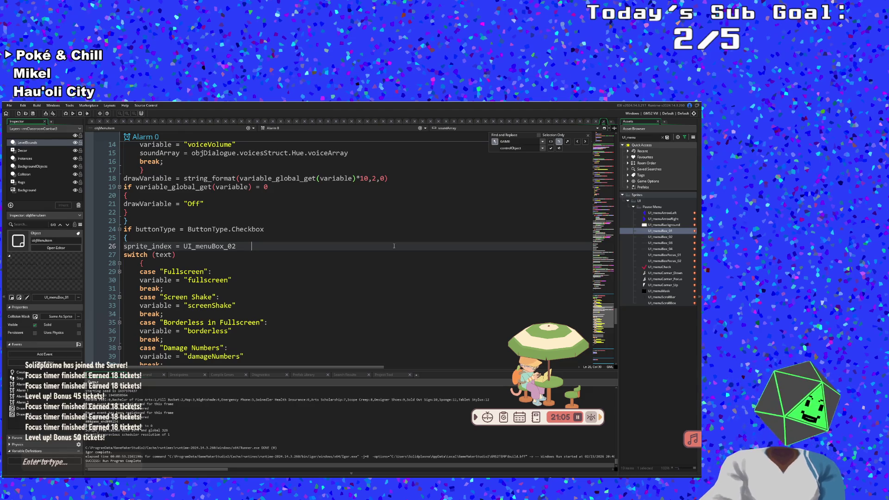
key("ctrl+f")
type("index")
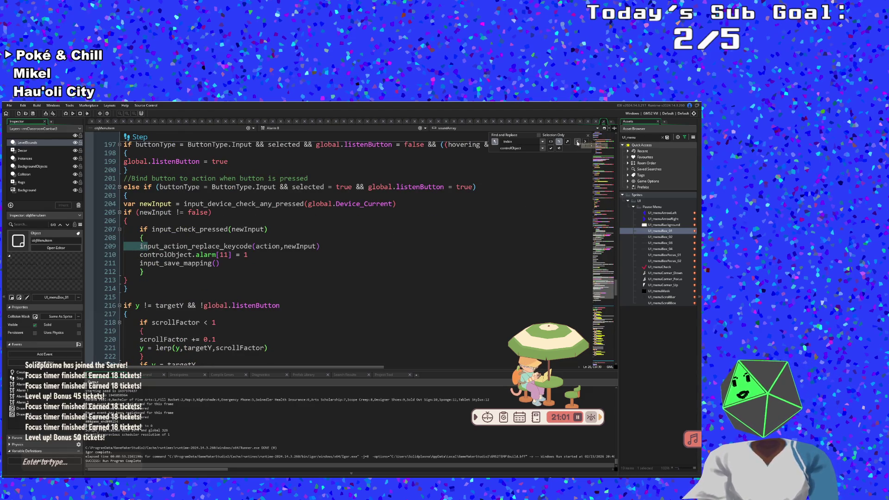
left_click(412, 242)
scroll(307, 328, "up", 20)
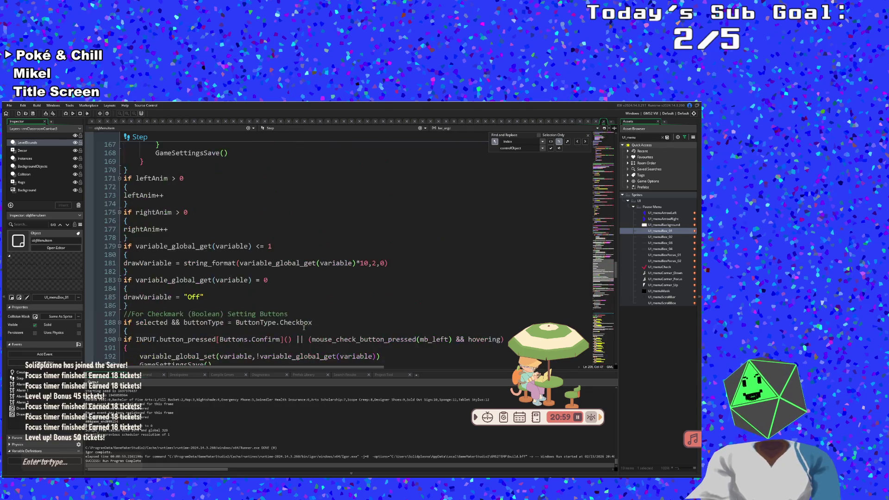
scroll(306, 327, "up", 6)
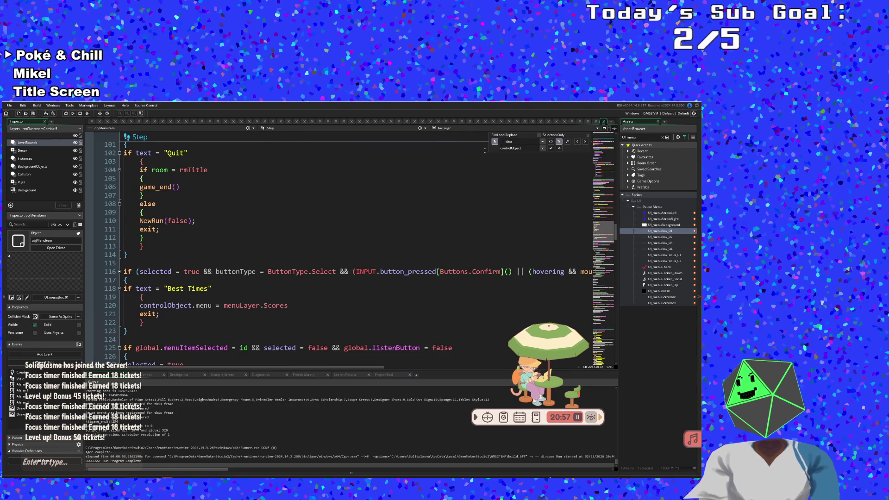
key("ctrl+f")
key("Return")
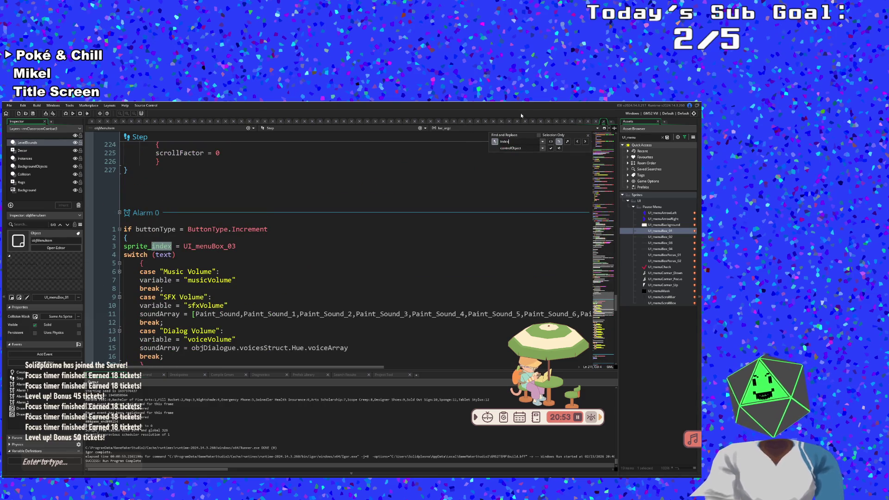
left_click(578, 142)
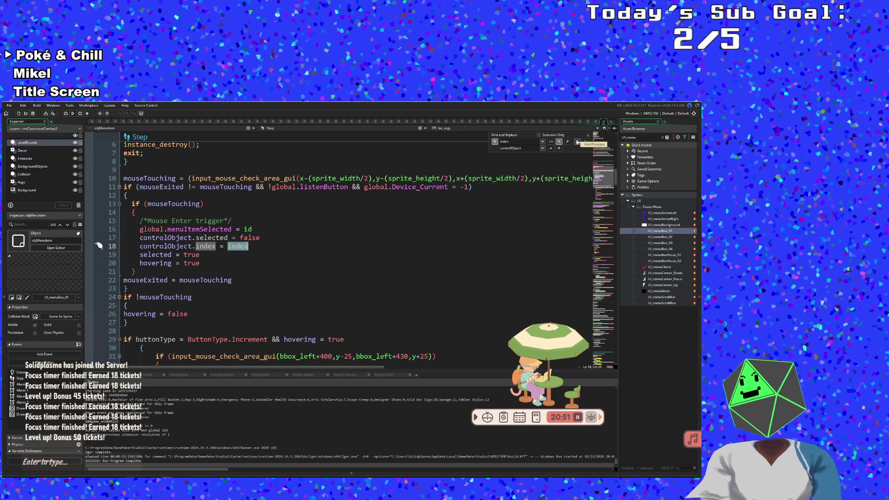
left_click(577, 142)
left_click(578, 142)
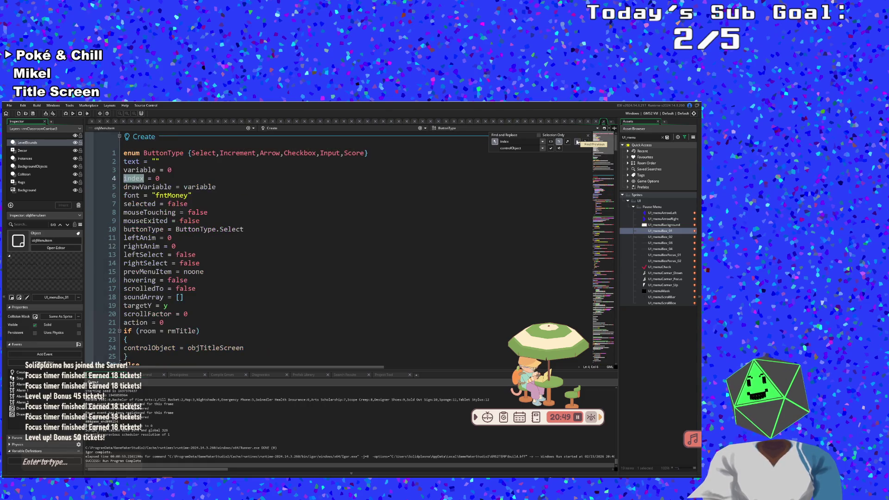
left_click(604, 123)
left_click(421, 250)
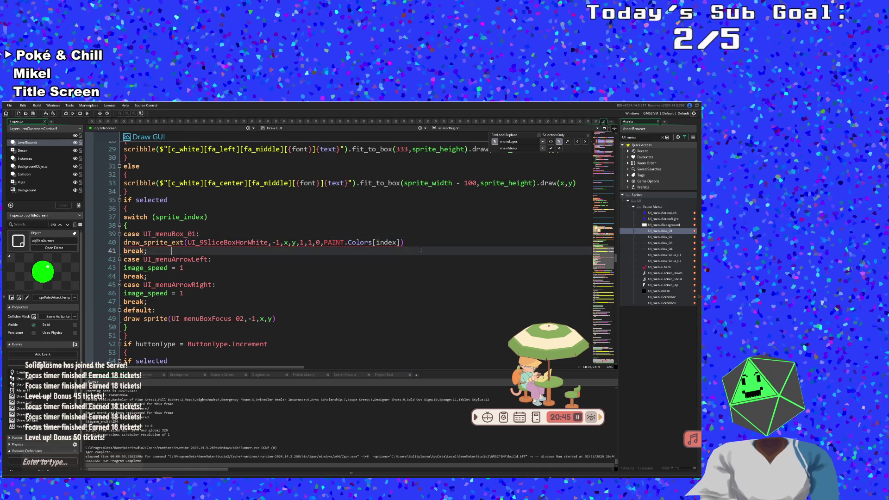
Wrap the colour index on line 40 in clamp(index) inside PAINT.Colors[]
left_click(396, 243)
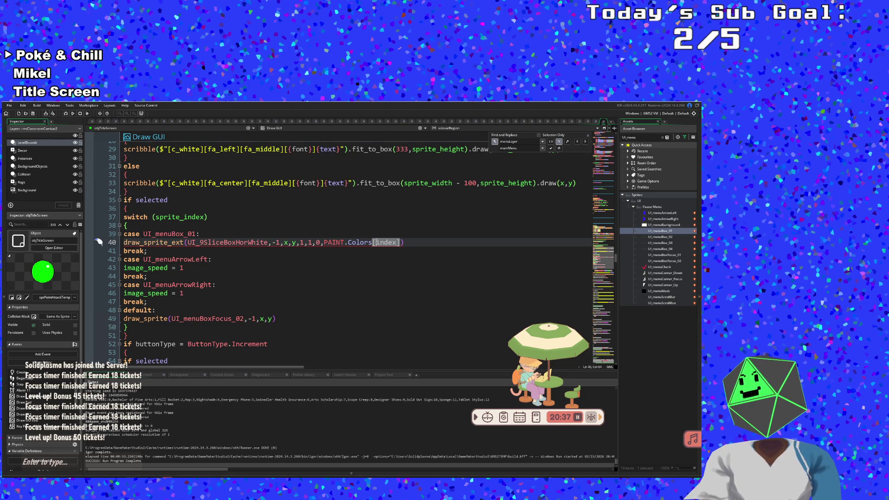
type("clamp")
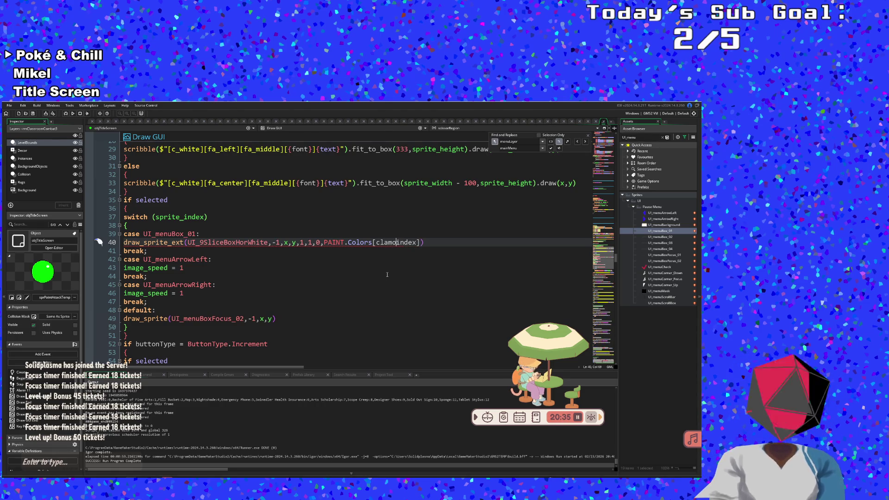
type("(")
key("End")
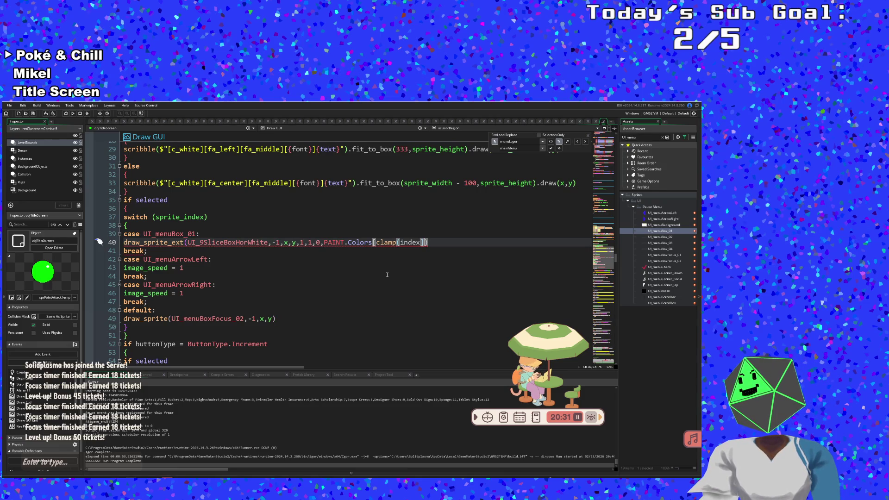
key("BackSpace")
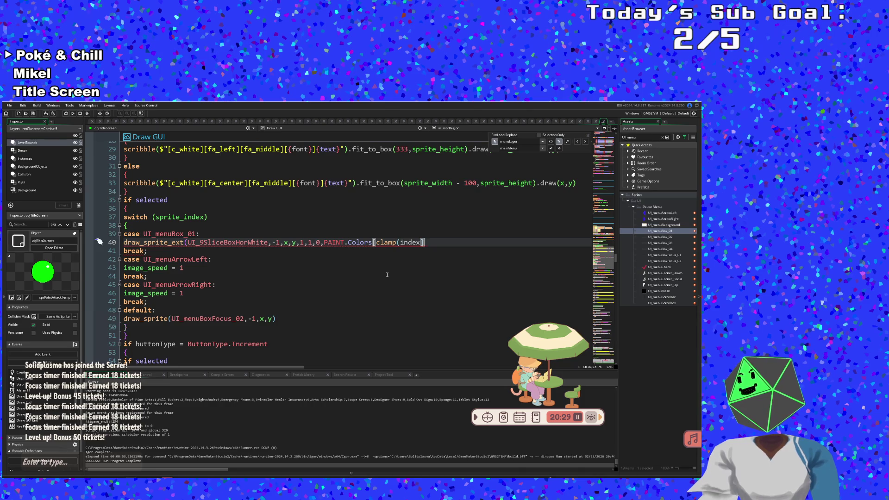
type(")")
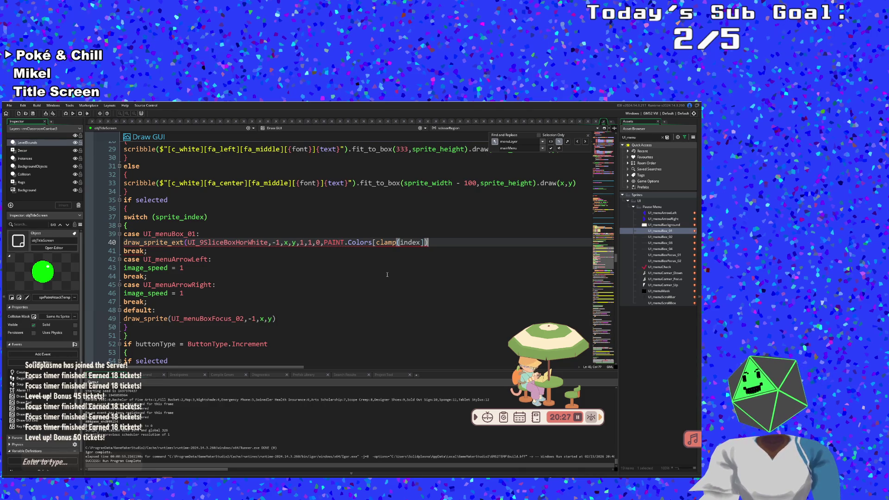
key("Left")
key("Left")
type(")]")
key("Delete")
key("Left")
key("Left")
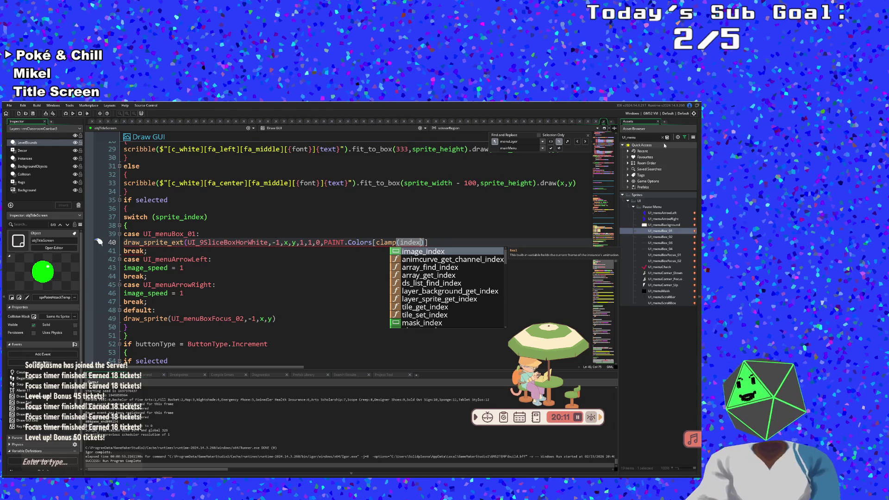
key("Escape")
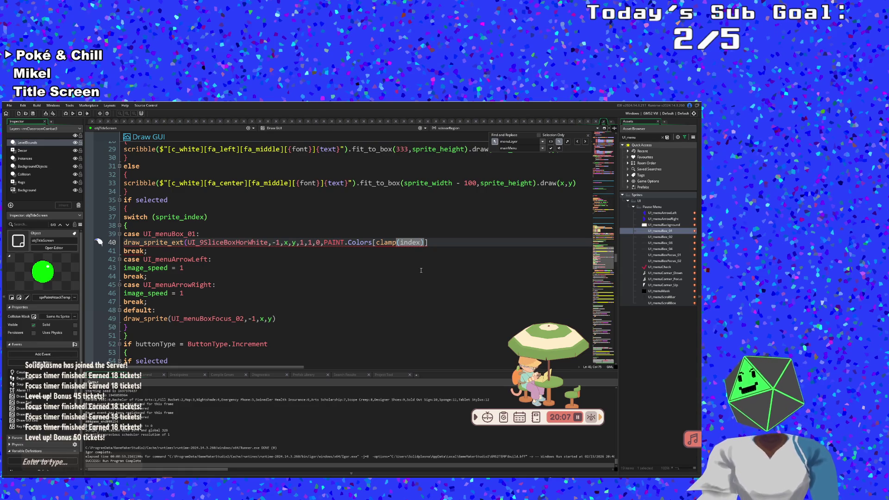
Add a PaintColors bound to the clamp, browse its entries, and jump to the enum definition
type(",1")
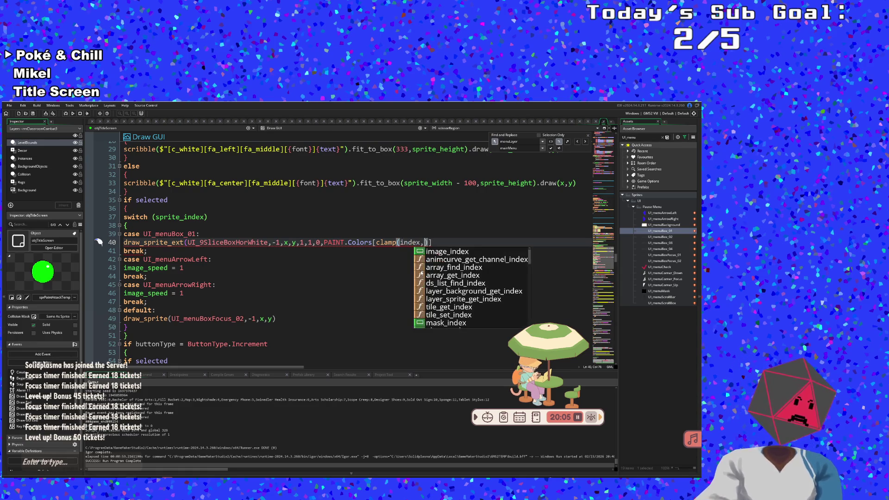
key("BackSpace")
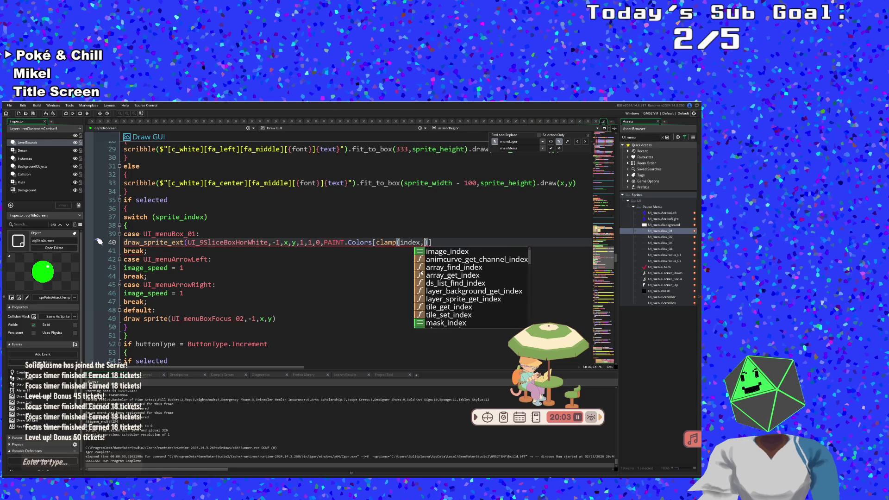
type("PAi")
key("BackSpace")
key("BackSpace")
type("aint")
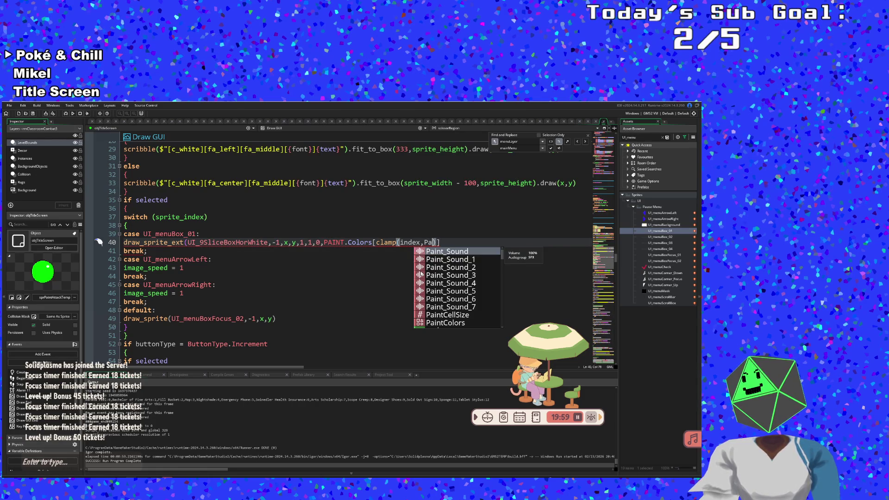
type("Colors.")
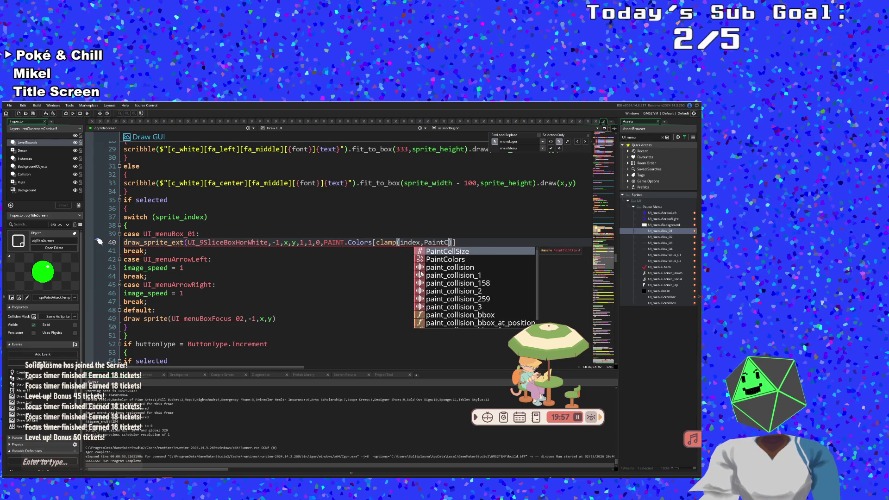
key("Down")
key("Down")
key("Down")
key("Up")
key("Up")
key("Up")
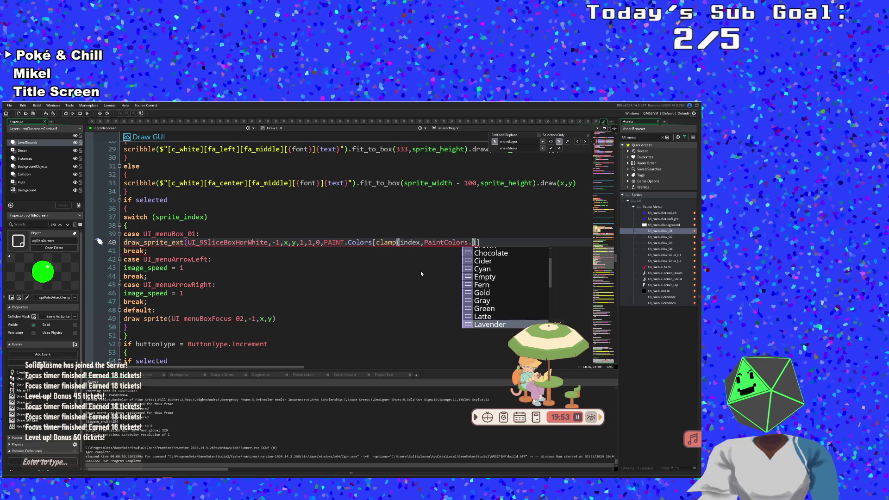
key("Down")
key("Down")
key("Down")
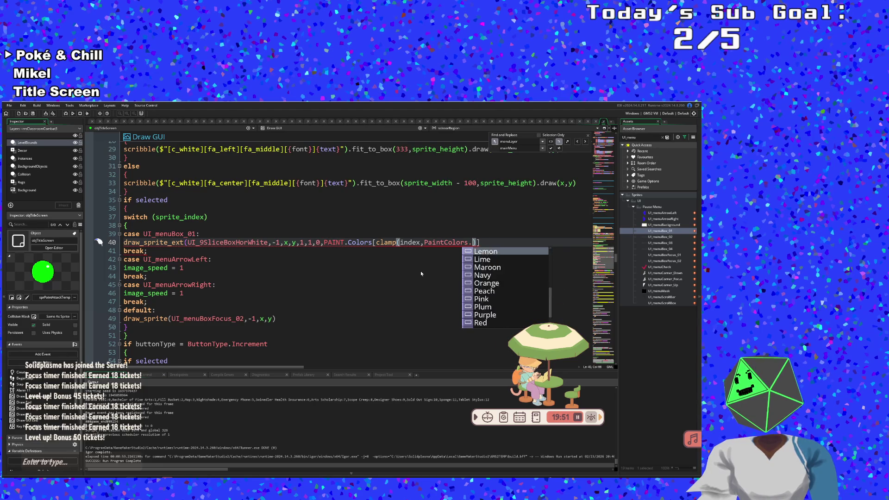
key("Down")
key("Down")
key("Down")
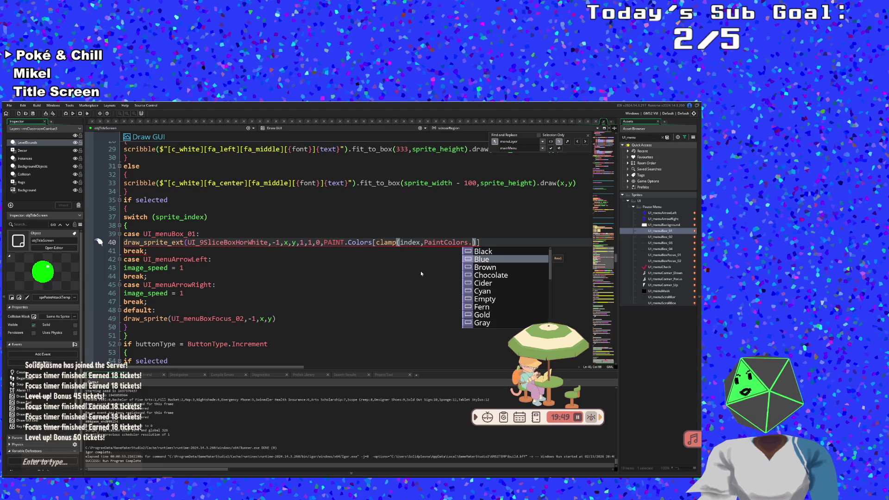
middle_click(443, 243)
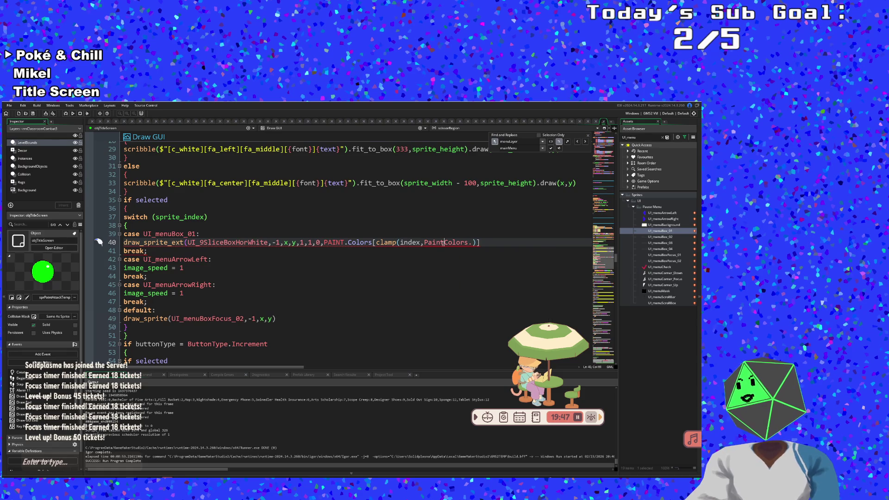
Close scrPaint and finish the clamp with PaintColors.Maroon and PaintColors.Gray as bounds
scroll(443, 243, "down", 6)
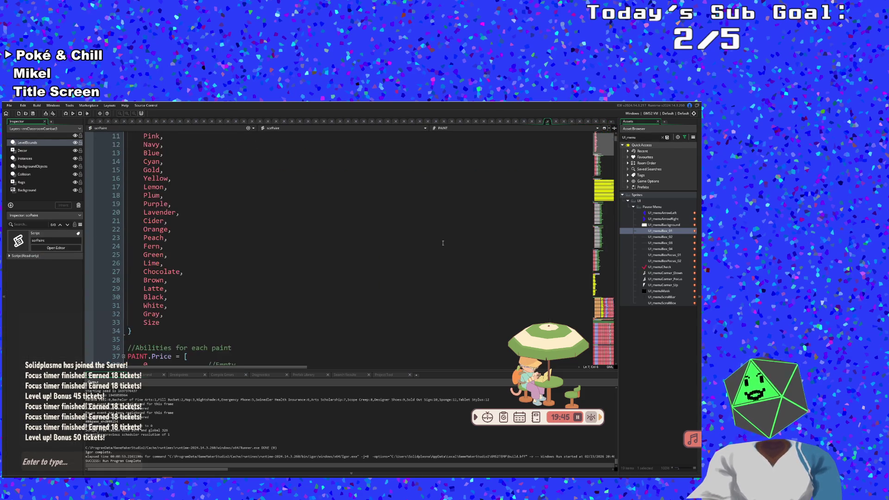
left_click(547, 122)
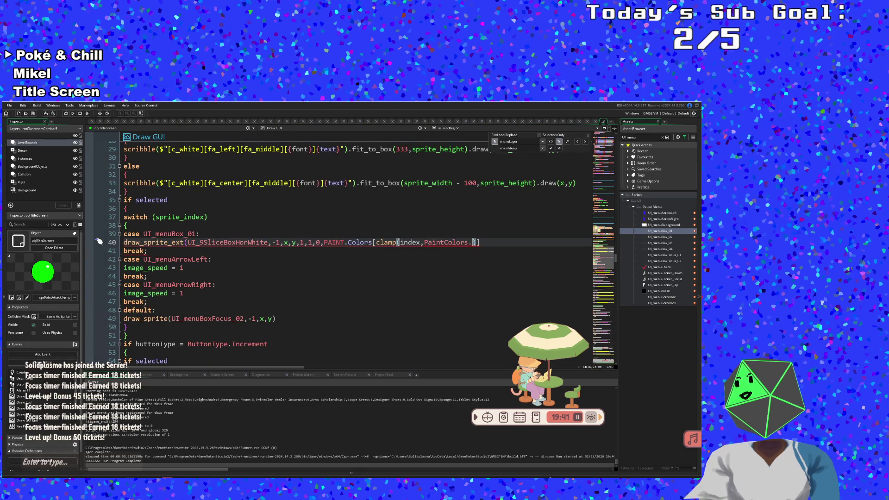
type("Maeoo")
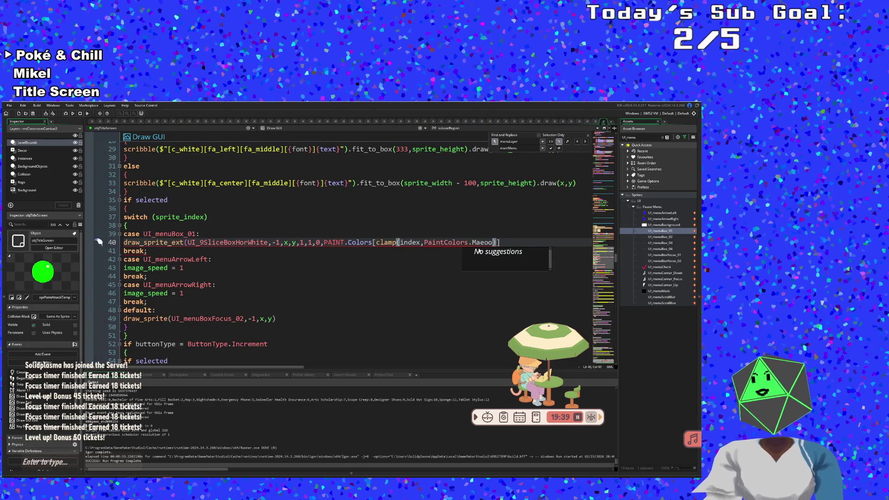
key("BackSpace")
key("BackSpace")
key("BackSpace")
type("roon")
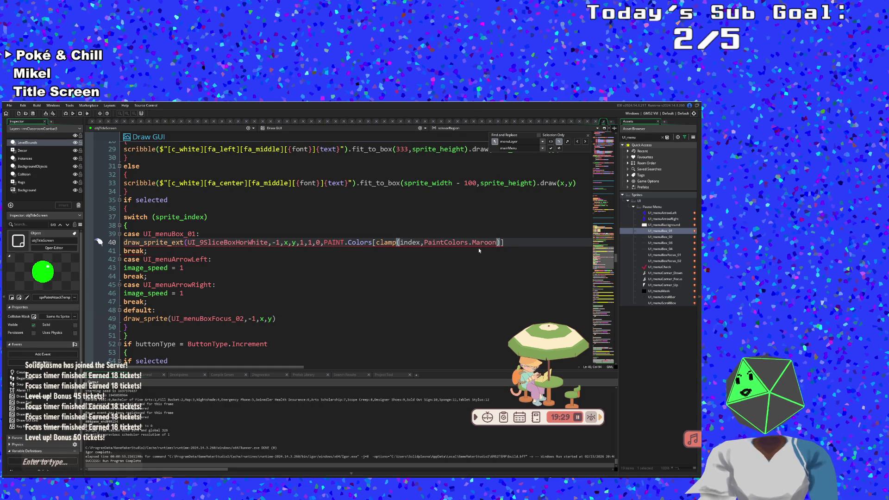
type(",PAin")
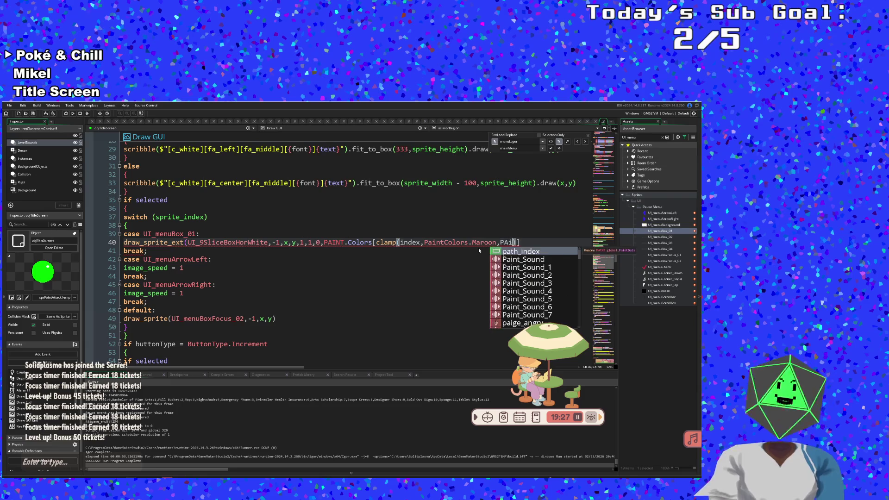
key("BackSpace")
key("BackSpace")
key("BackSpace")
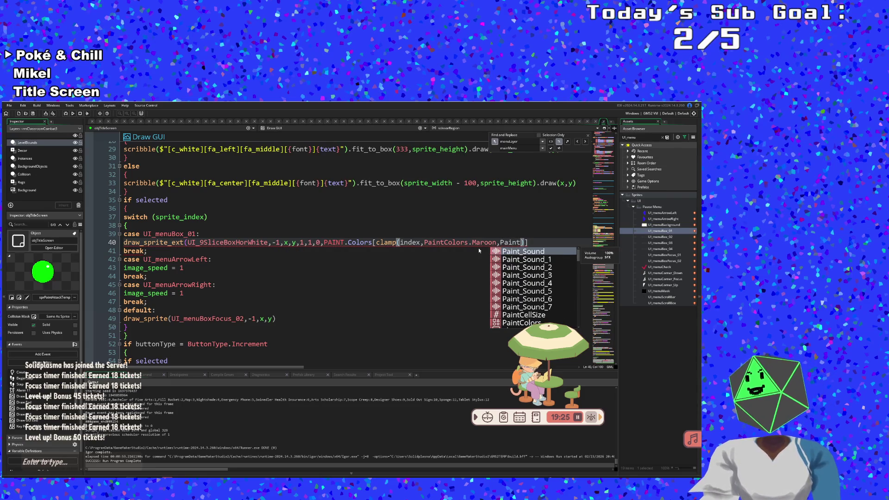
type("aintColors")
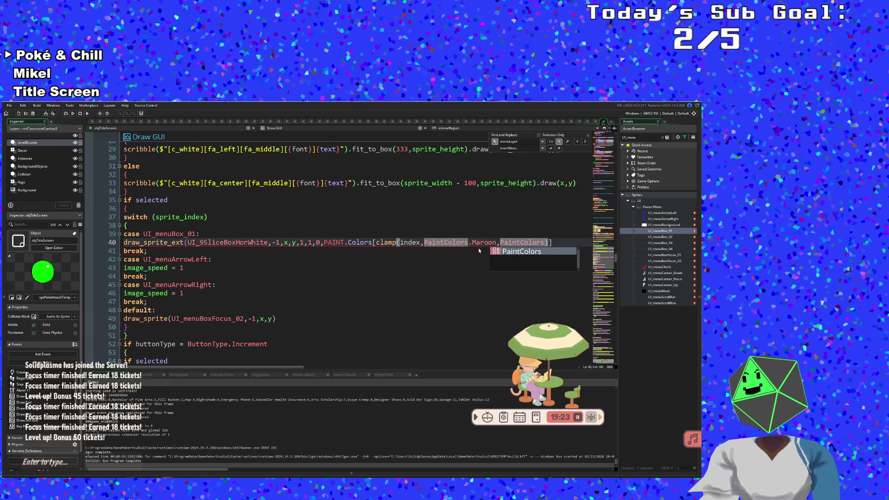
key("Return")
type(".Gr")
key("Return")
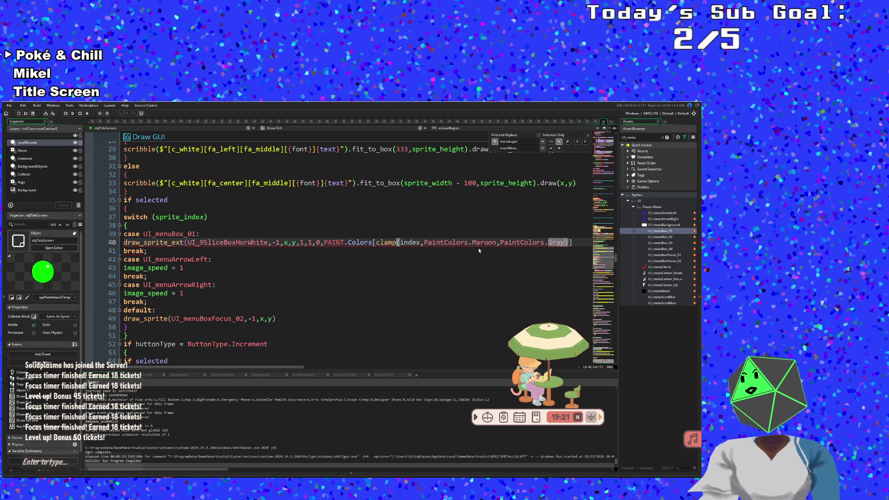
Inspect the clamp call's argument-count error and select index for replacement
left_click(419, 250)
left_click(420, 243)
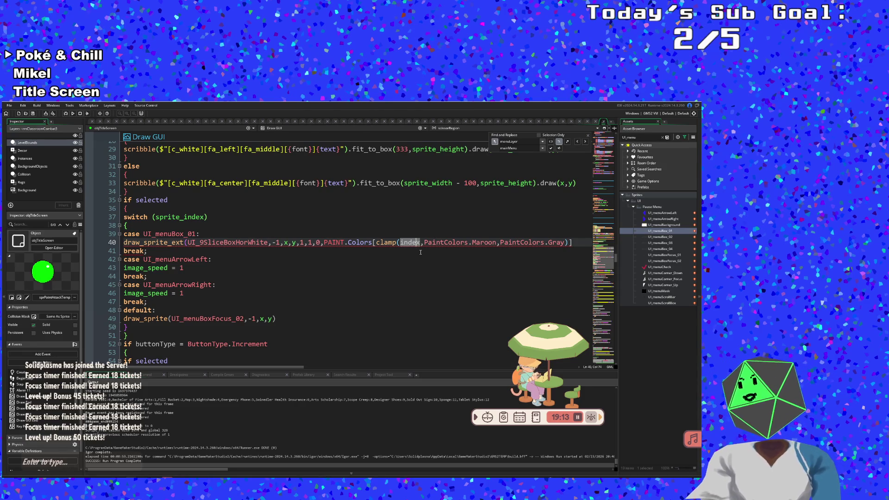
left_click(432, 242)
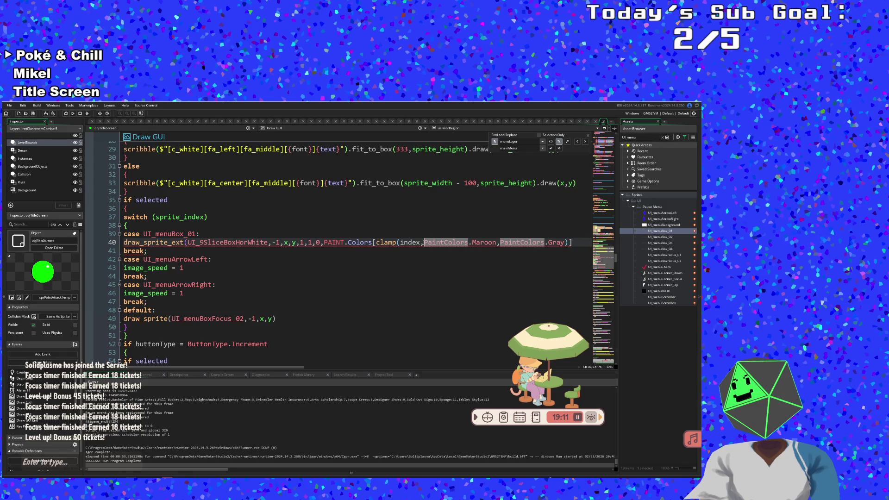
left_click(400, 243)
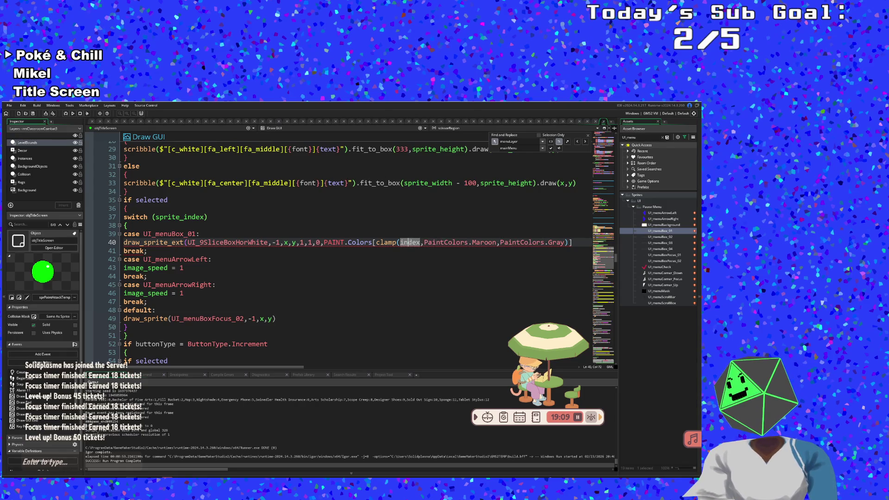
double_click(400, 243)
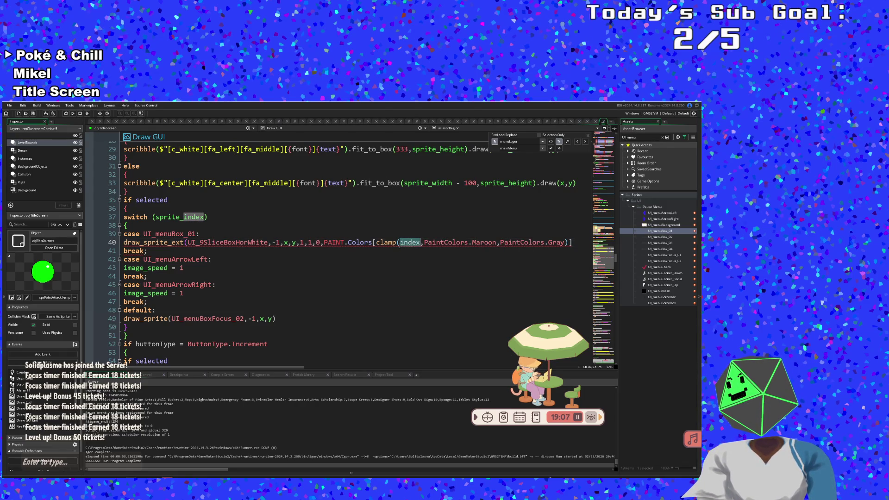
left_click(399, 246)
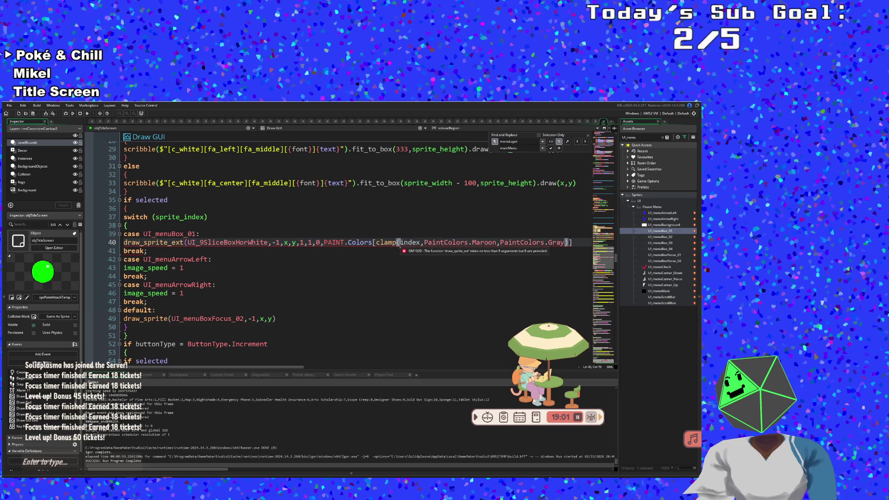
double_click(402, 242)
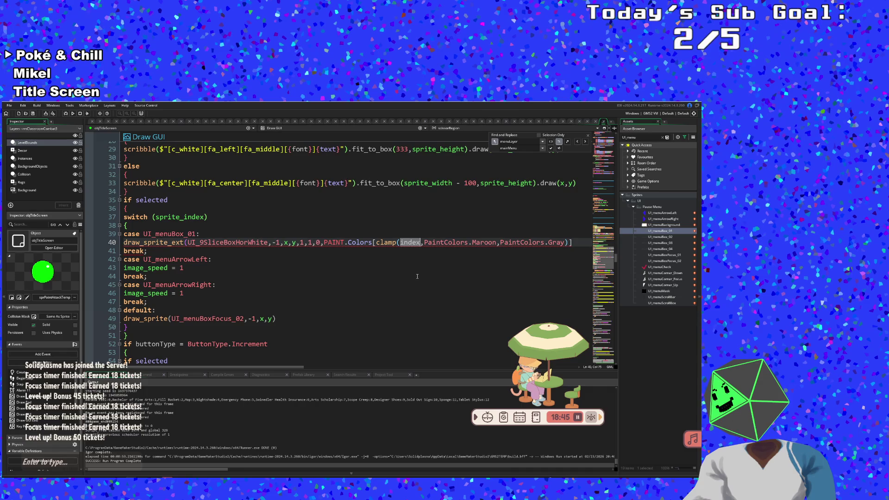
Replace the clamped index with index % 25 on line 40
type("index ")
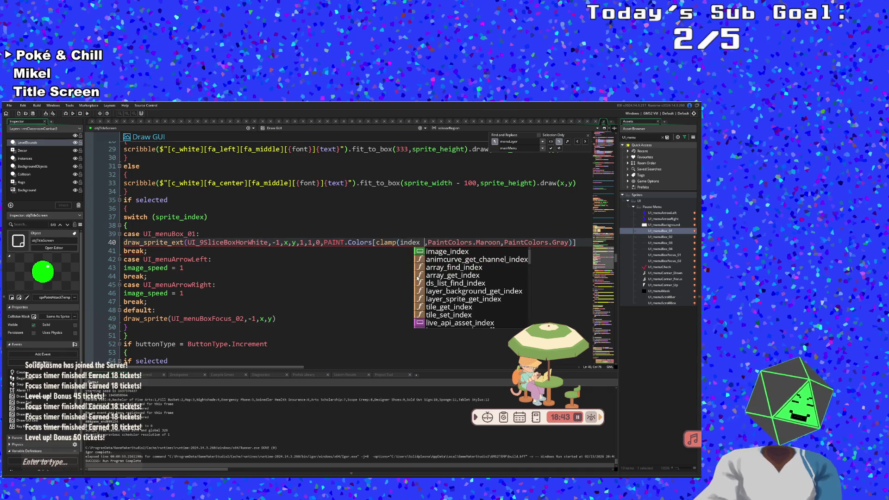
type("% 25")
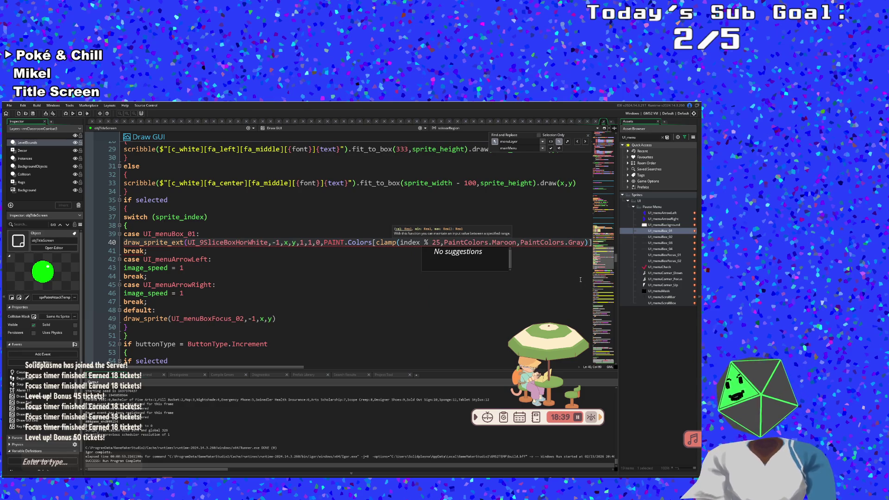
left_click(510, 249)
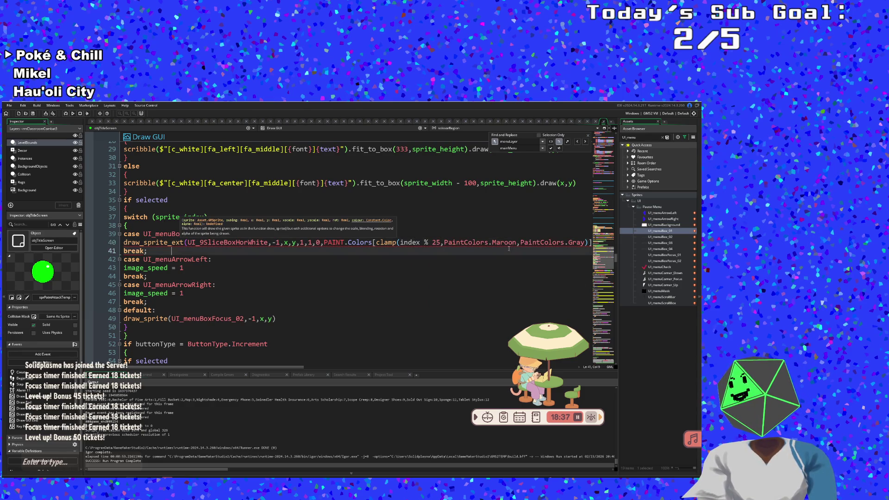
key("Up")
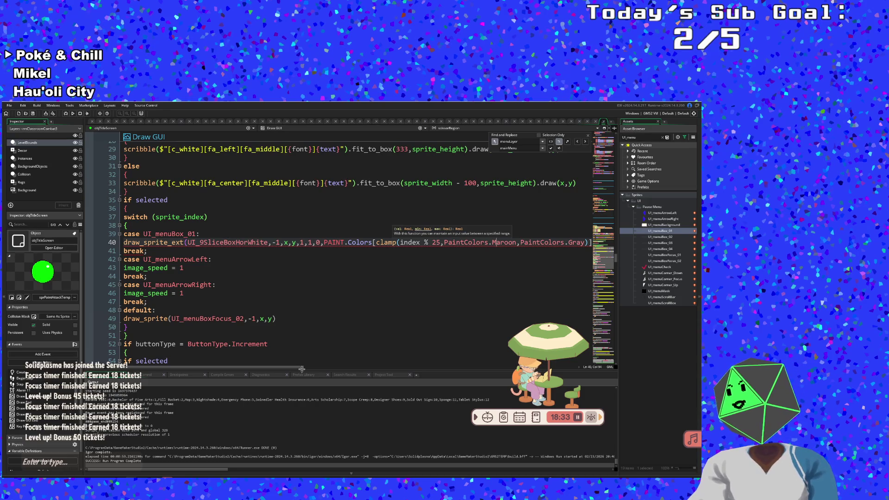
left_click_drag(302, 368, 331, 367)
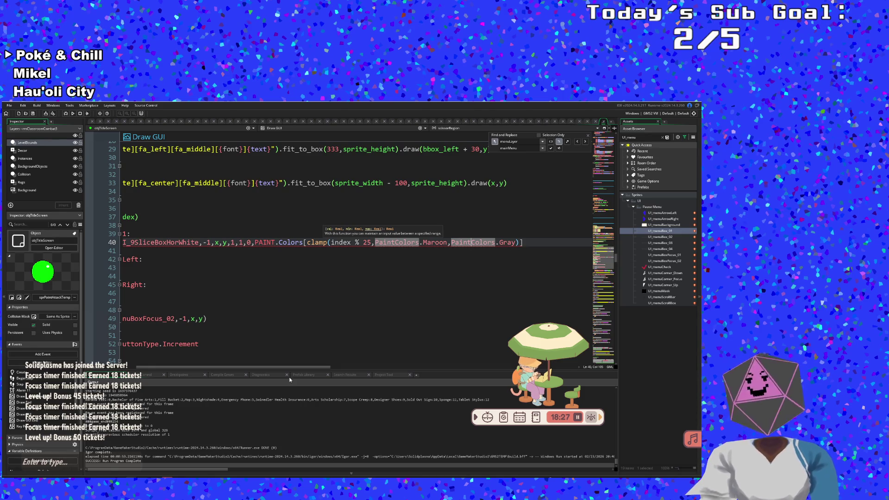
left_click_drag(280, 367, 257, 367)
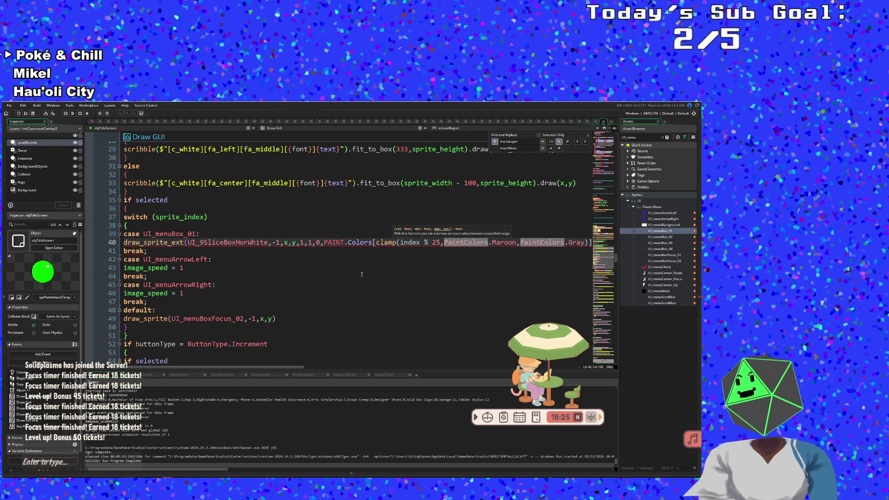
mouse_move(177, 249)
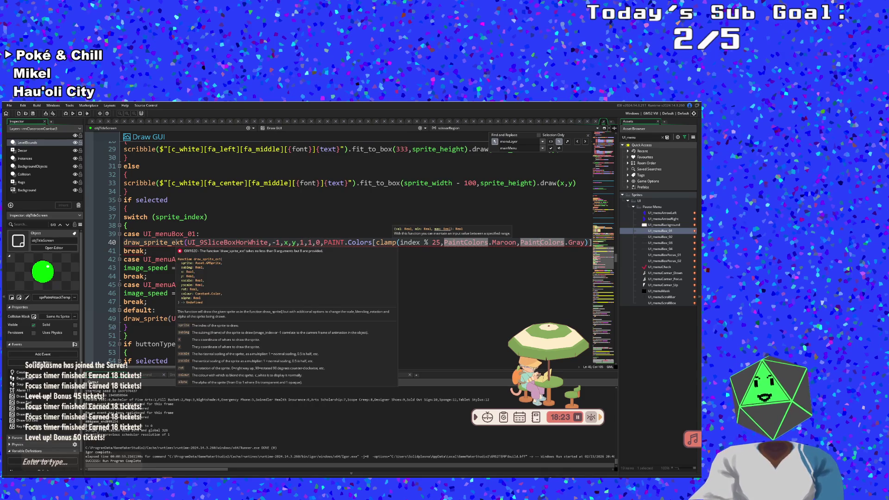
left_click_drag(222, 366, 303, 367)
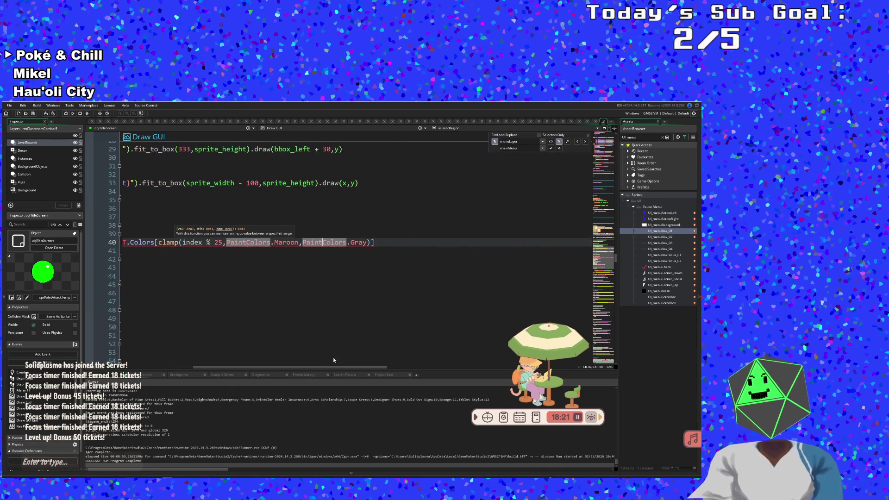
Append ,1 after PAINT.Colors[...] to give the banner draw call an alpha of 1
left_click(377, 246)
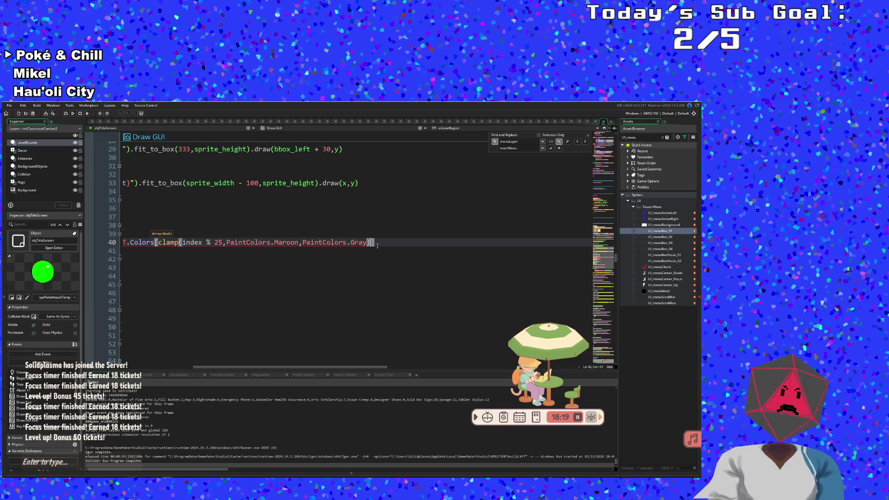
key("Down")
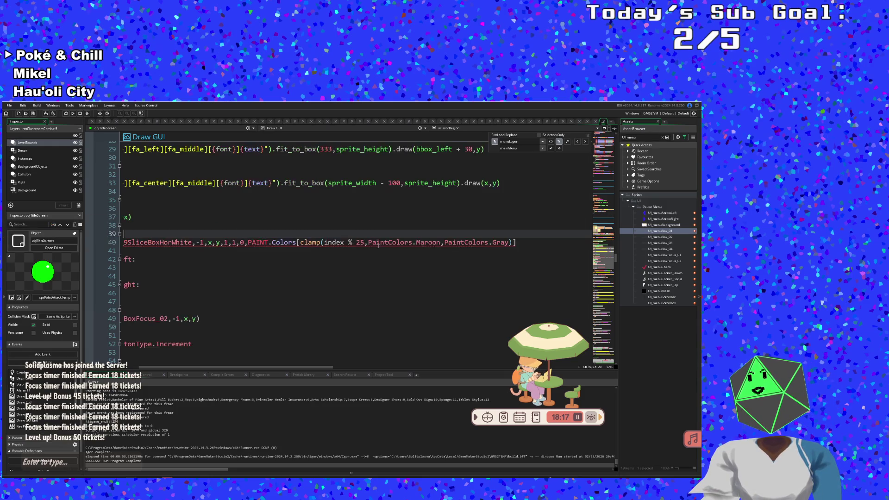
mouse_move(378, 246)
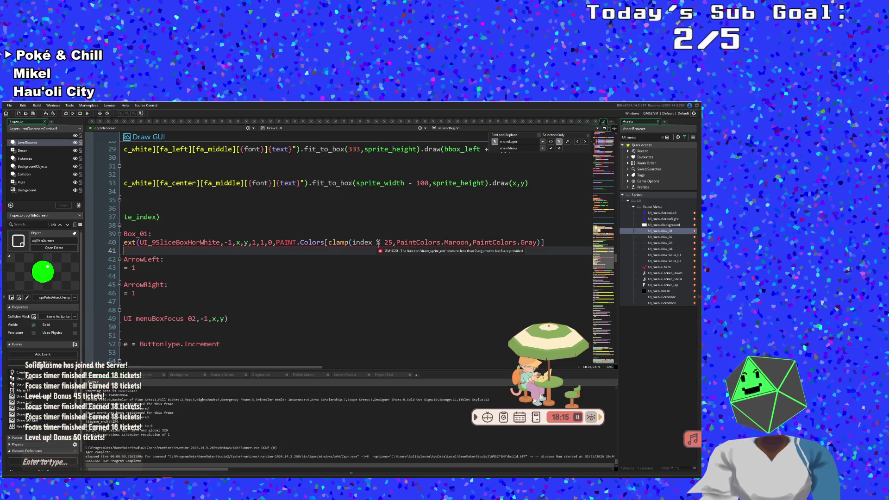
key("Down")
key("ctrl+shift+Right")
key("Up")
key("Home")
key("Up")
key("End")
key("Left")
key("Left")
key("ctrl+shift+Left")
key("Right")
key("Right")
type(",1")
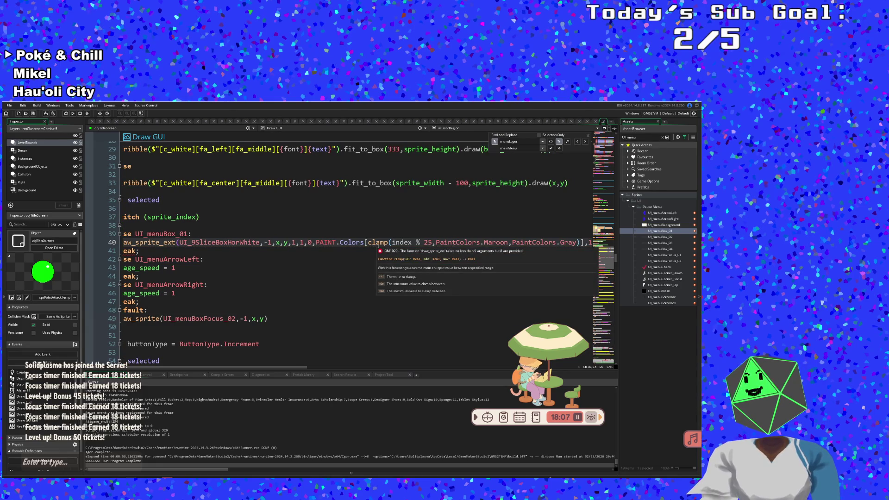
type(")")
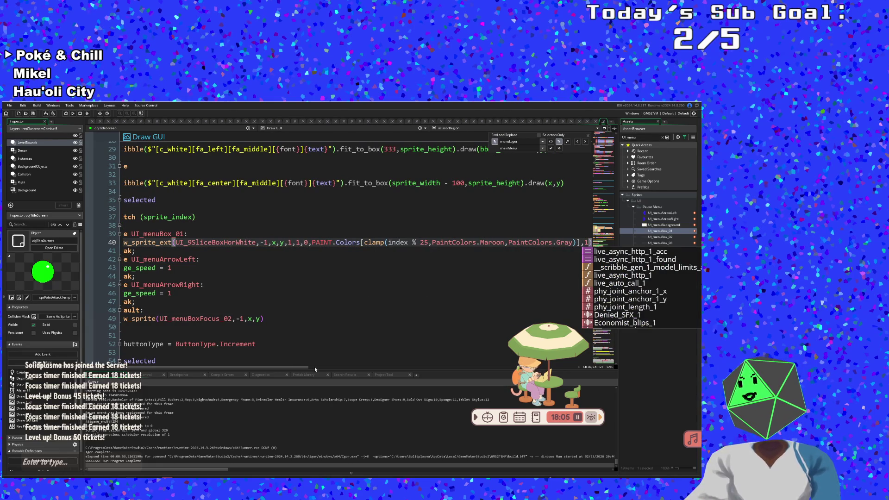
mouse_move(157, 360)
left_mouse_down()
mouse_move(217, 369)
mouse_move(223, 337)
left_mouse_up()
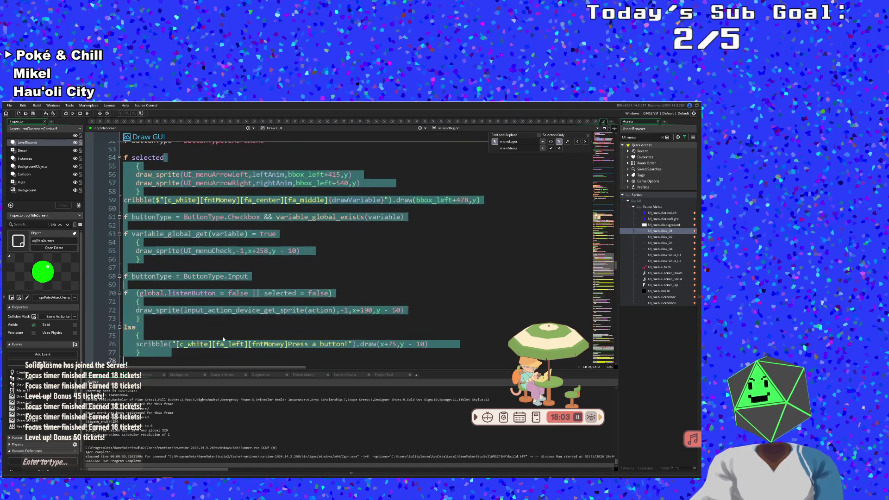
scroll(224, 338, "up", 10)
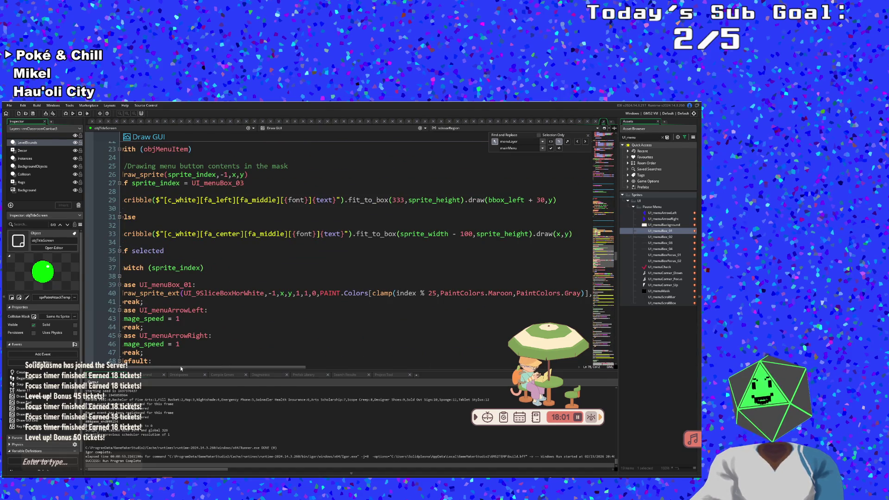
left_click_drag(225, 367, 217, 367)
double_click(131, 294)
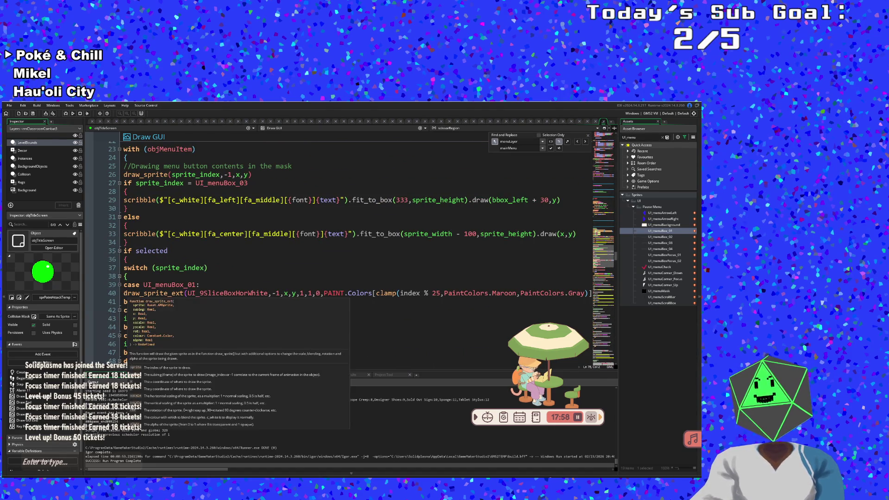
triple_click(245, 291)
key("ctrl+c")
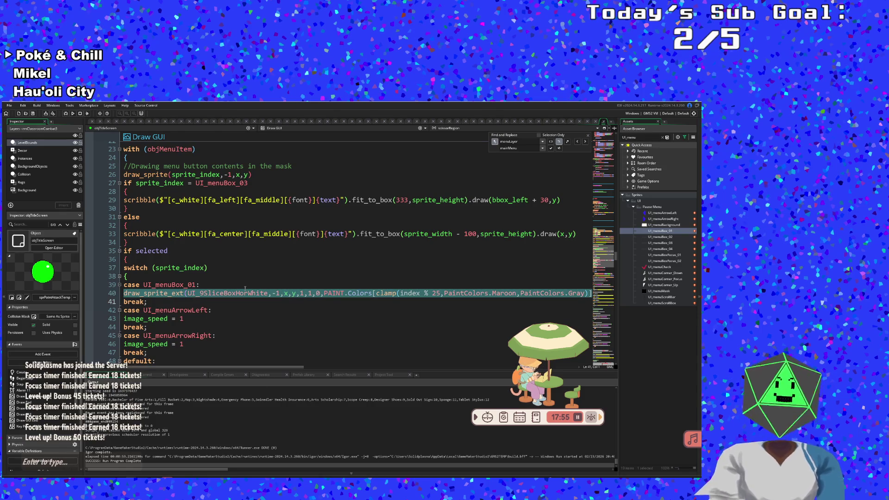
scroll(246, 289, "down", 4)
left_click(246, 288)
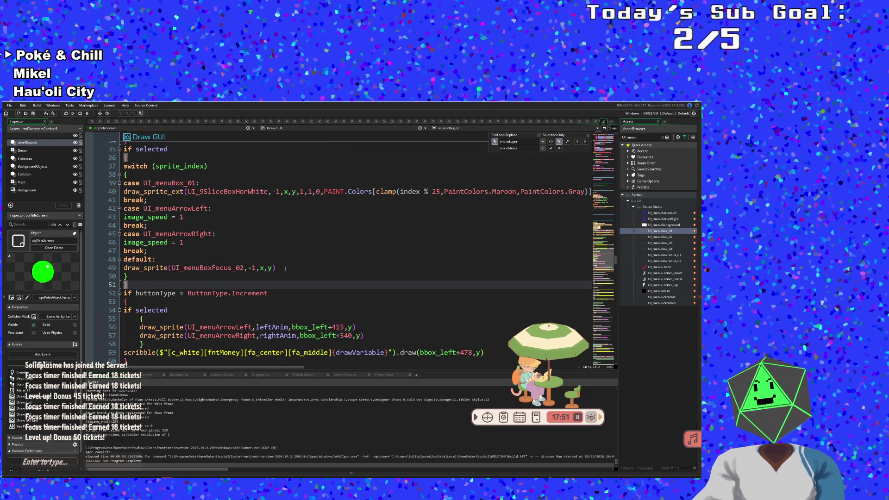
left_click(286, 268)
left_click_drag(286, 268, 124, 266)
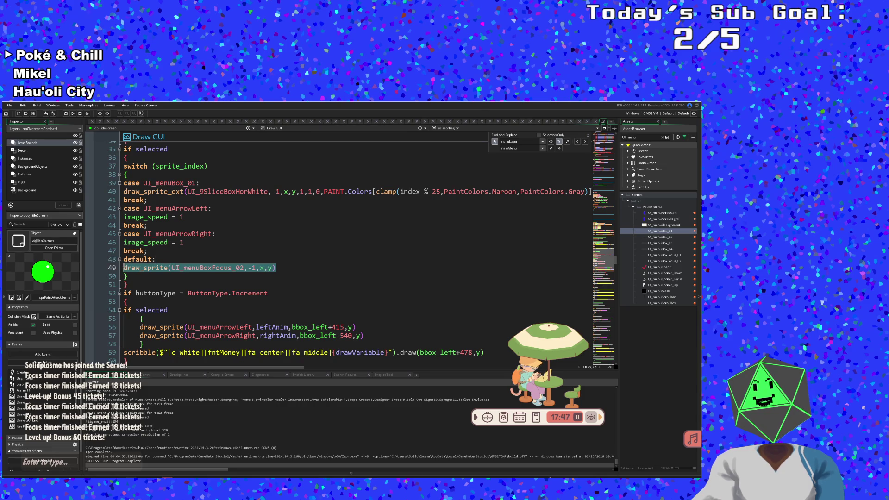
Replace the default case's drawing line with the tinted draw_sprite_ext UI_9SliceBoxHorWhite call
key("ctrl+v")
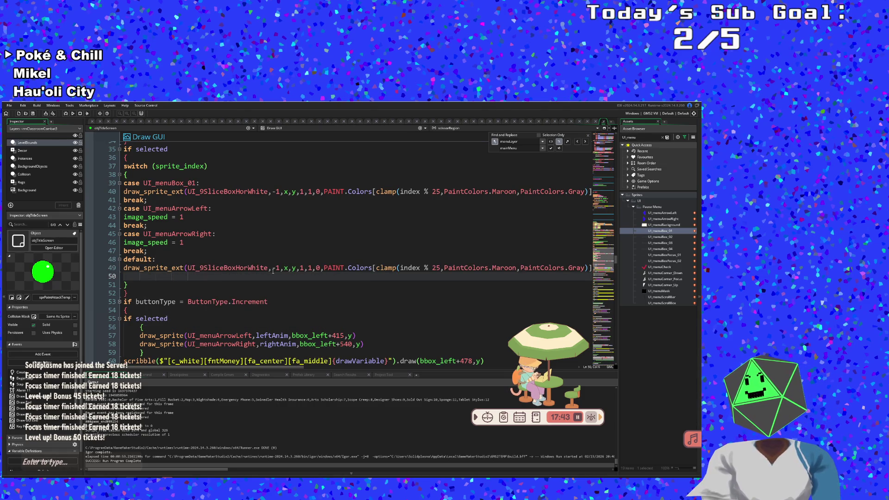
mouse_move(261, 269)
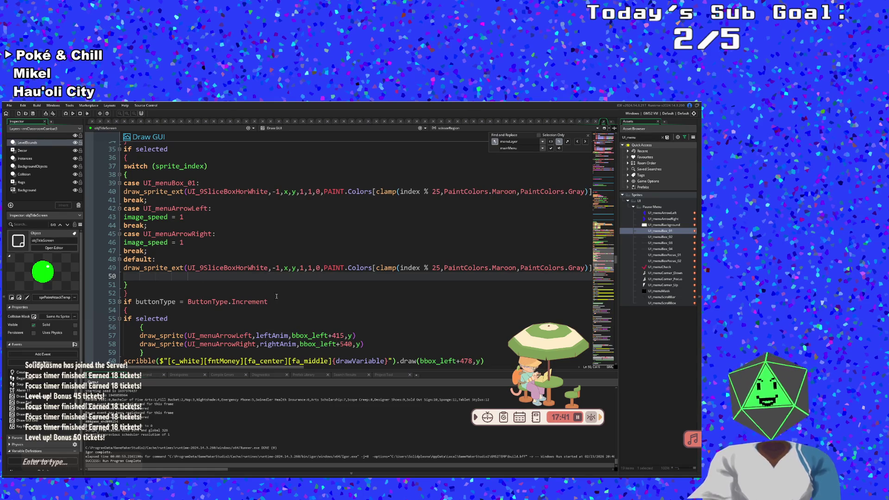
key("ctrl+z")
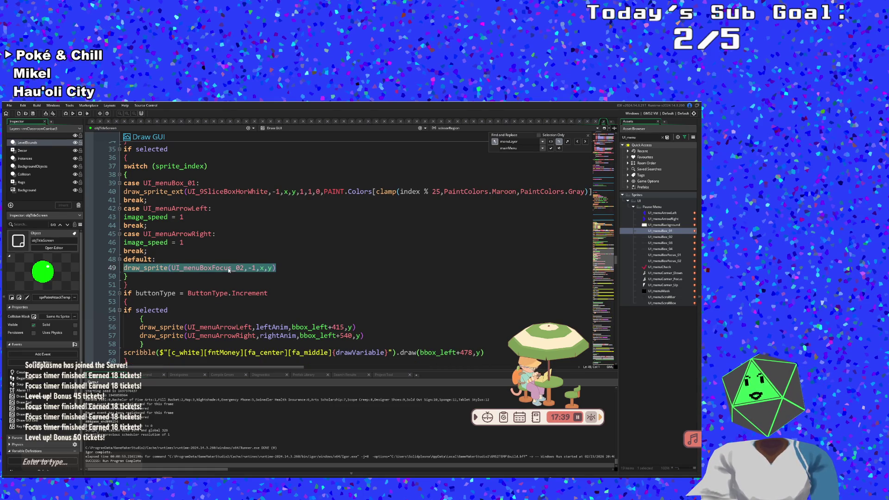
mouse_move(228, 270)
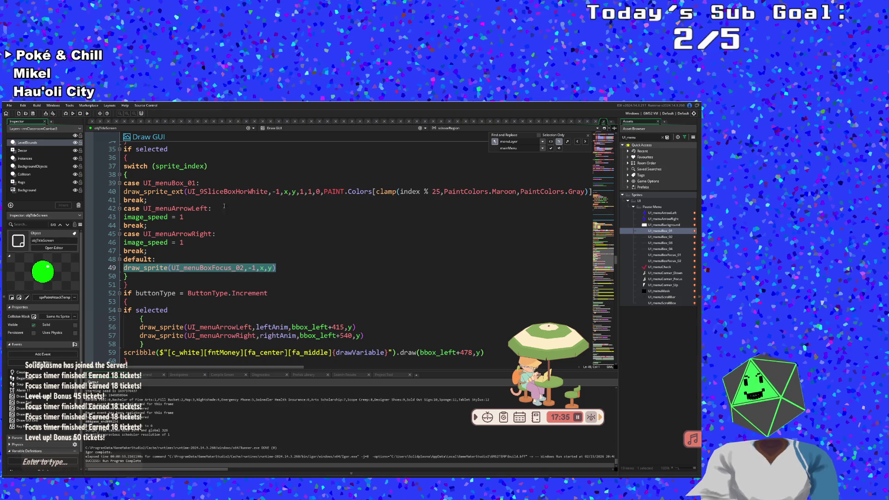
mouse_move(190, 183)
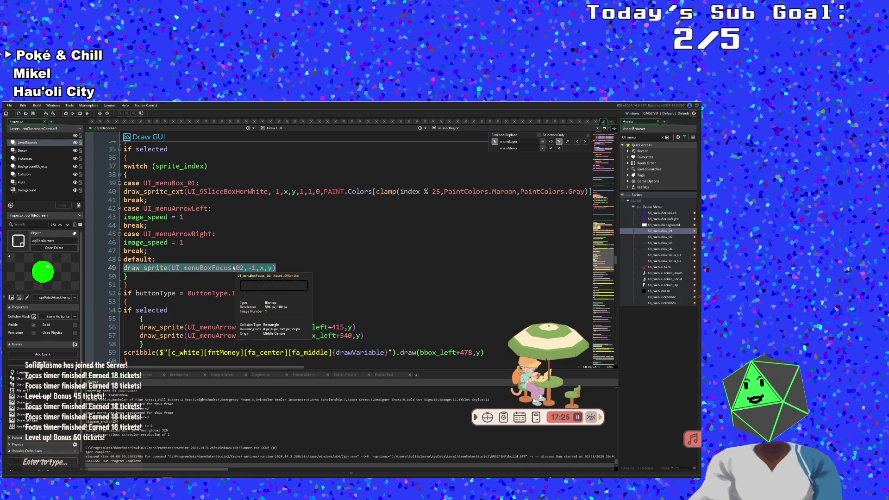
left_click(260, 267)
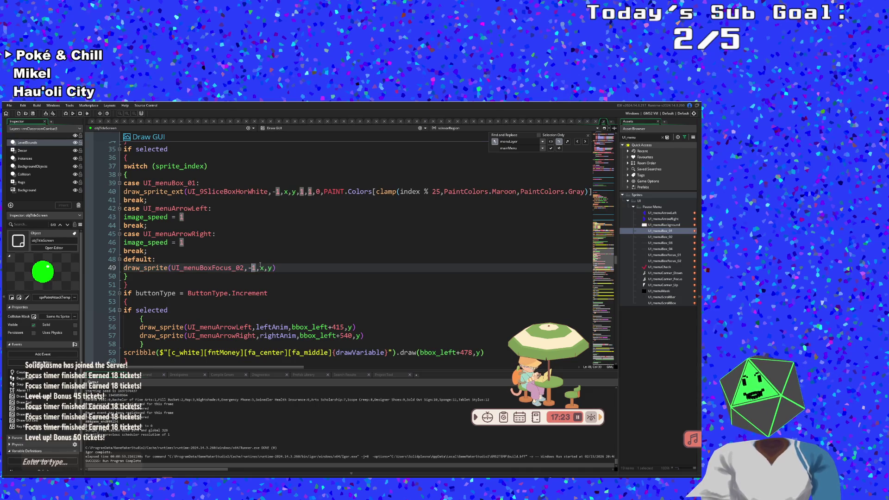
left_click_drag(280, 267, 123, 268)
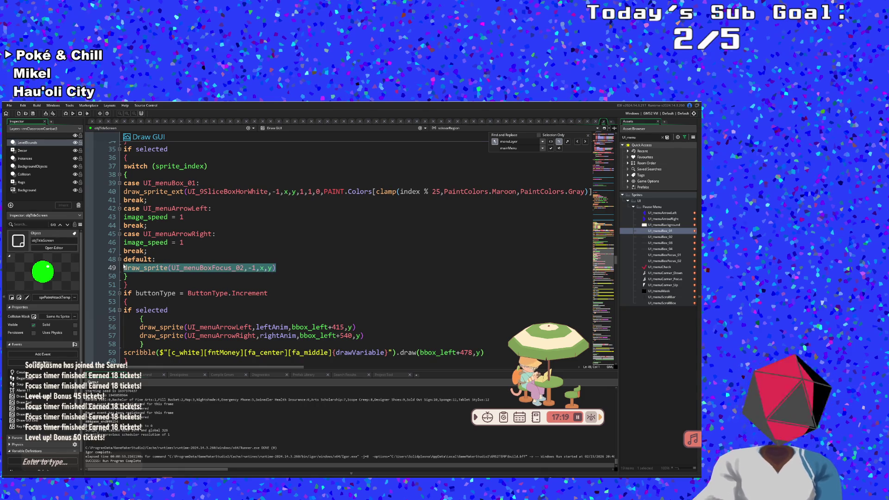
key("ctrl+v")
key("Tab")
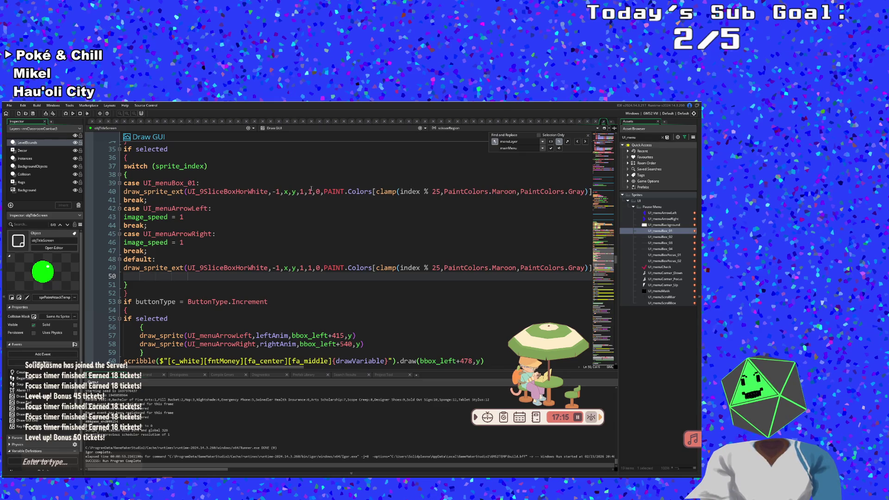
Change UI_menuBox_01's banner vertical scale on line 40 from 1 to 0.8
left_click(311, 191)
key("BackSpace")
type("0.8")
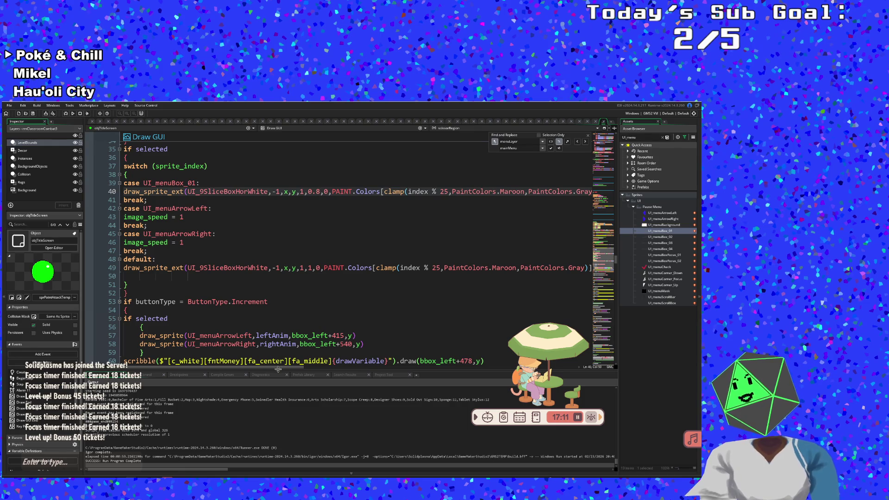
left_click_drag(273, 368, 294, 369)
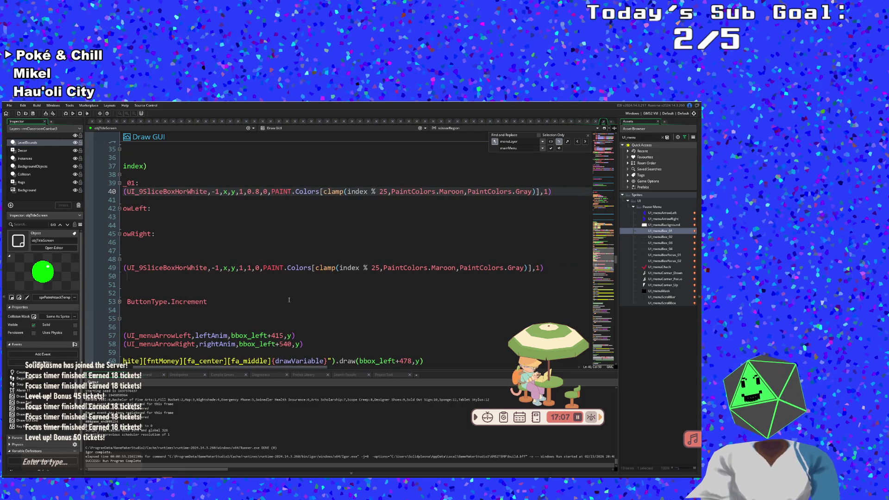
Review the default case's scale values and the switch block's braces around line 49
left_click(253, 267)
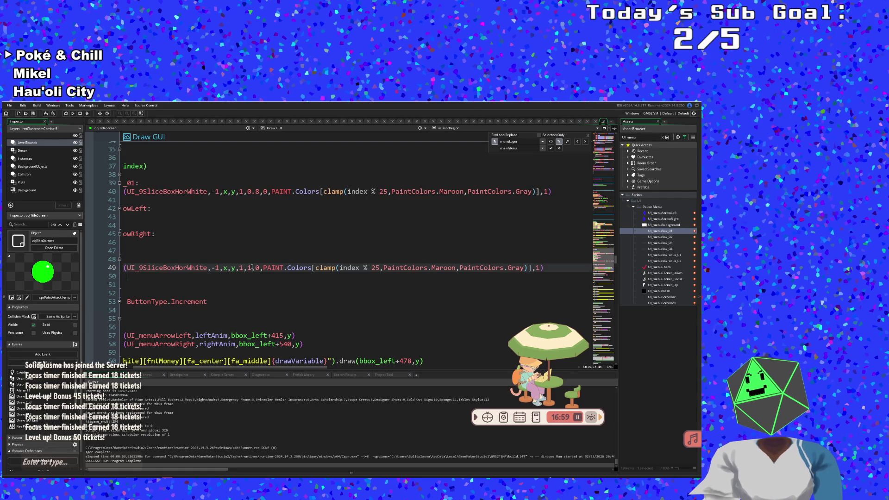
left_click_drag(260, 367, 234, 365)
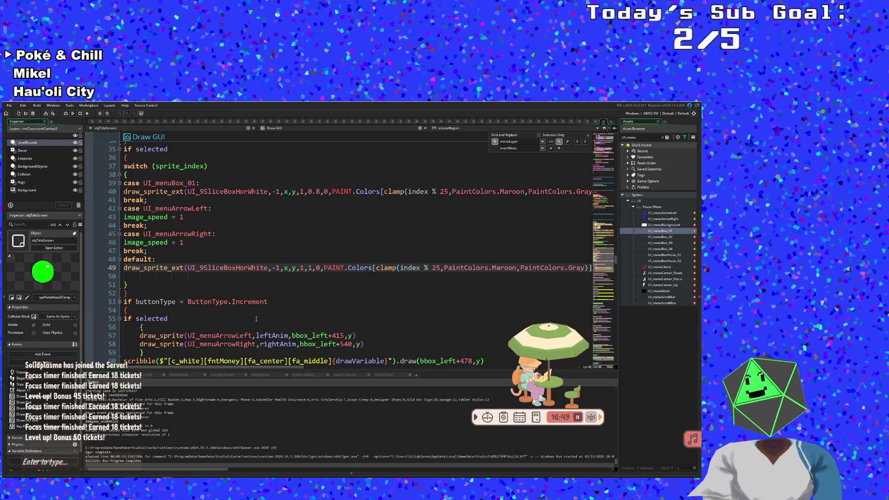
scroll(280, 299, "up", 2)
scroll(280, 299, "down", 2)
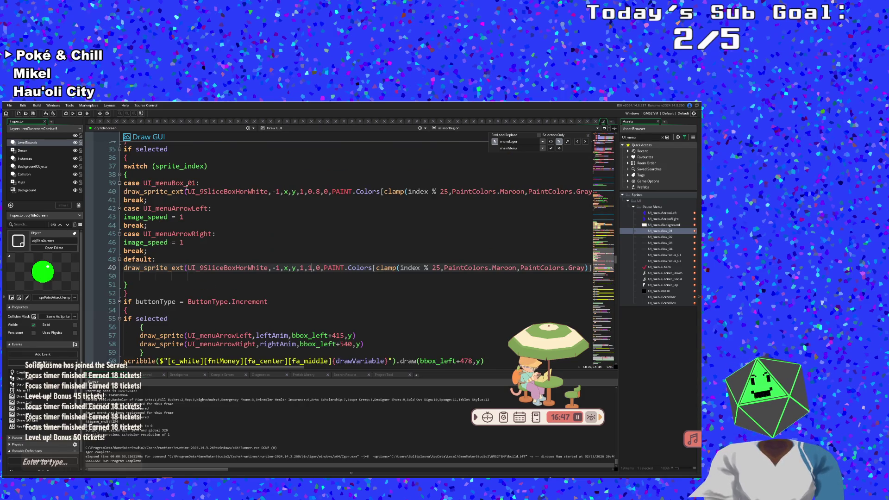
left_click(124, 158)
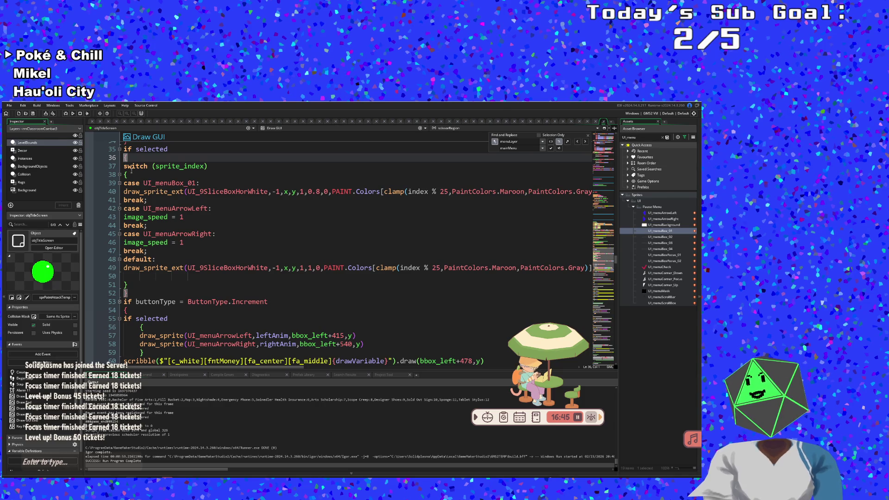
left_click(127, 269)
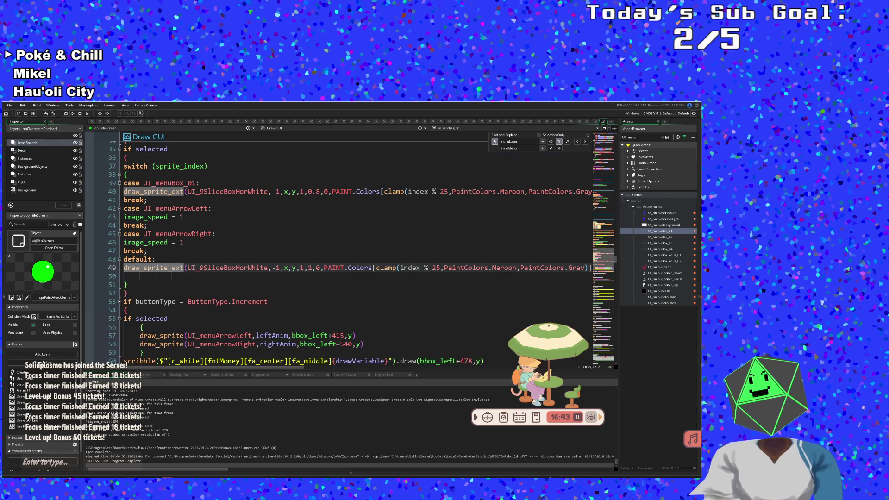
left_click(124, 285)
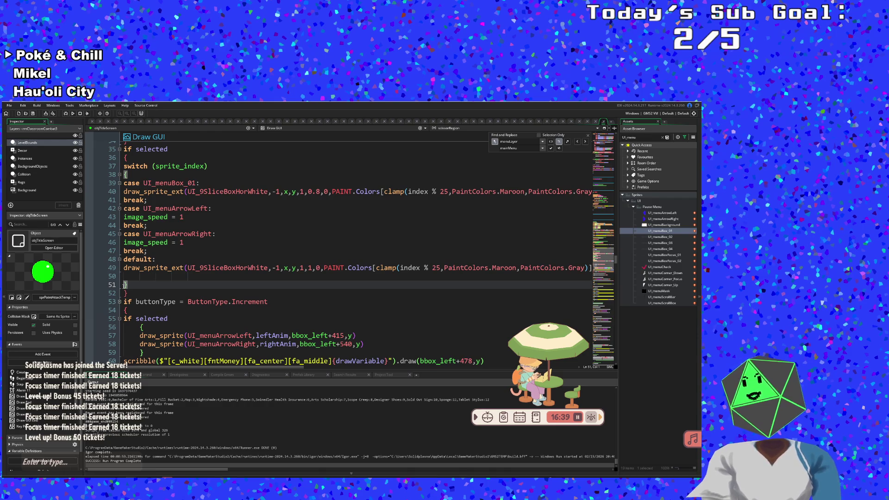
Delete the blank line and extra closing braces, then add an unindented closing brace on line 50
key("shift+Down")
key("shift+Down")
key("Delete")
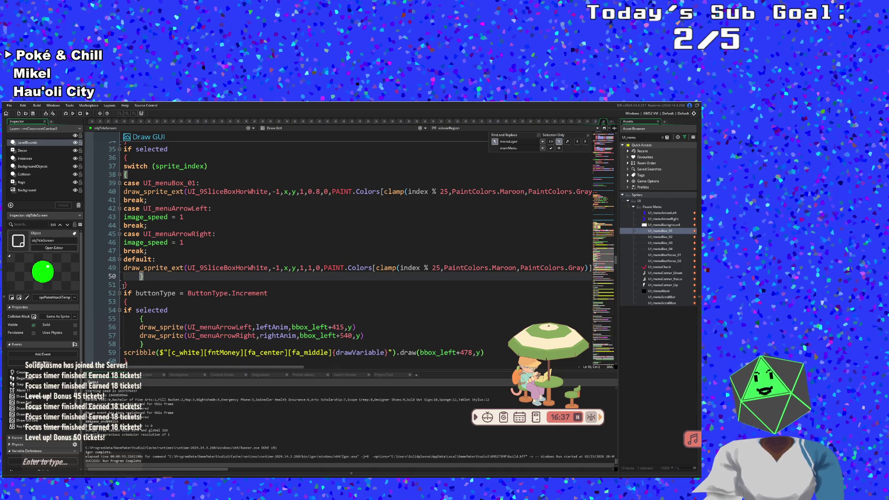
key("Up")
key("Up")
key("End")
key("Return")
type("}")
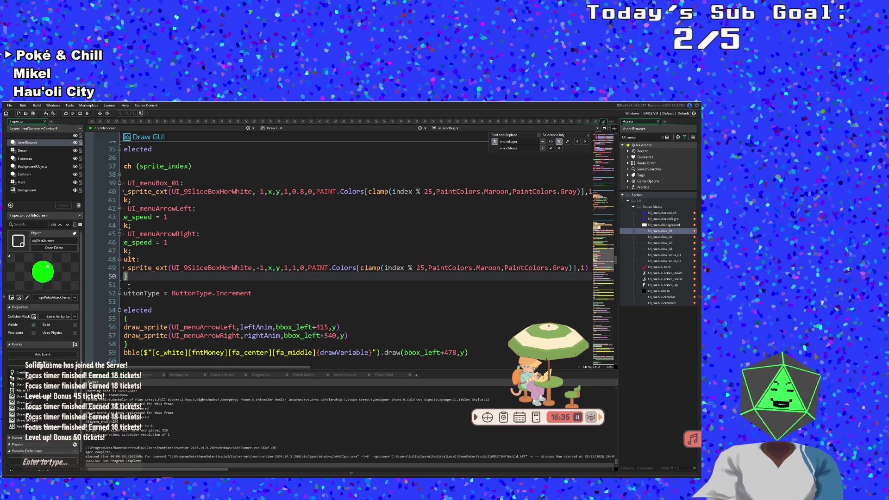
scroll(129, 287, "left", 2)
key("BackSpace")
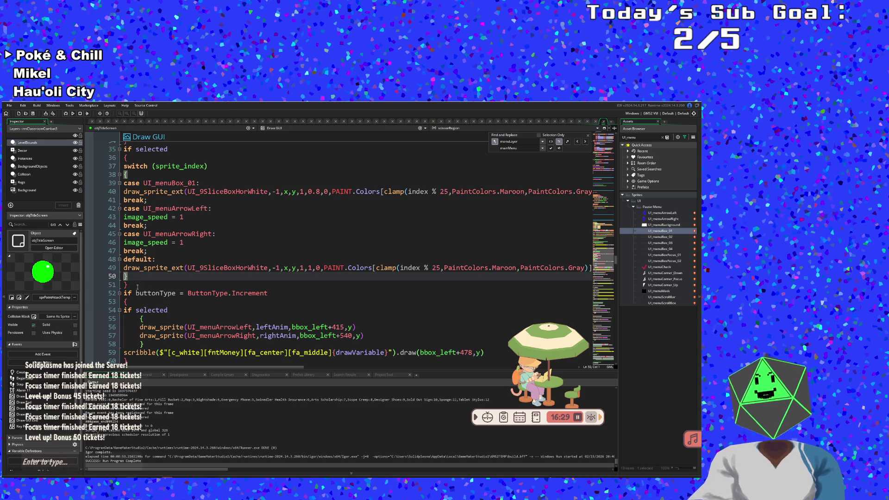
Review the increment button arrow and checkbox button drawing code further down
scroll(157, 296, "down", 2)
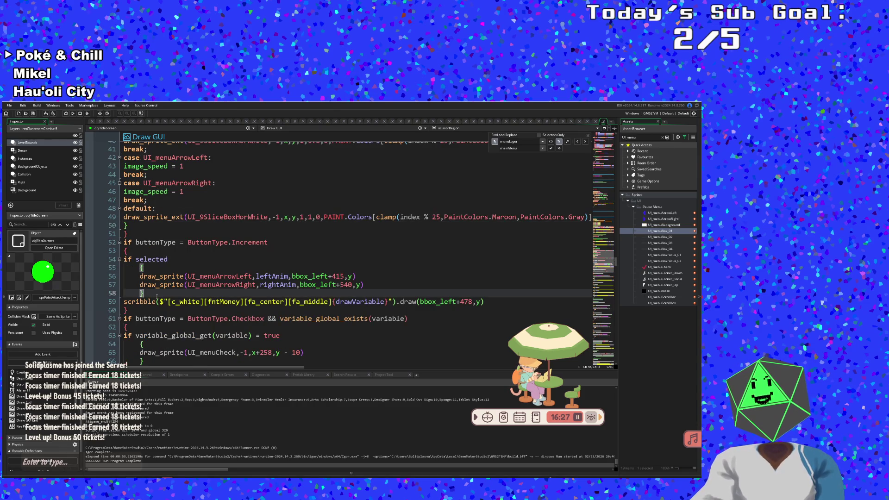
left_click(159, 277)
scroll(171, 275, "down", 2)
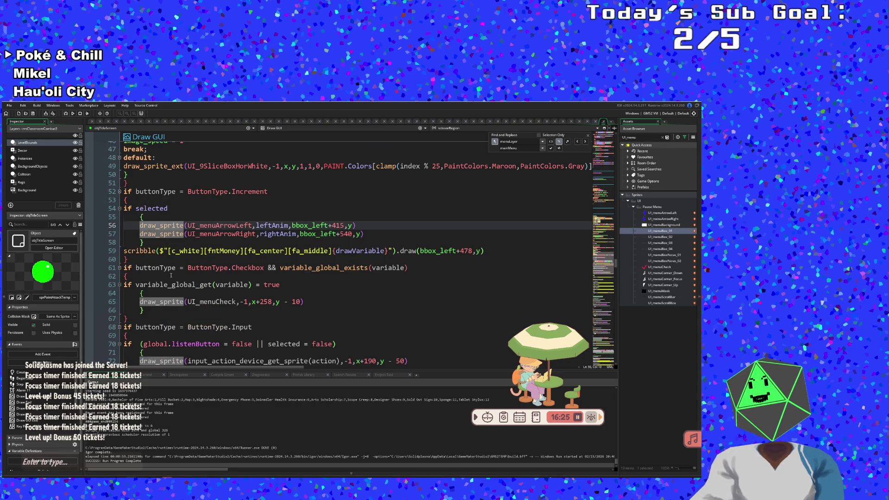
left_click(184, 267)
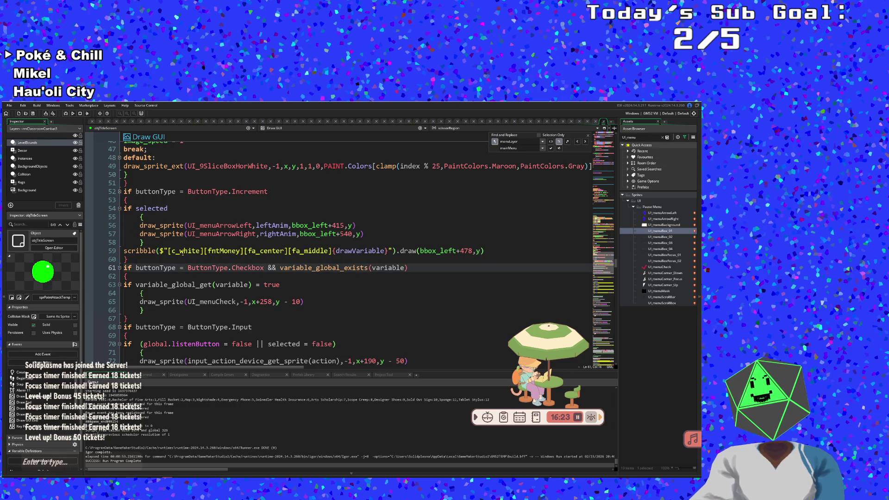
scroll(182, 252, "down", 16)
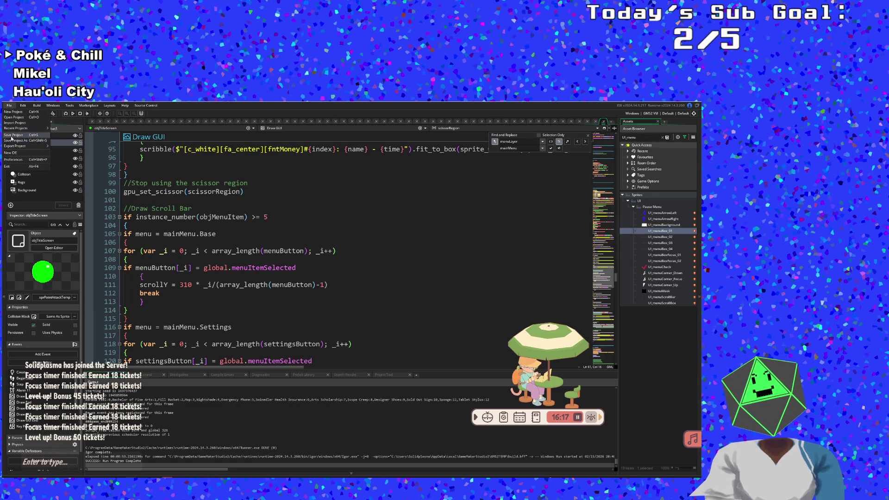
Run the game, open its title menu and move the highlight up and down
left_click(73, 113)
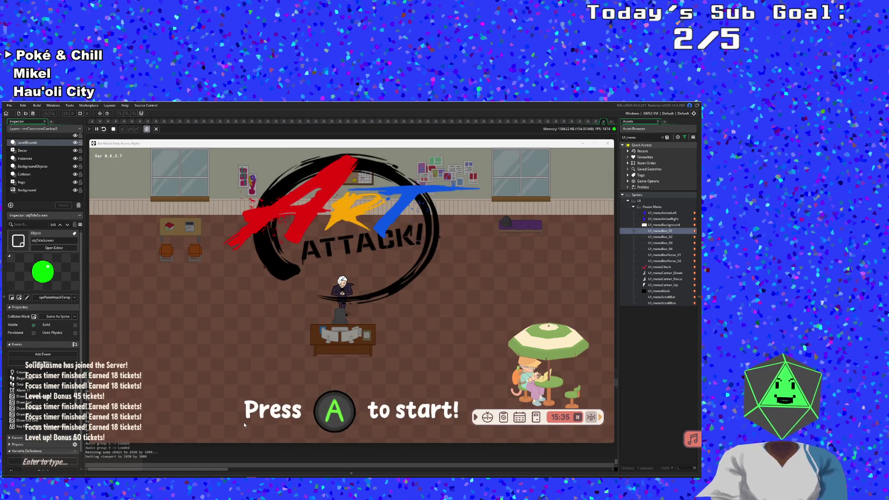
key("Return")
key("Down")
key("Down")
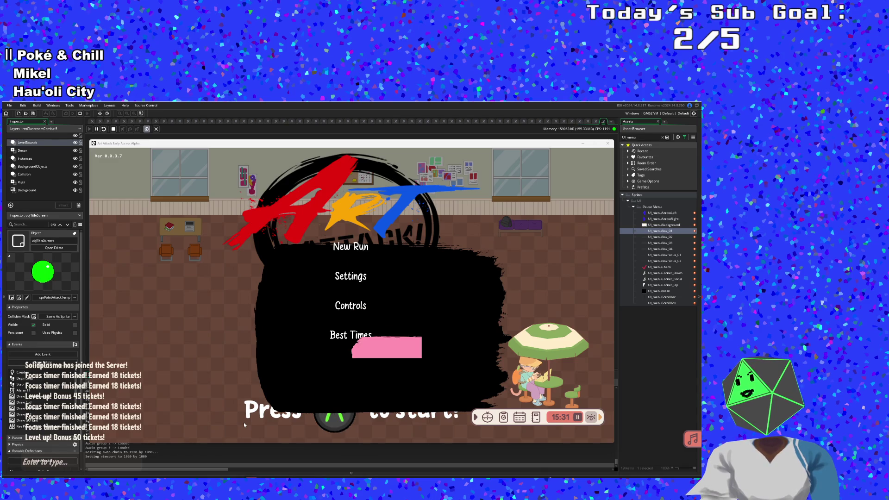
key("Down")
key("Up")
key("Down")
key("Down")
key("Down")
key("Up")
Cycle the highlight through Discord and Quit, then close the running game
key("Down")
key("Down")
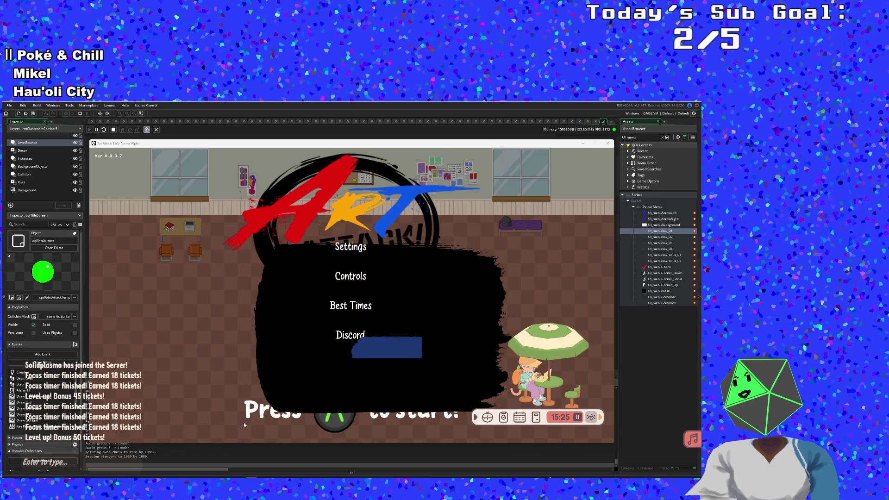
key("Down")
key("Up")
key("Up")
key("Up")
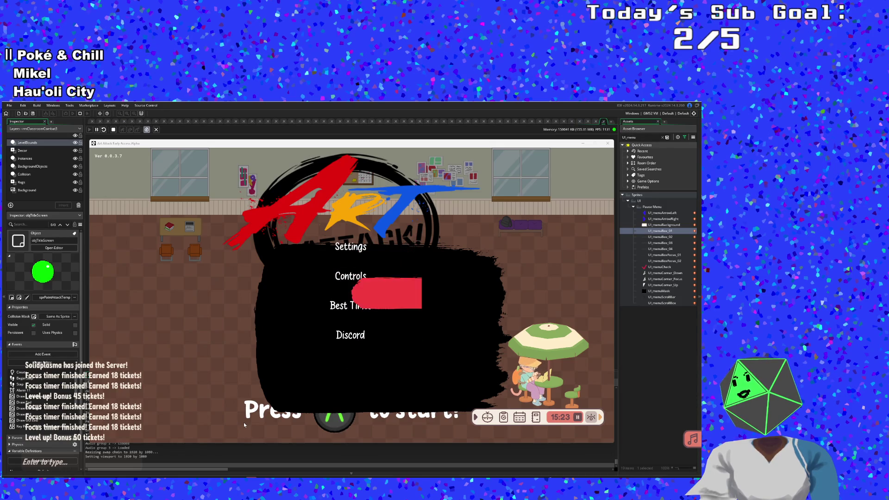
key("Down")
key("Down")
key("Down")
key("Down")
key("Down")
key("Down")
key("Down")
key("Down")
key("Down")
key("Down")
key("Down")
key("Down")
key("Down")
key("Down")
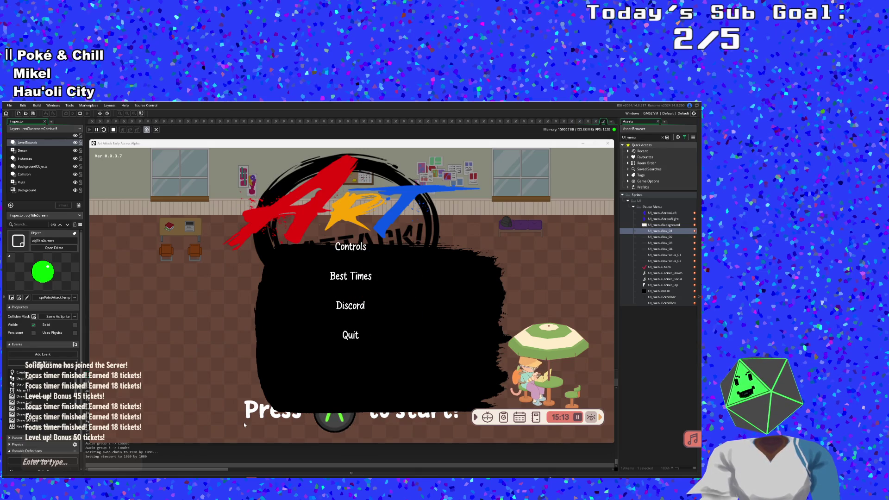
key("Down")
key("Down")
key("Down")
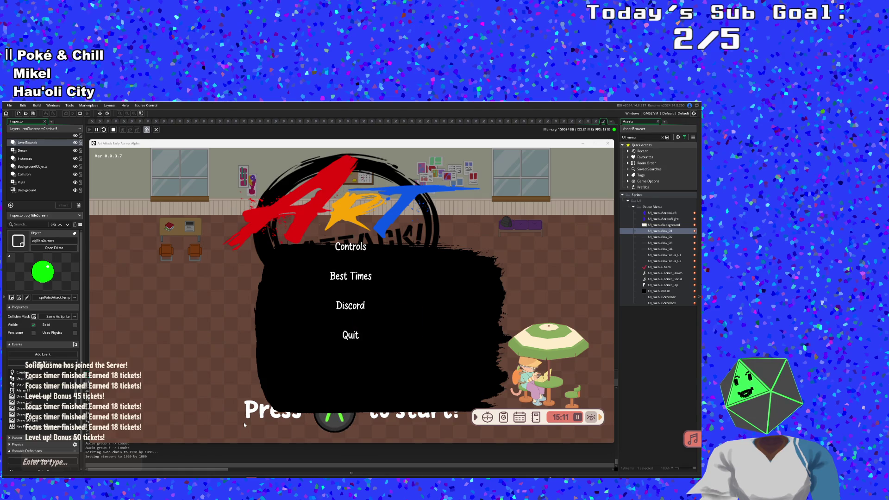
key("Down")
key("Down")
key("Down")
key("Down")
key("Down")
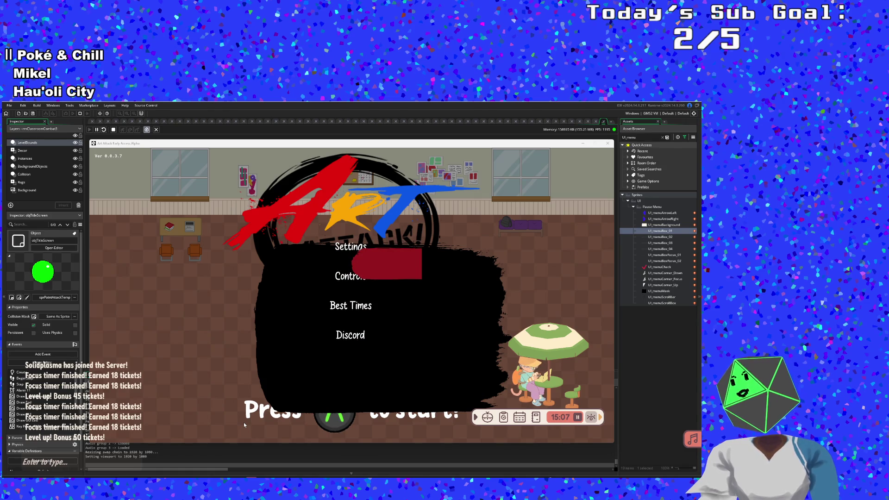
left_click(607, 144)
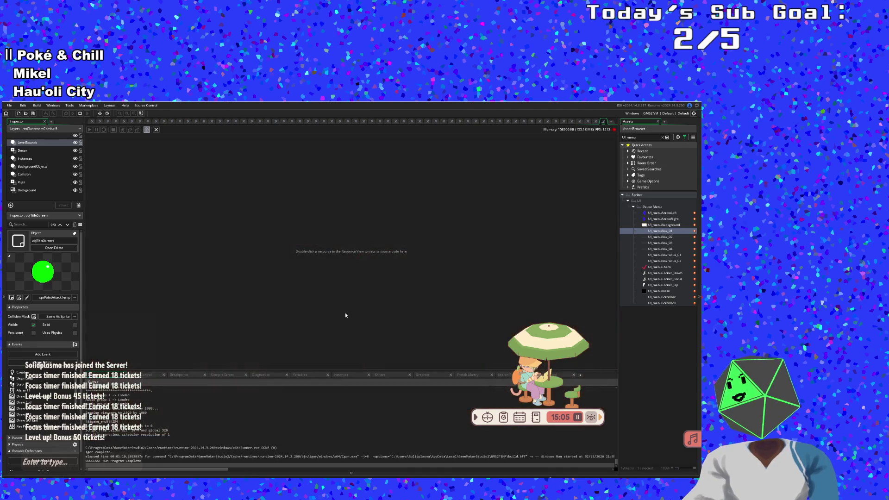
Launch a debug run with F6, dismiss the GMLive console and scroll up the Draw GUI code
key("F6")
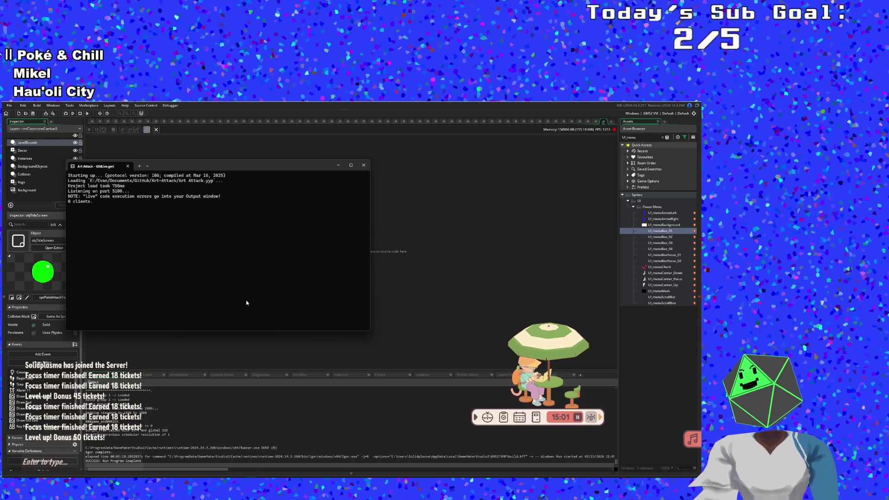
left_click(406, 253)
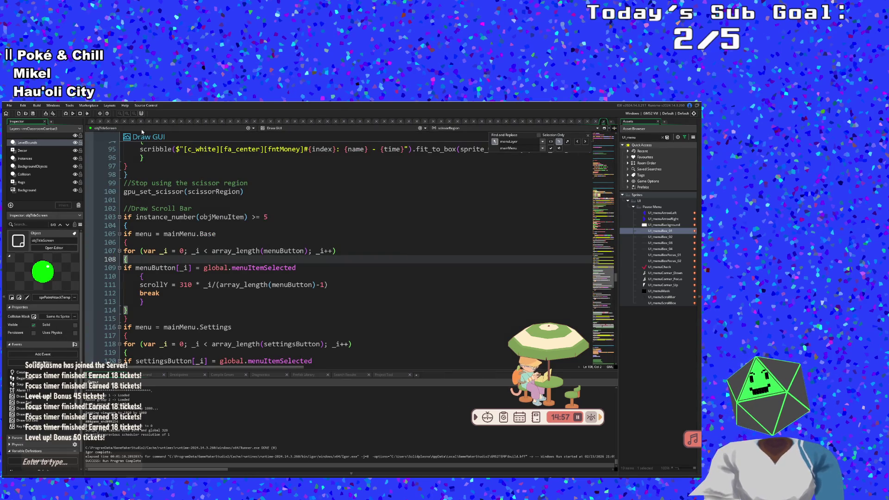
scroll(282, 241, "up", 10)
scroll(282, 240, "up", 8)
scroll(281, 241, "up", 4)
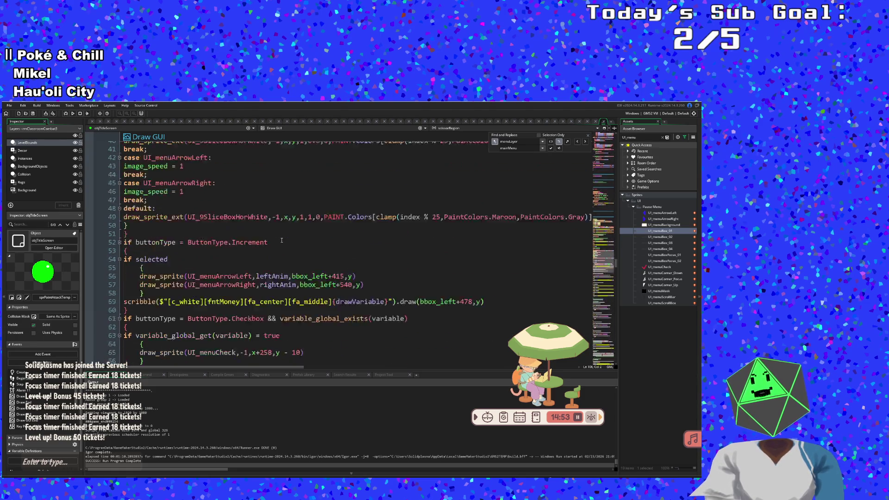
Inspect the selected-button banner drawing code around lines 42–53
left_click(281, 240)
left_click(271, 278)
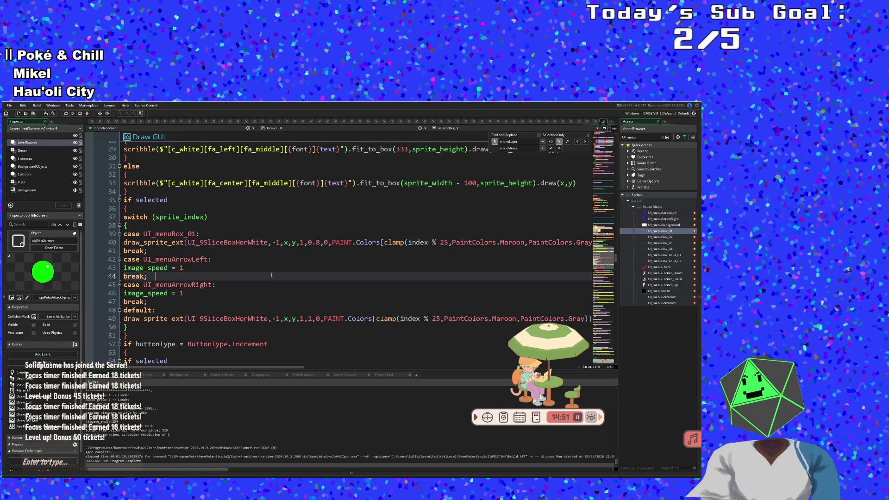
left_click(278, 258)
scroll(278, 256, "down", 4)
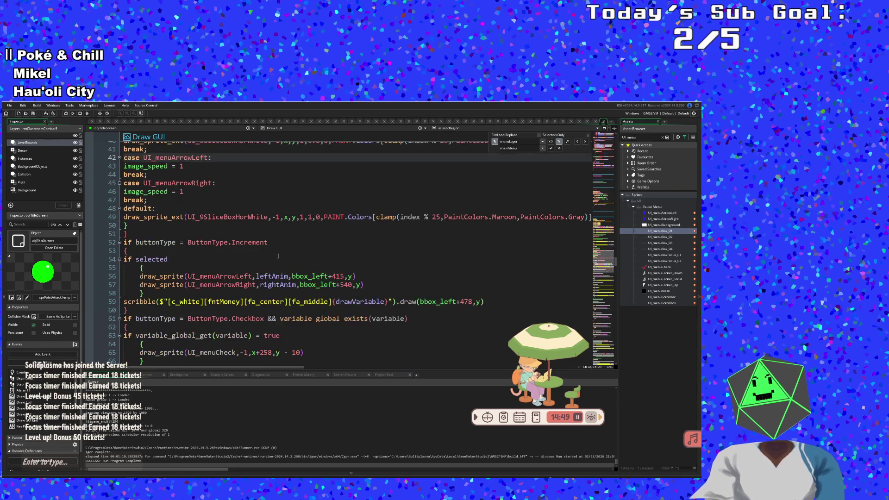
left_click(278, 256)
left_click(262, 253)
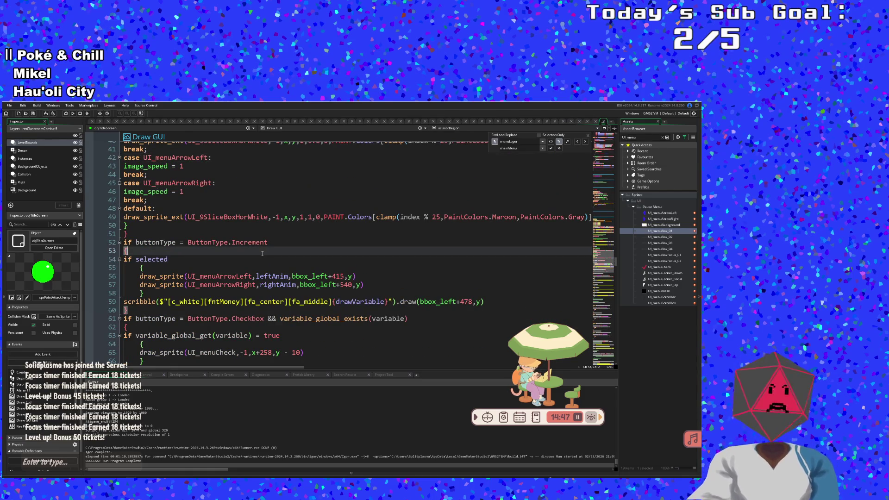
left_click(274, 233)
left_click(282, 224)
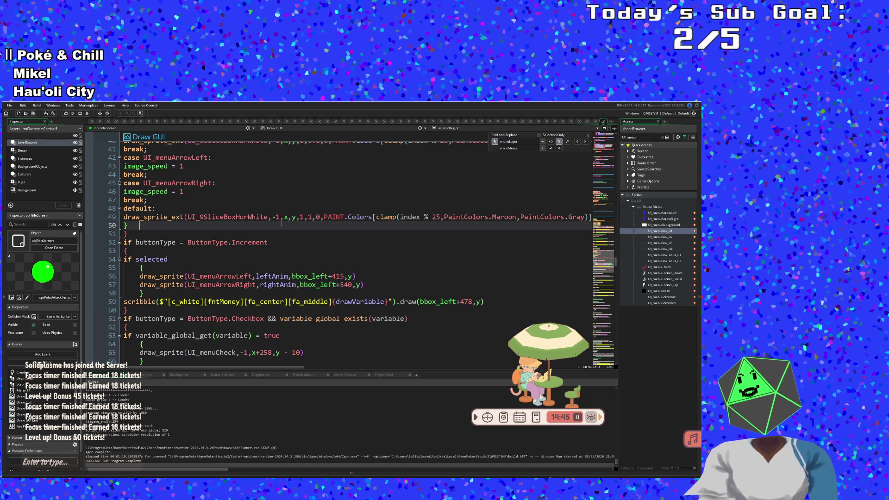
left_click(320, 283)
left_click(376, 227)
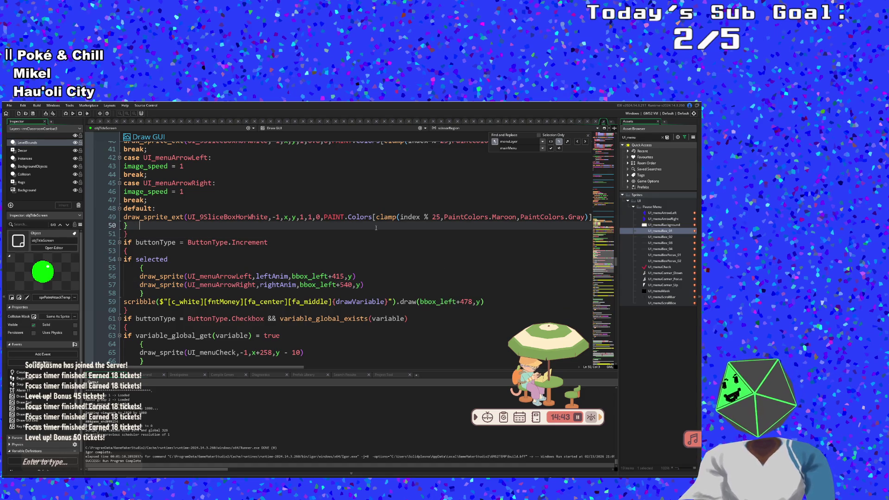
left_click(641, 138)
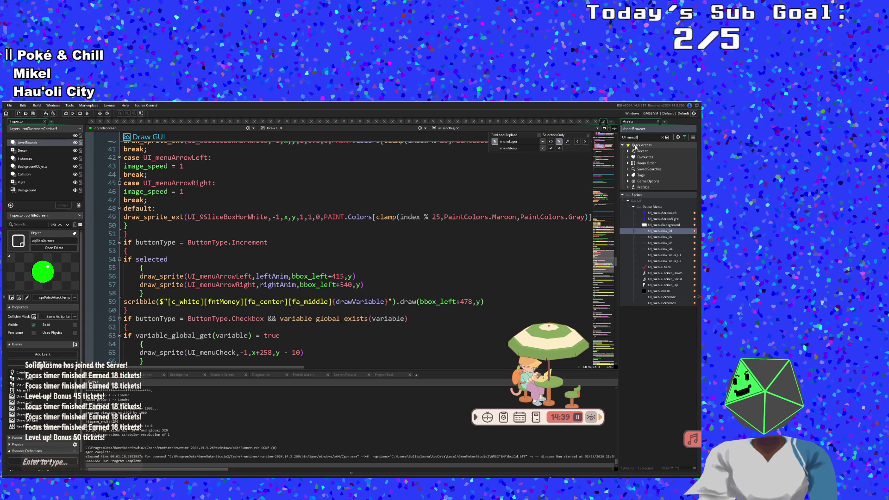
Find UI_9SliceBoxHorWhite by searching 'UI_9S' and set its origin to Middle Centre (231, 77)
type("Box")
key("BackSpace")
key("BackSpace")
key("BackSpace")
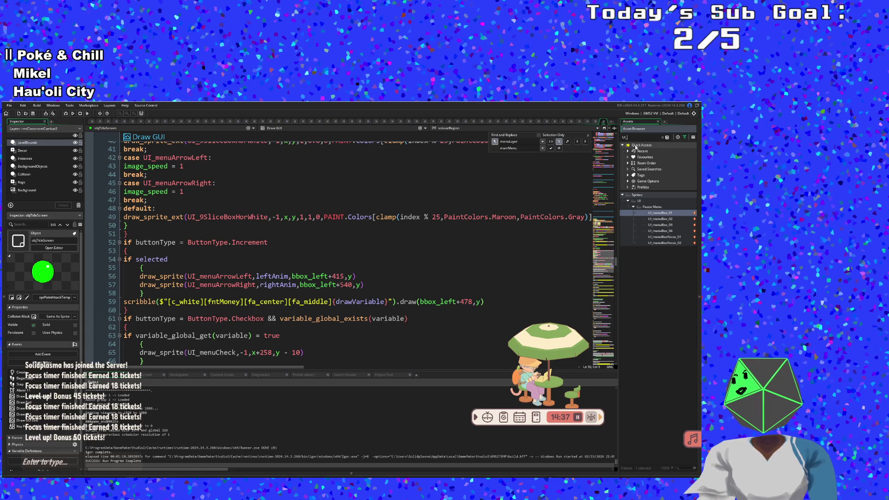
type("9")
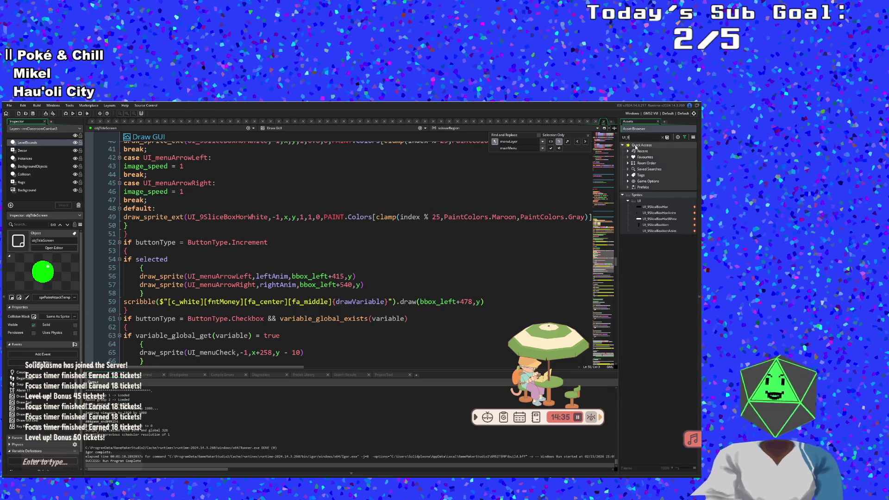
type("S")
double_click(659, 219)
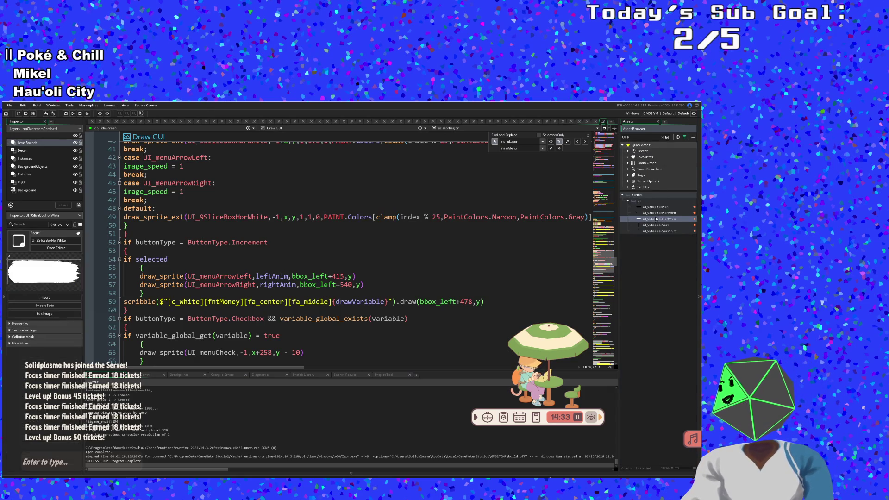
left_click(435, 173)
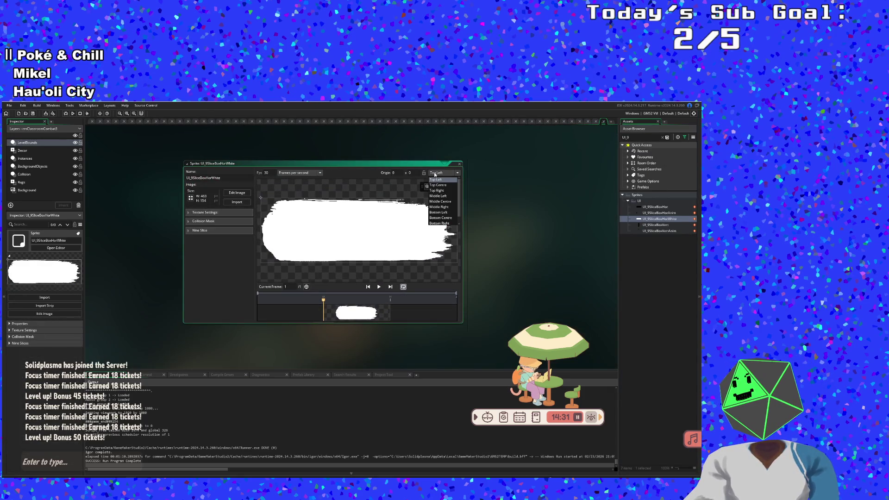
left_click(440, 202)
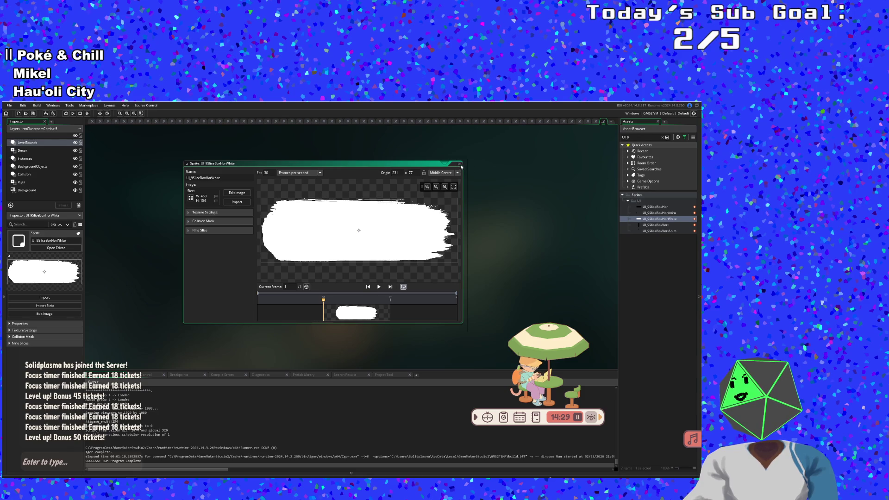
left_click(459, 164)
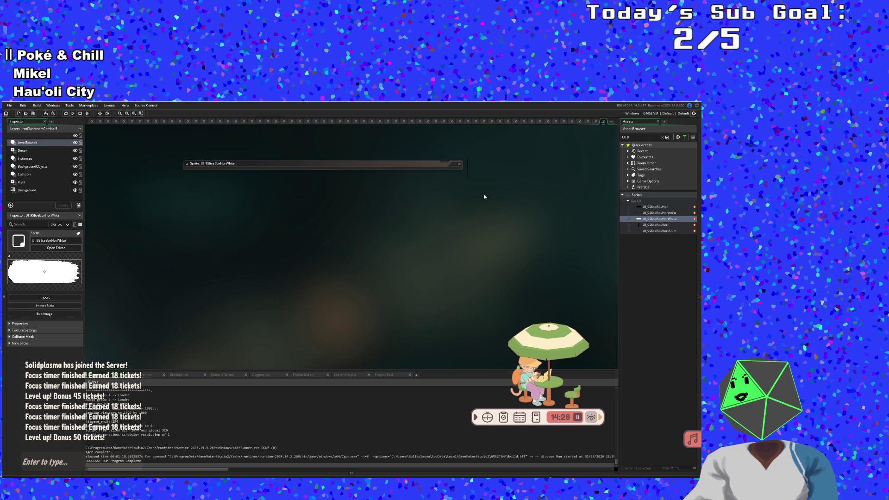
left_click(603, 121)
scroll(401, 248, "up", 20)
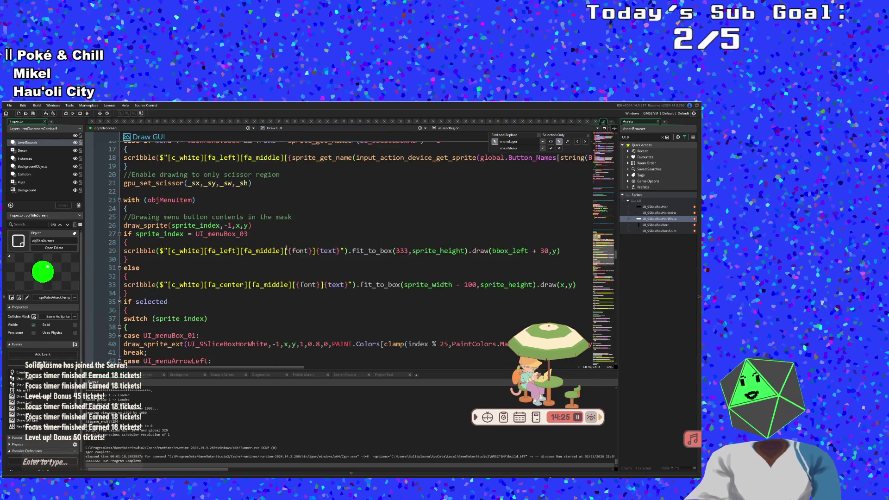
Insert a live_auto_call line at the top of the Draw GUI event
left_click(195, 267)
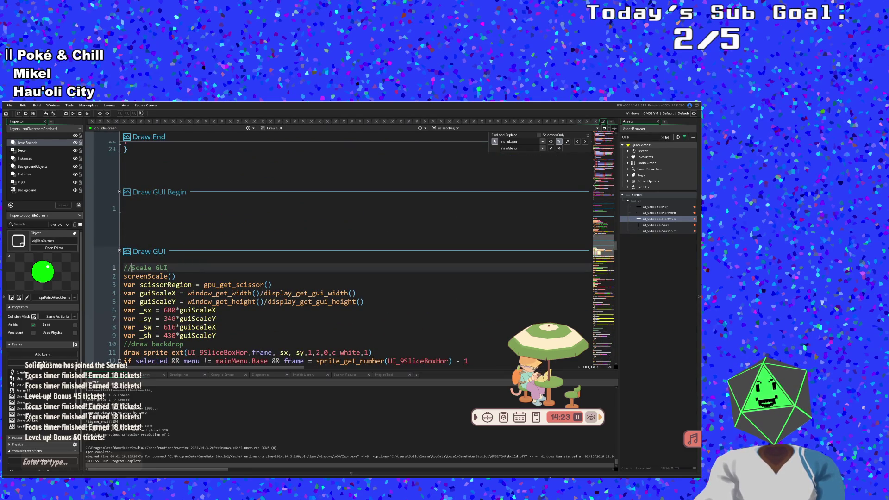
key("Return")
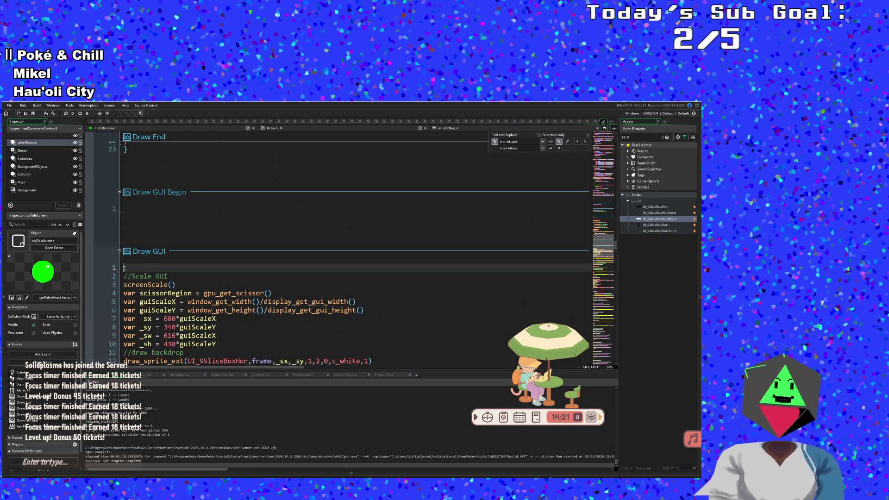
type("live")
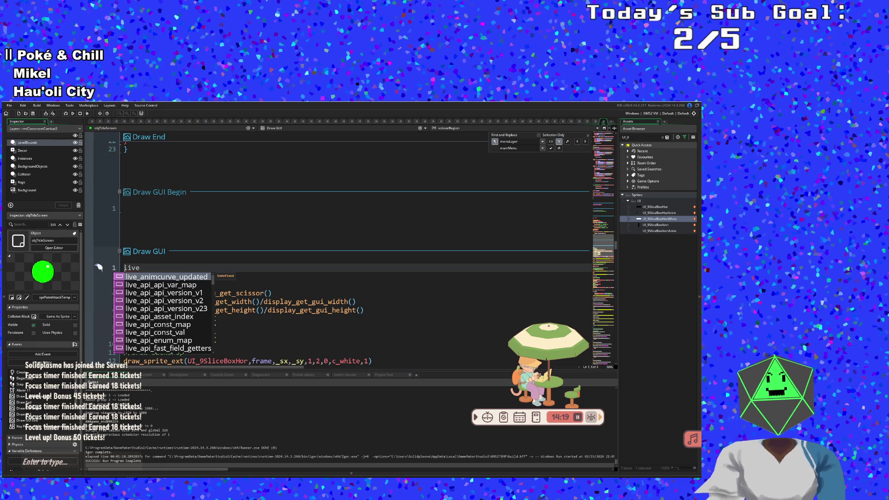
type("_Auto")
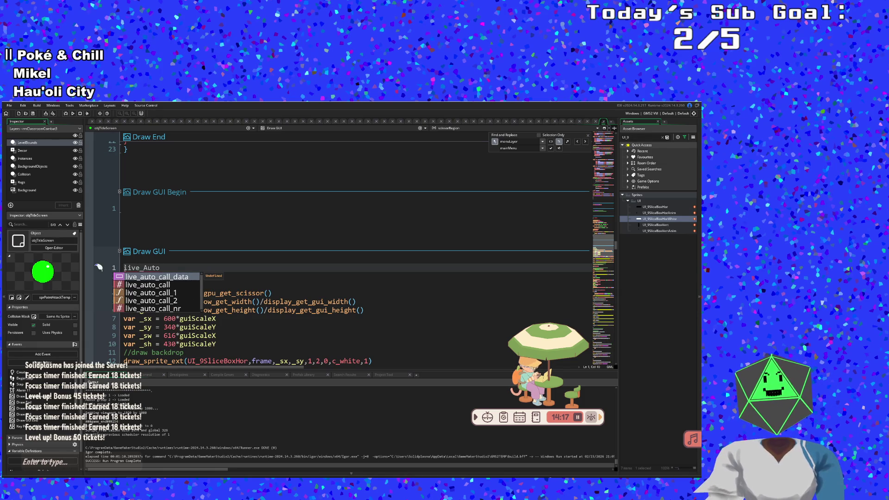
key("Down")
key("Return")
Set the live_enabled macro to 1 in obj_gmlive's Create event and run the game
key("ctrl+t")
type("gmlive")
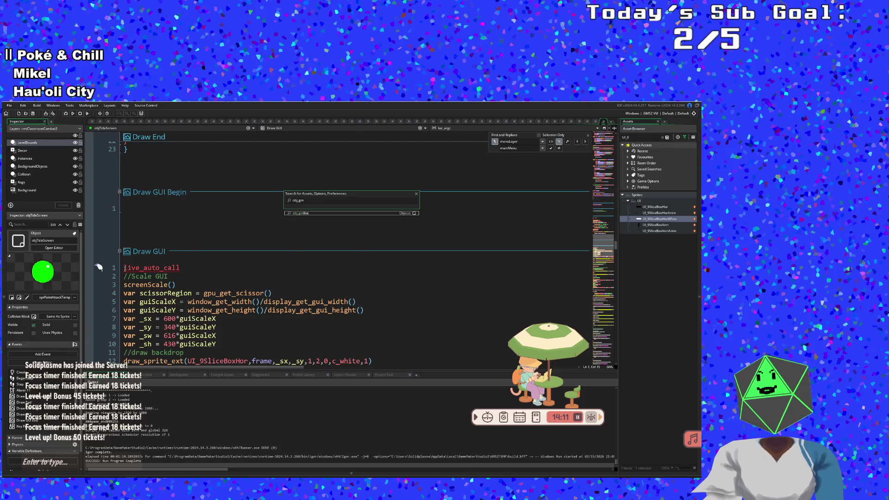
key("Return")
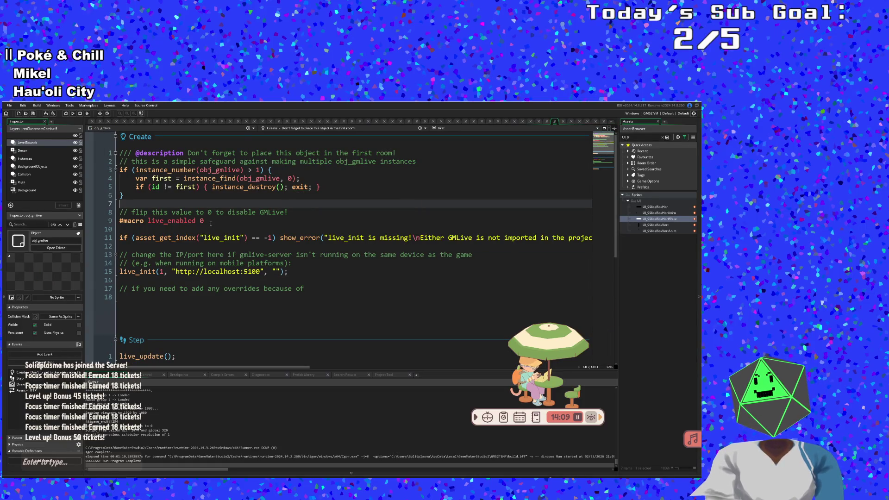
left_click(211, 224)
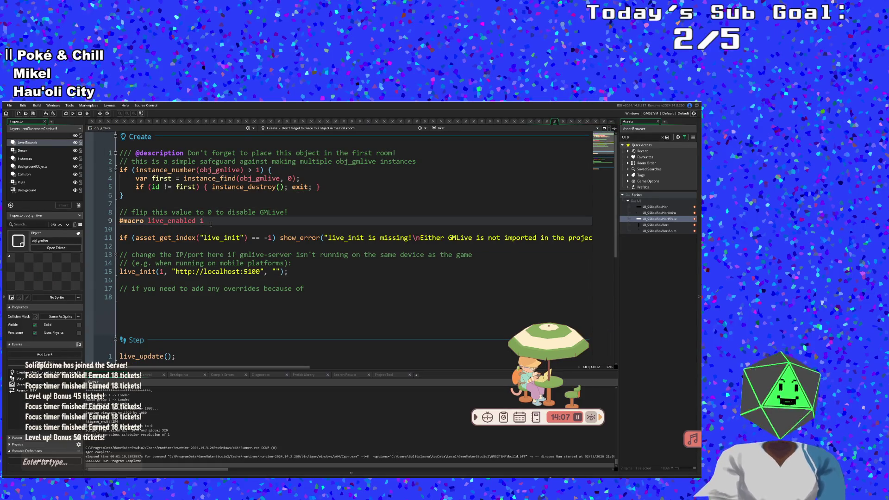
left_click(65, 113)
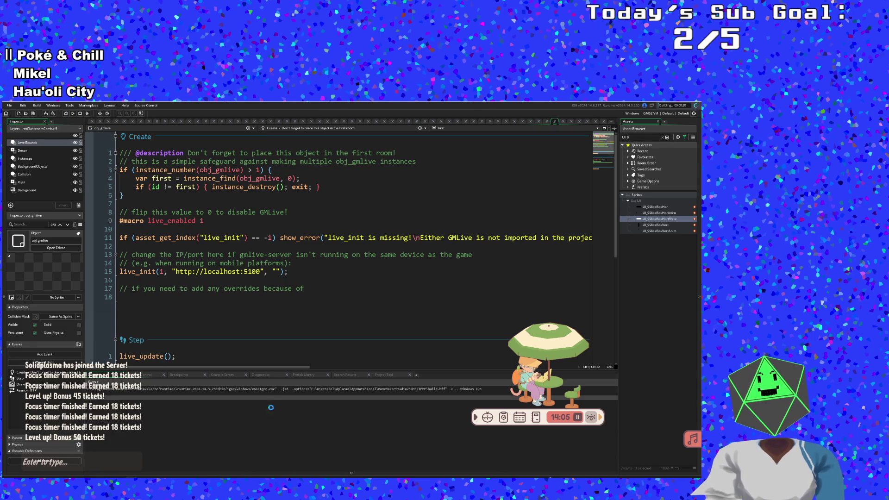
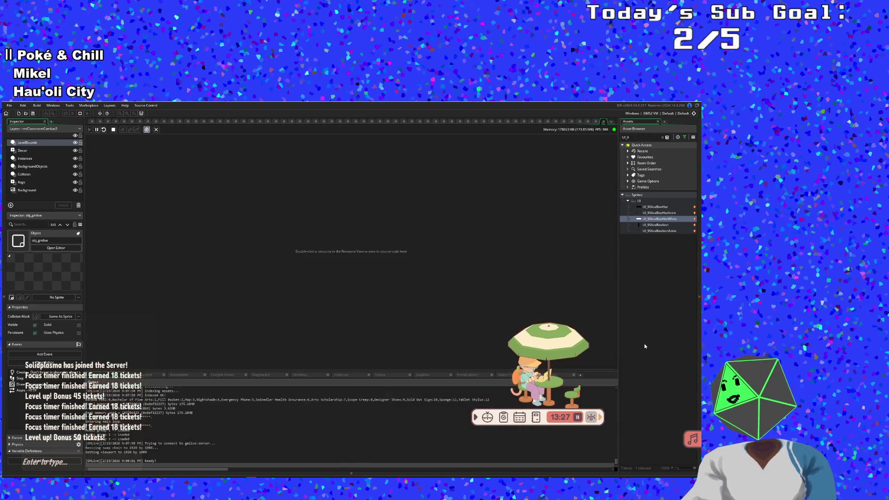
Stop the running title screen and open objTitleScreen's Draw GUI code from the objTit asset search
left_click(645, 347)
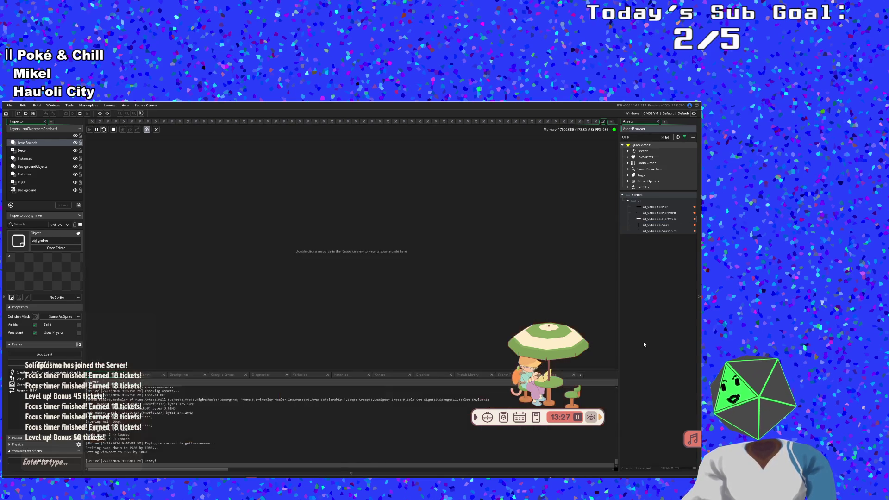
key("ctrl+t")
type("objobjd")
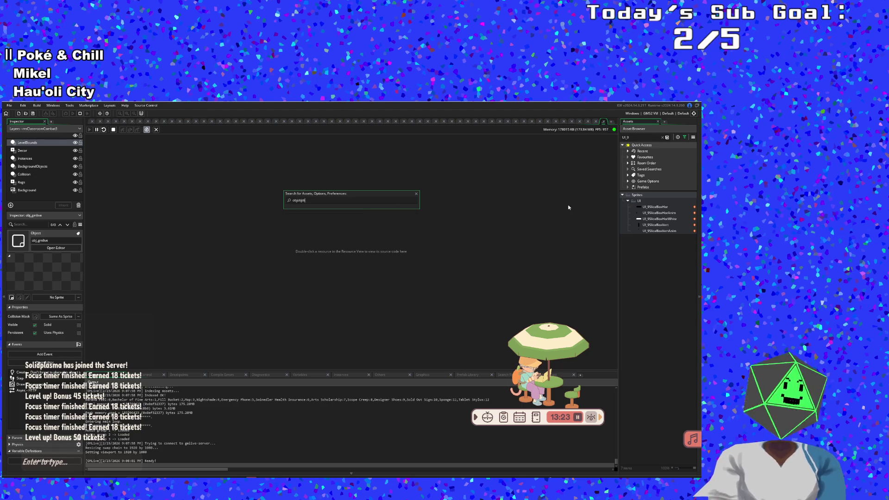
key("BackSpace")
key("BackSpace")
key("BackSpace")
type("objTit")
key("Down")
key("Down")
key("Return")
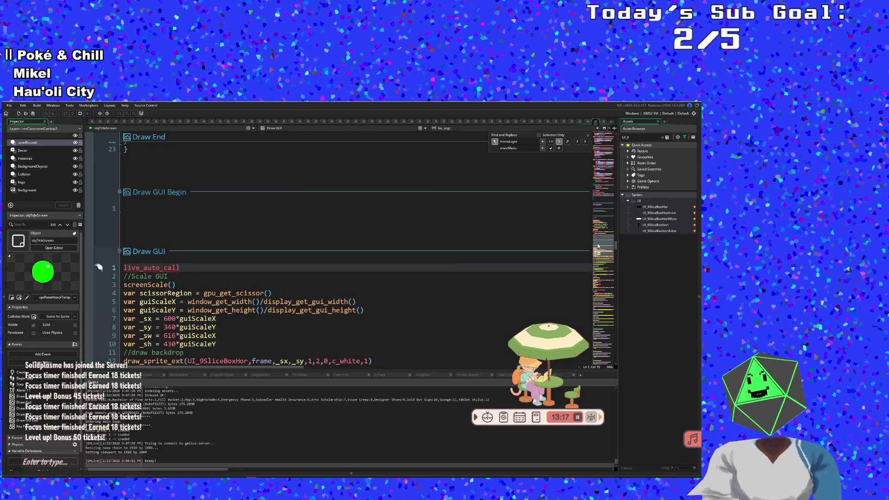
scroll(395, 330, "down", 5)
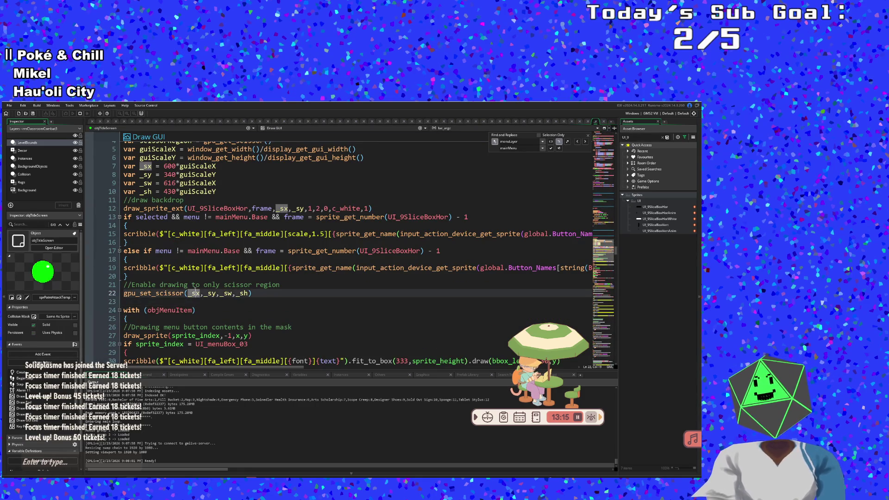
left_click(196, 242)
left_click(130, 226)
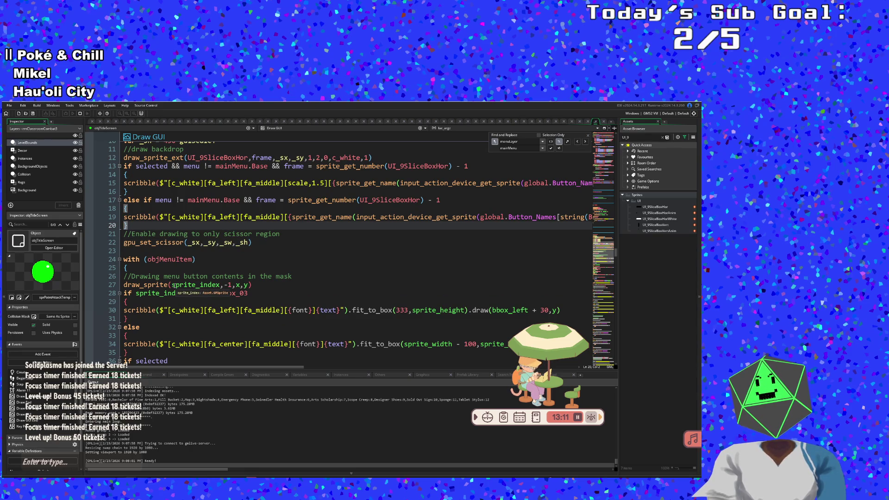
left_click(164, 268)
scroll(163, 265, "down", 2)
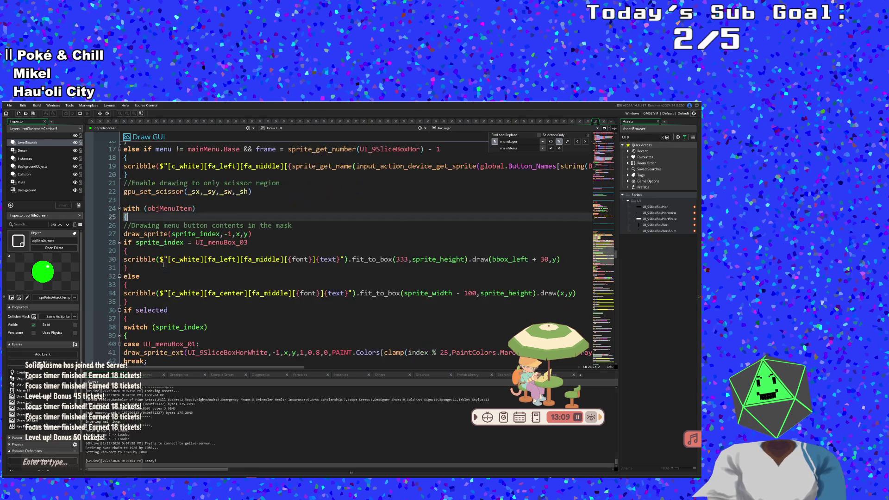
left_click(146, 226)
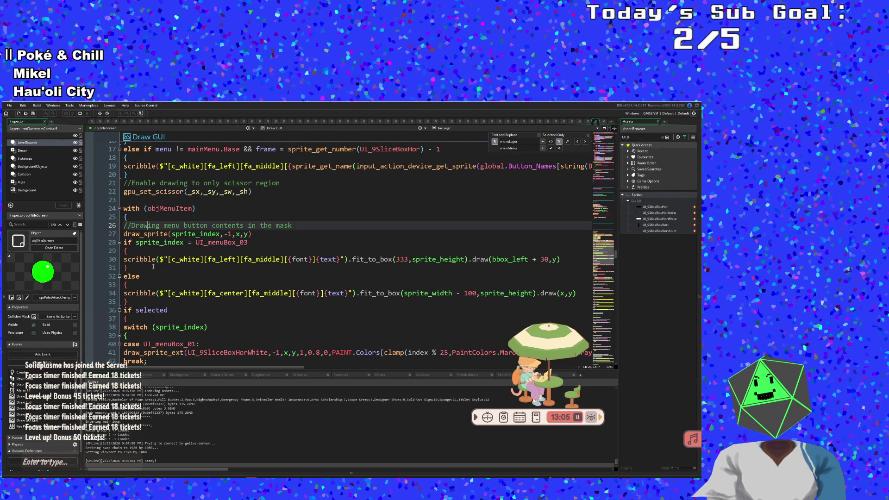
scroll(153, 267, "down", 2)
left_click(168, 260)
left_click(173, 277)
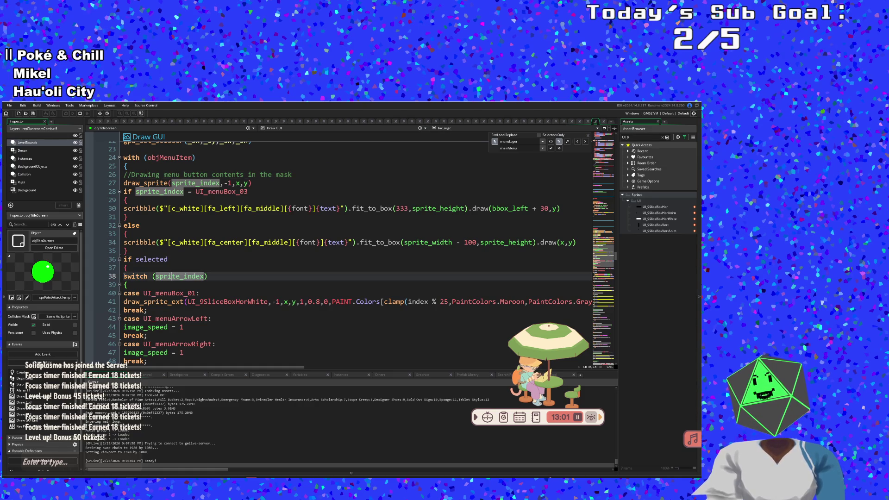
left_click_drag(123, 276, 156, 308)
scroll(156, 306, "down", 4)
scroll(156, 306, "down", 2)
left_click(157, 307, "shift")
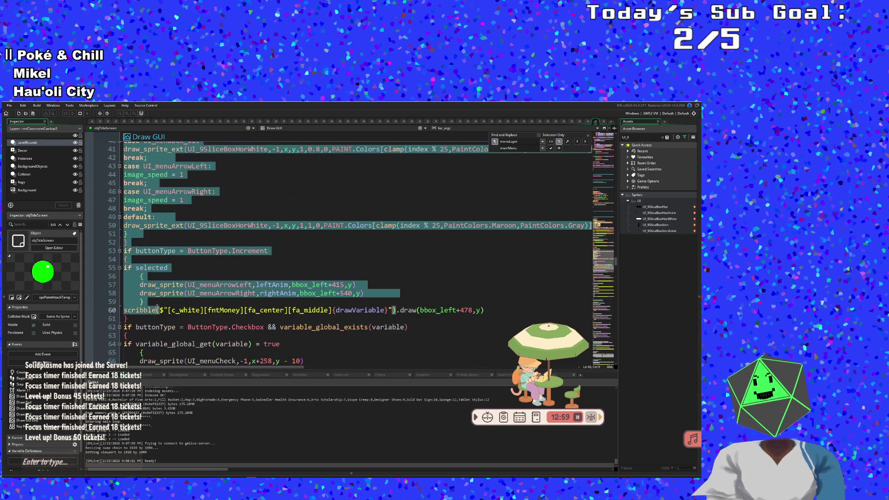
left_click(157, 302, "shift")
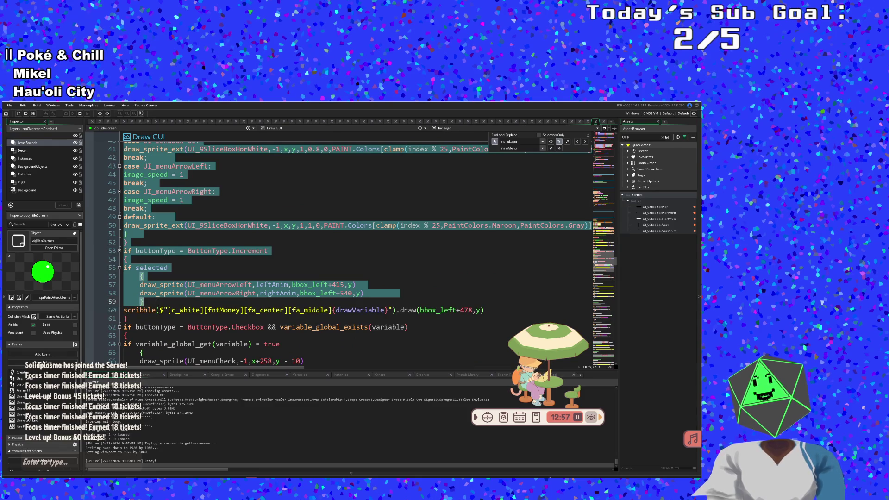
scroll(157, 302, "up", 2)
left_click(157, 302)
scroll(174, 283, "up", 2)
left_click(175, 283)
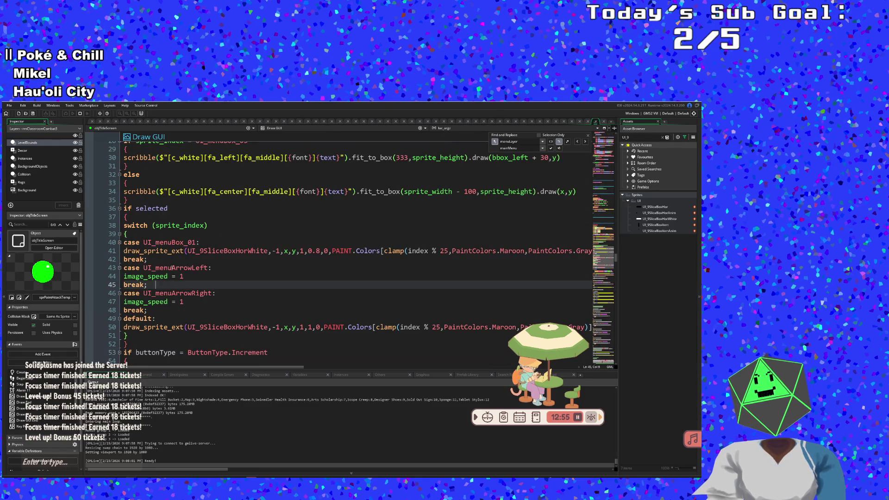
left_click(172, 267)
left_click(136, 252)
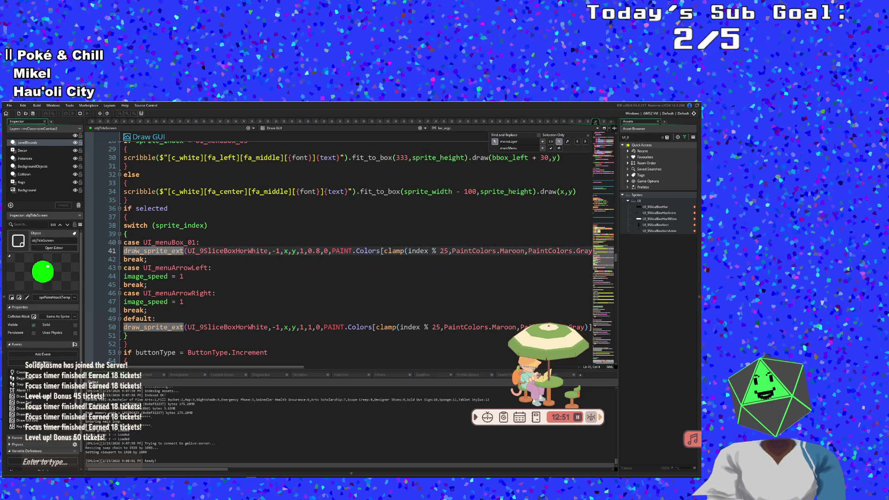
mouse_move(139, 335)
left_mouse_down()
mouse_move(130, 227)
mouse_move(122, 226)
left_mouse_up()
right_click(135, 228)
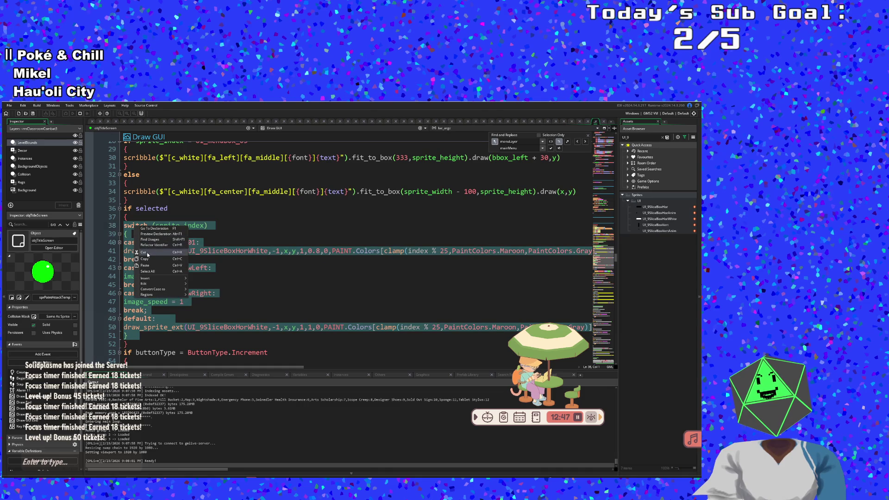
Copy the draw_sprite_ext backdrop line from the UI_menuBox_01 case on line 41
left_click(202, 268)
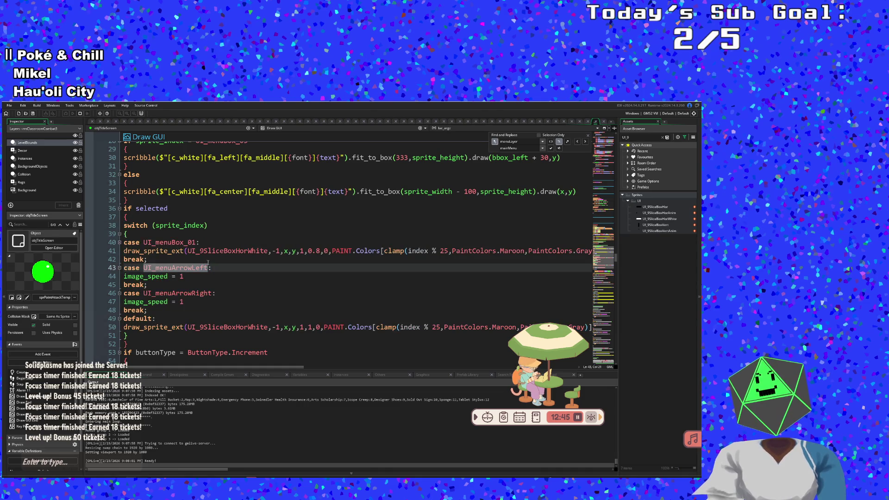
scroll(209, 262, "up", 2)
scroll(209, 262, "up", 2)
left_click(231, 234)
scroll(233, 238, "down", 4)
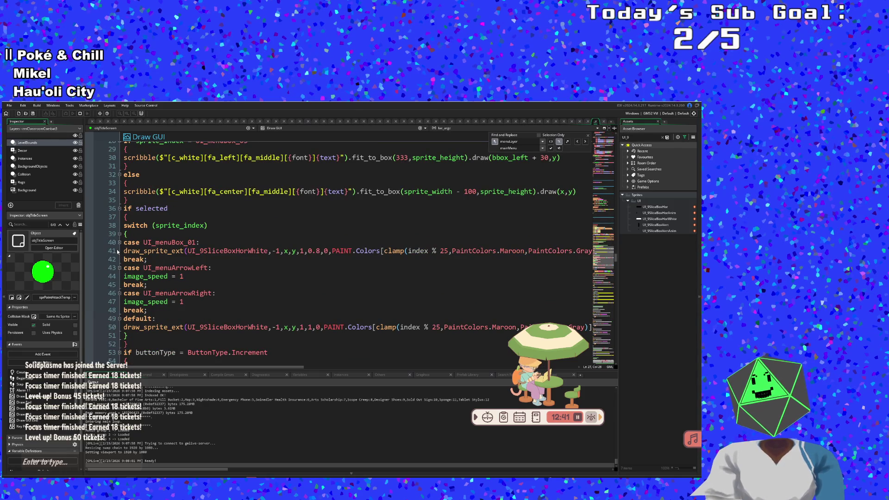
mouse_move(144, 269)
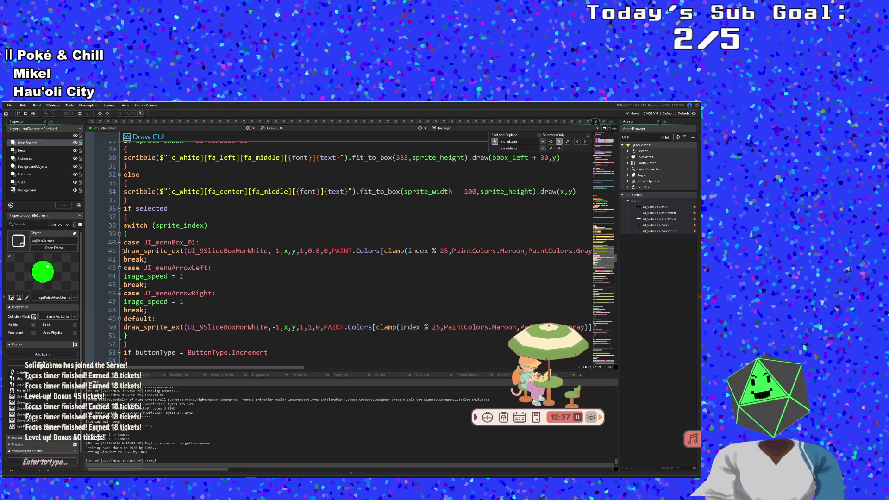
left_click_drag(123, 251, 414, 255)
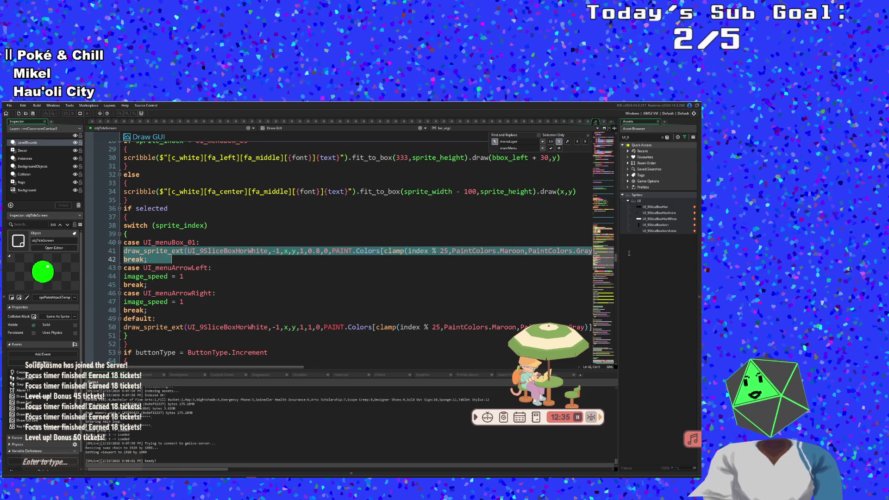
key("Left")
key("Left")
key("Down")
key("Home")
key("shift+End")
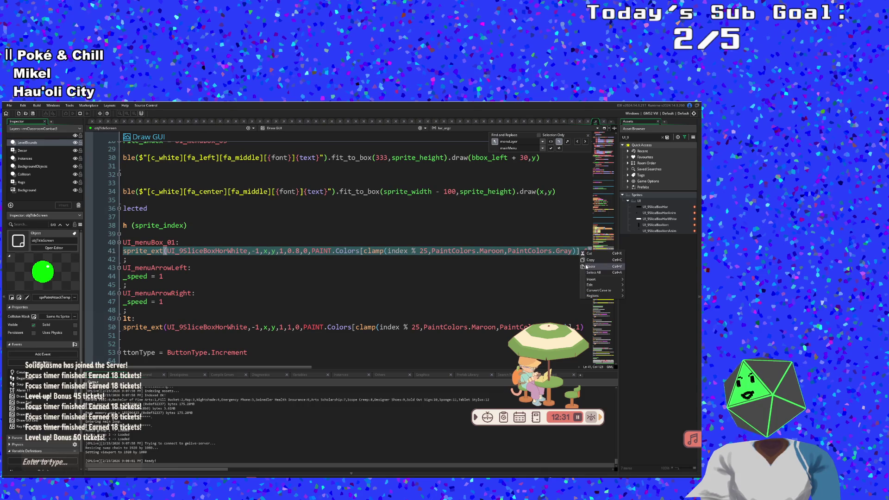
Paste it over the plain draw_sprite(sprite_index,-1,x,y) call on line 27
scroll(307, 291, "up", 6)
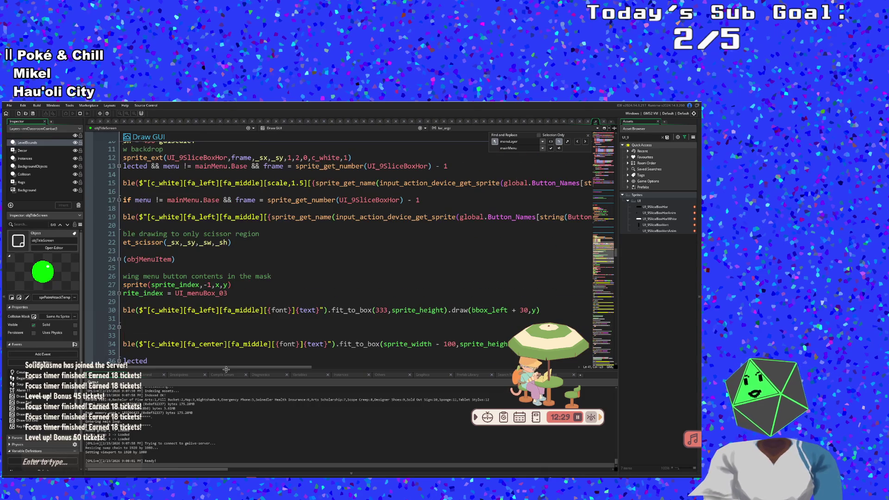
left_click_drag(223, 369, 212, 369)
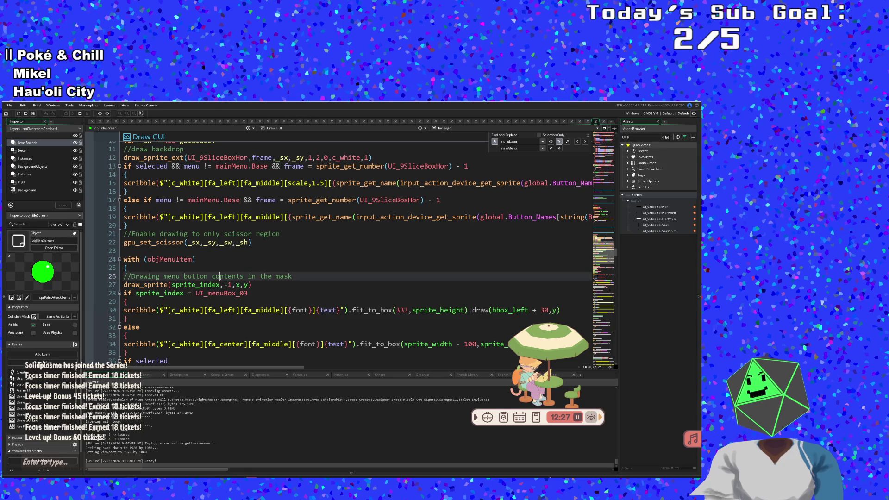
left_click(200, 264)
left_click_drag(266, 284, 118, 285)
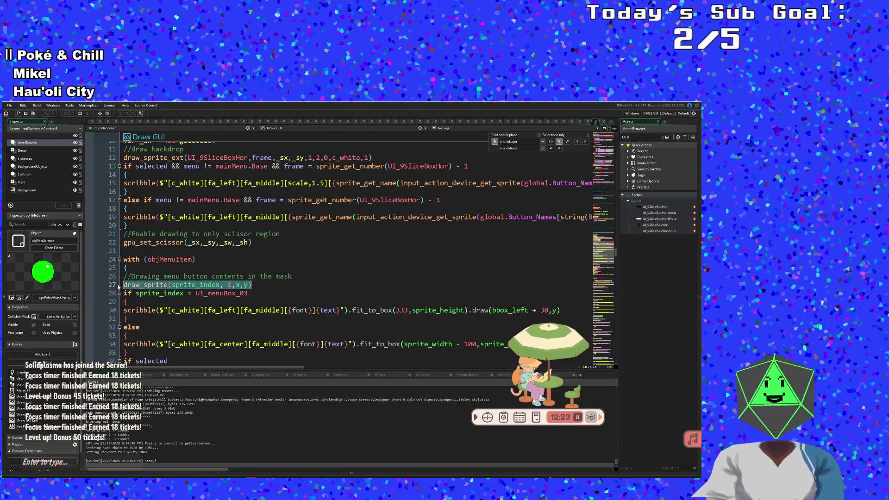
key("ctrl+v")
Review the switch's breaks, the image_speed = 1 line and the draw_sprite_ext call on line 41
left_click(323, 316)
scroll(323, 316, "down", 2)
left_click(275, 365)
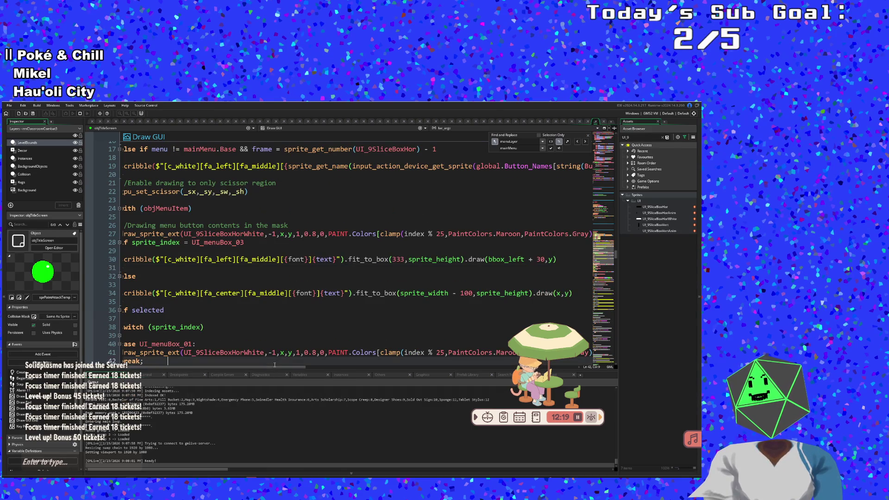
left_click_drag(272, 367, 260, 367)
scroll(212, 344, "down", 2)
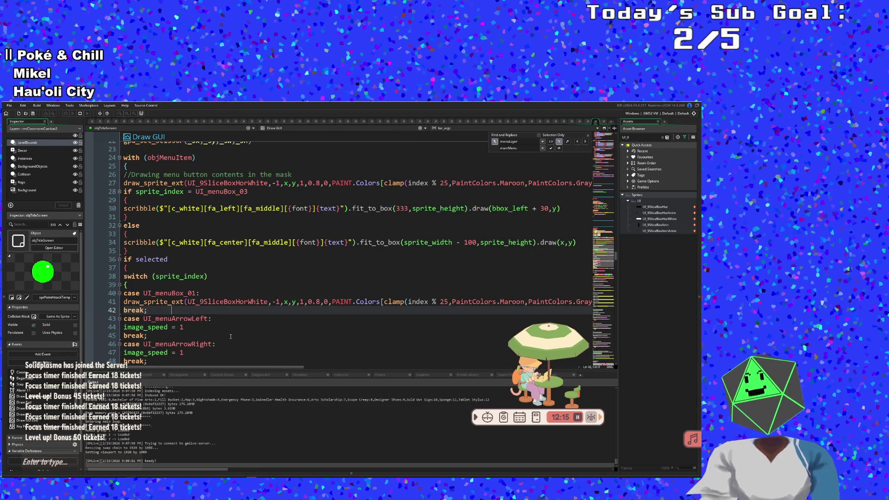
left_click(231, 336)
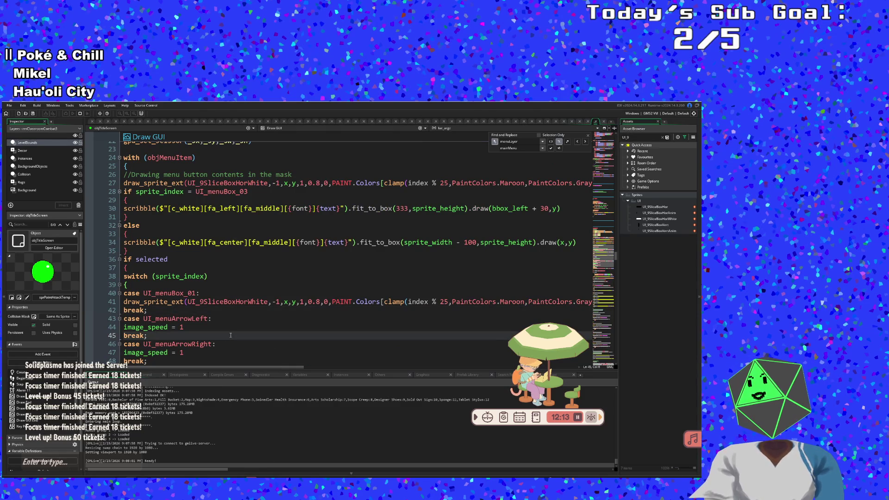
scroll(231, 336, "down", 2)
left_click(226, 277)
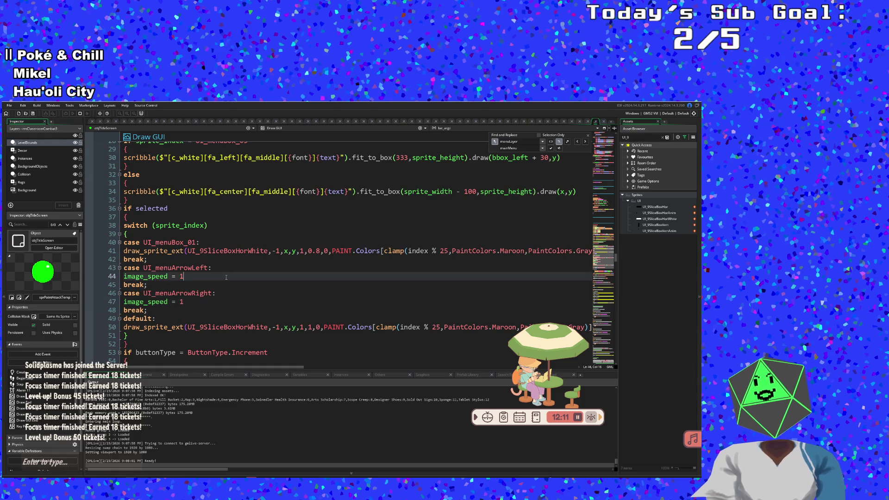
left_click(156, 242)
left_click(169, 283)
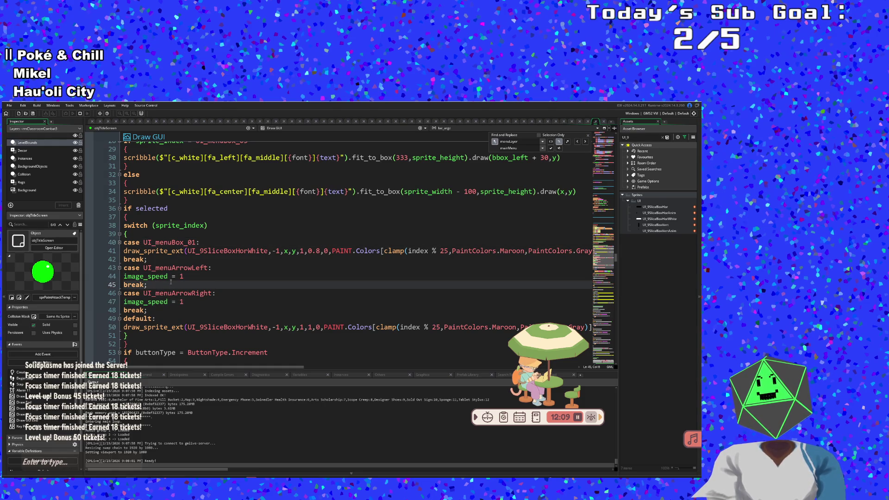
left_click(158, 259)
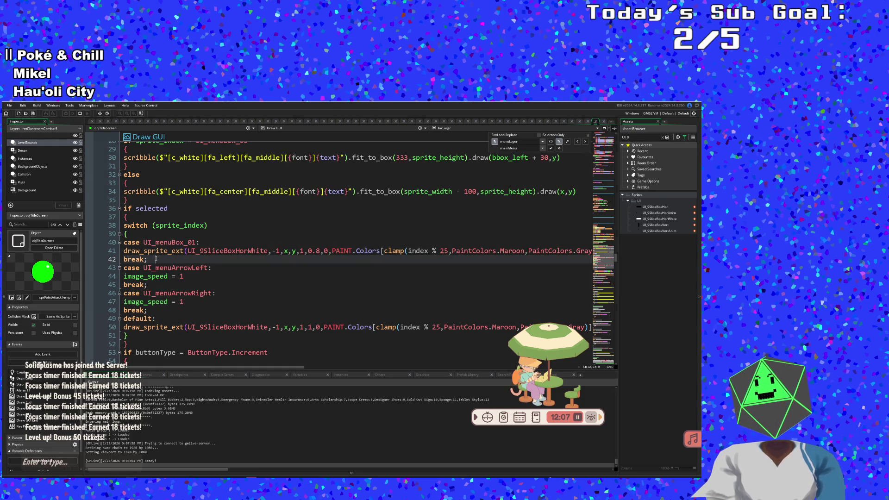
left_click(124, 251)
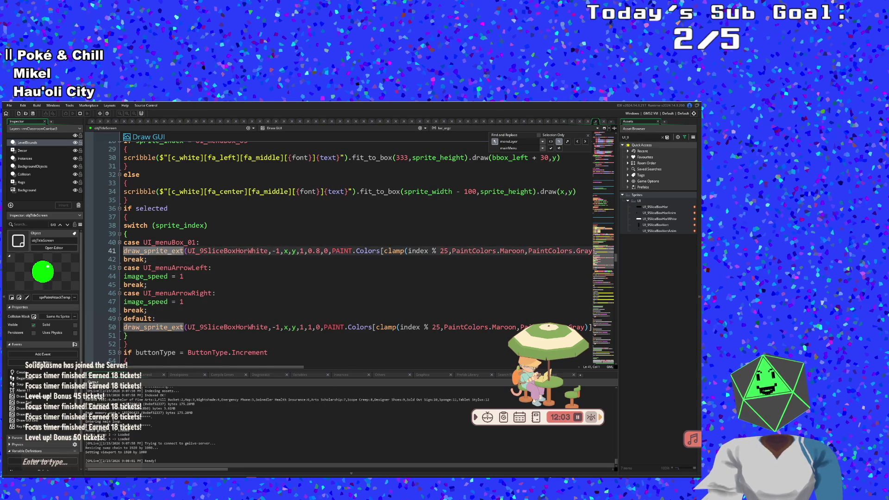
mouse_move(153, 250)
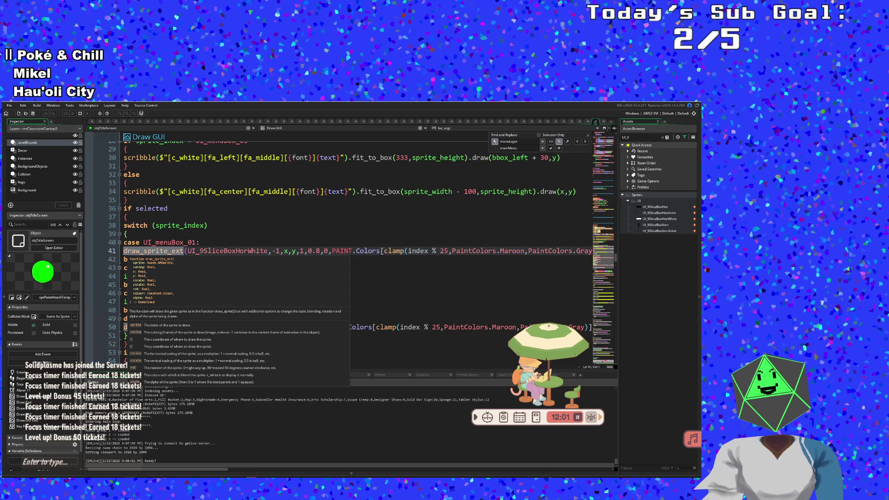
Delete the UI_menuBox_01 case (lines 40–42) and the default draw_sprite_ext case
mouse_move(164, 262)
left_mouse_down()
mouse_move(124, 252)
mouse_move(123, 243)
left_mouse_up()
key("ctrl+c")
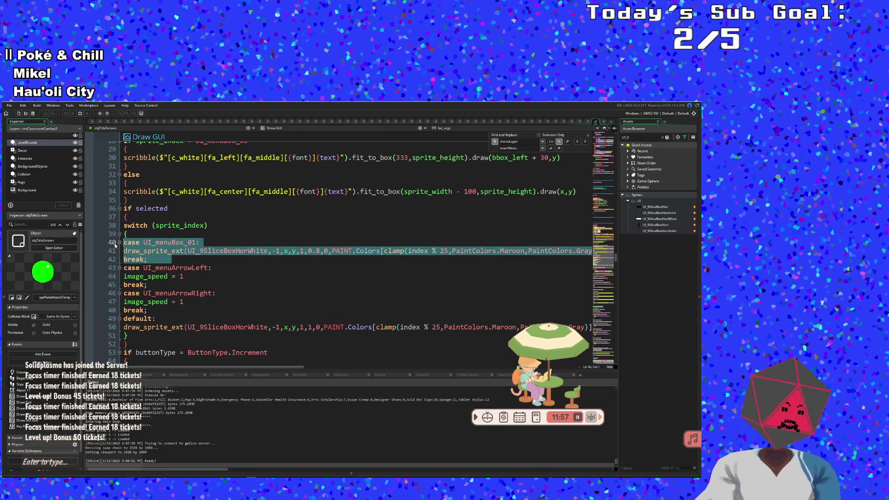
key("BackSpace")
key("BackSpace")
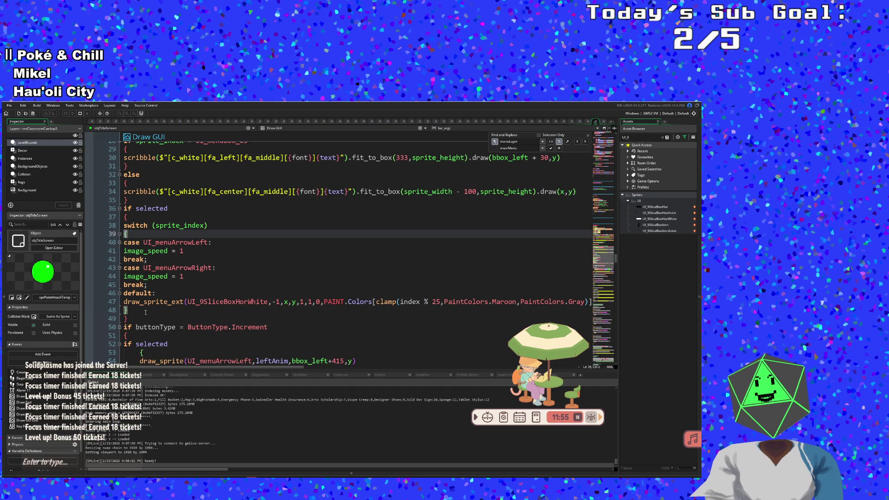
left_click(133, 310)
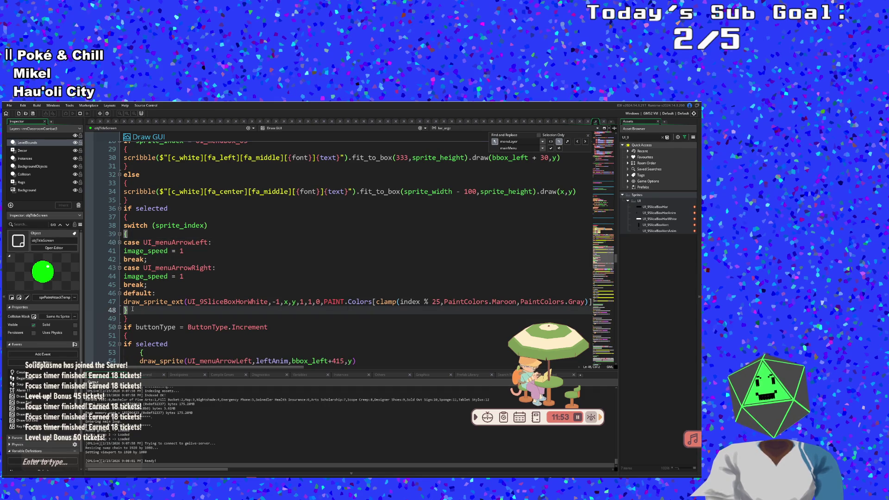
key("Left")
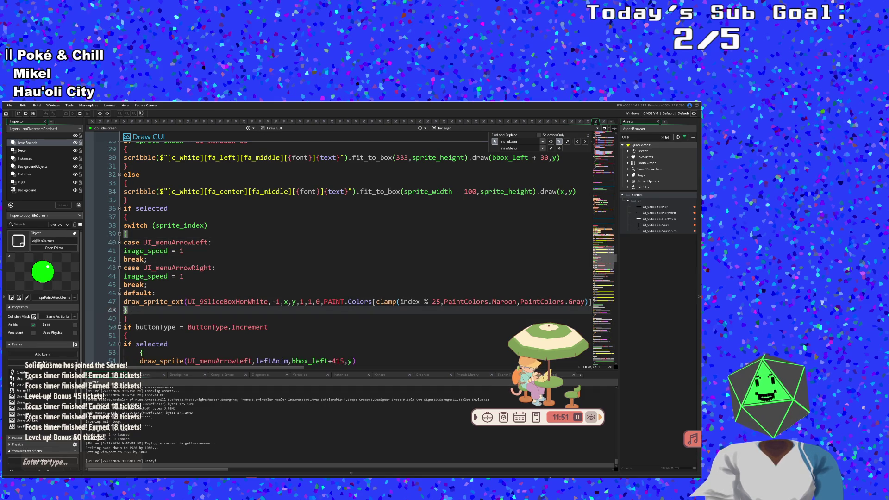
key("shift+Up")
key("shift+Up")
key("BackSpace")
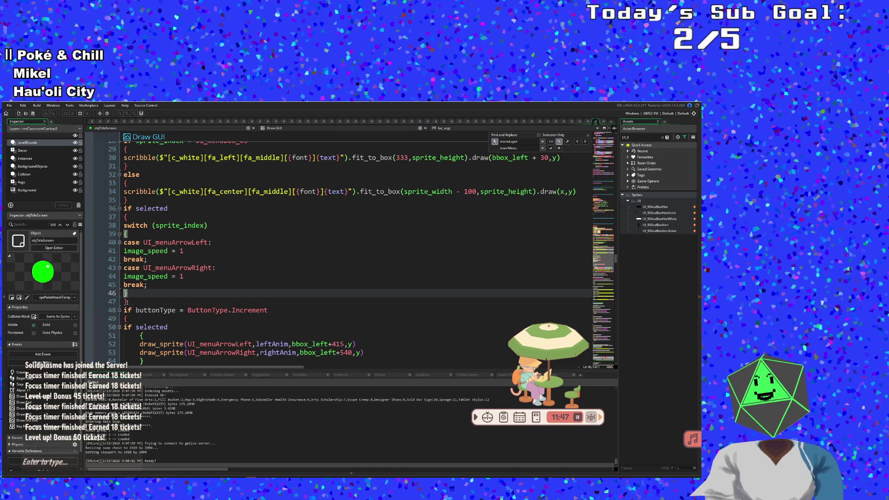
Move back up to the end of the UI_menuBox_03 branch
left_click(126, 302)
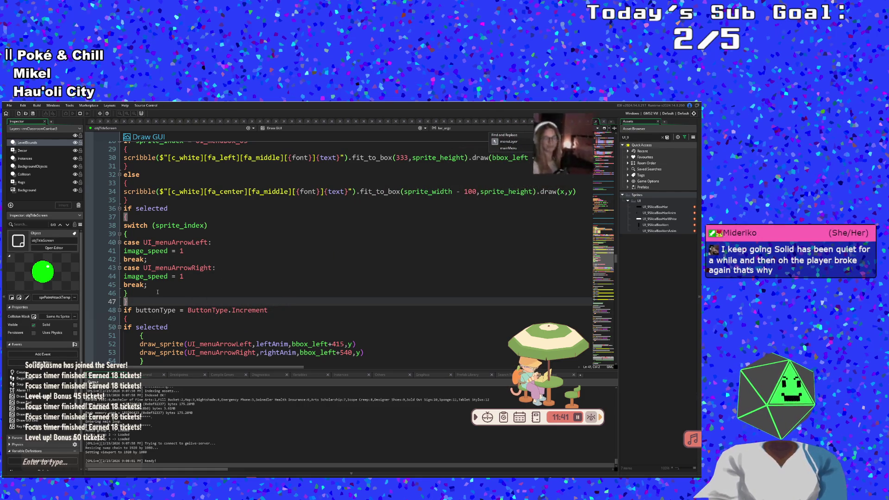
scroll(158, 293, "up", 4)
left_click(157, 292)
left_click(195, 267)
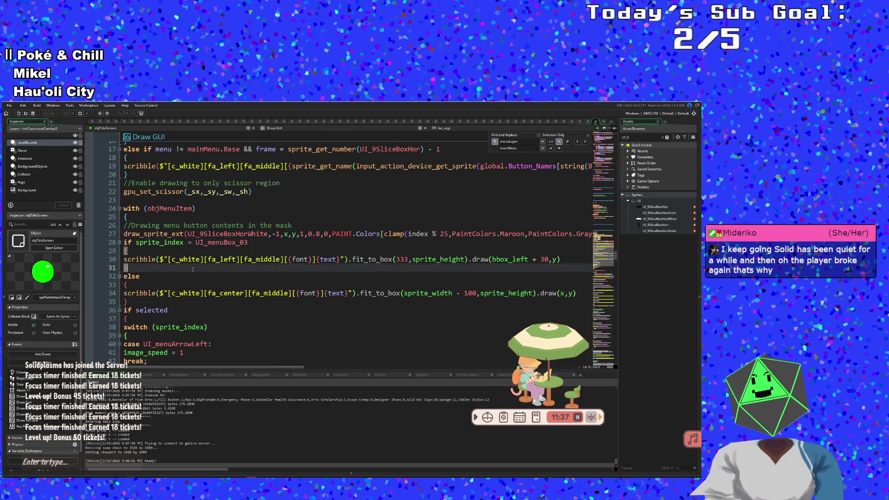
Cut the draw_sprite_ext backdrop line 27 and paste it inside the 'if selected' block
key("Up")
key("Up")
left_click(163, 242)
left_click(133, 232)
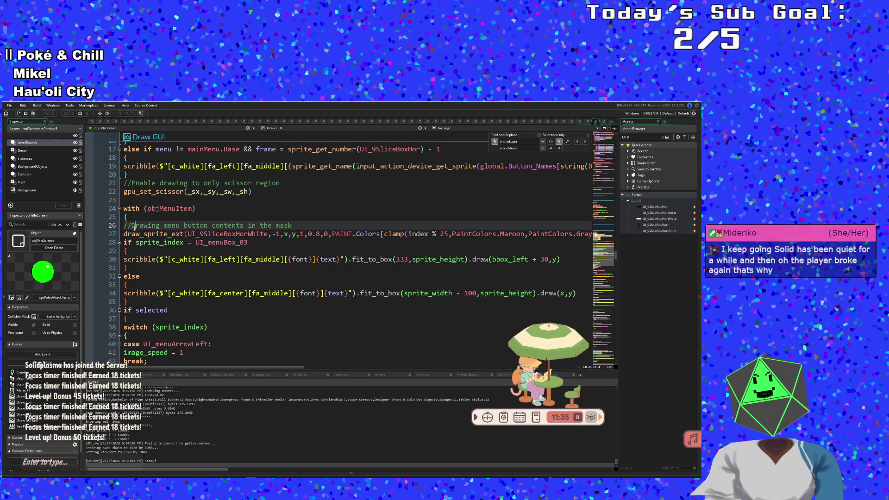
mouse_move(157, 238)
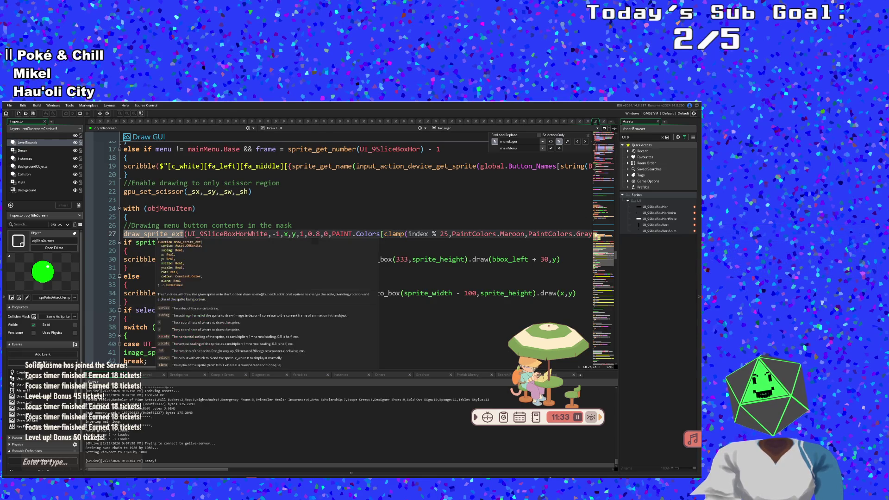
key("ctrl+k")
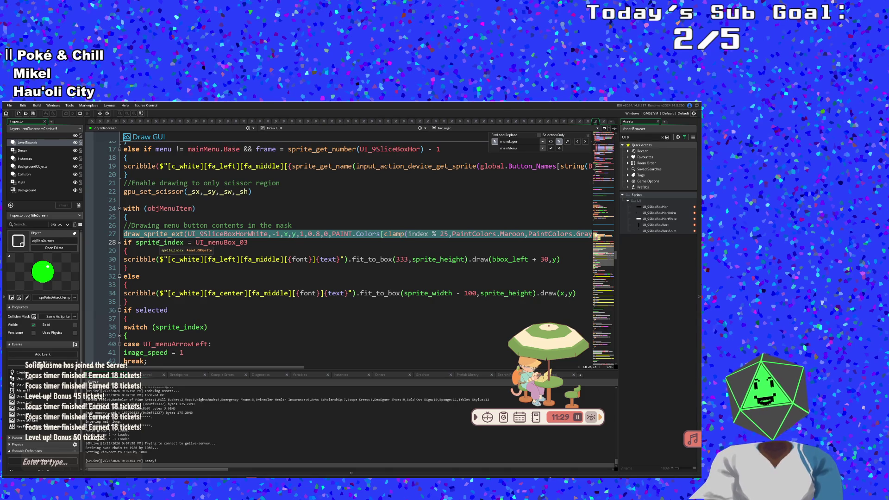
right_click(162, 234)
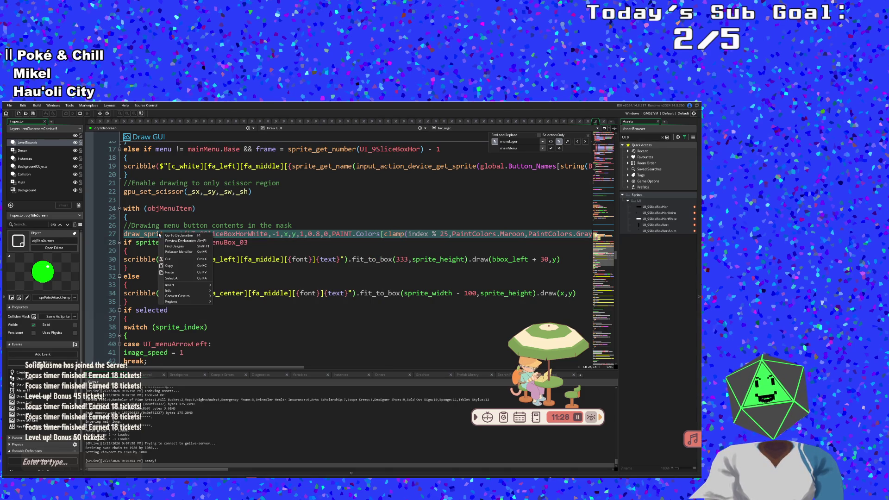
left_click(167, 258)
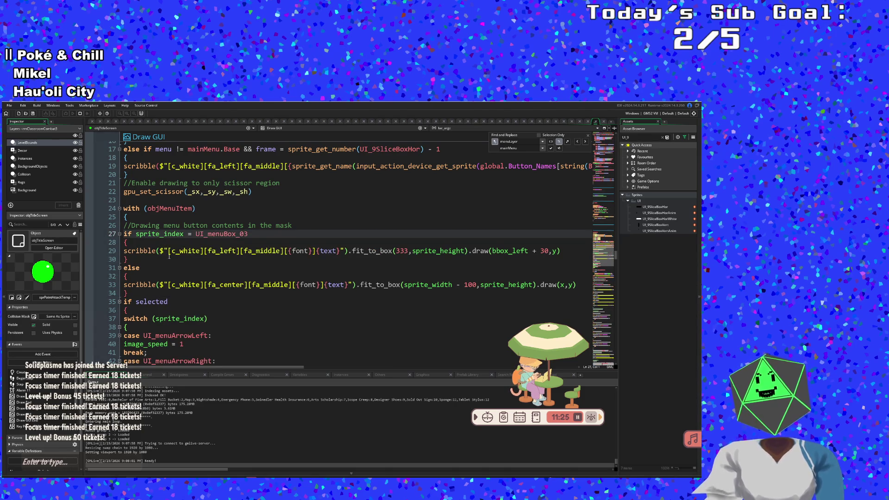
left_click(138, 311)
key("Return")
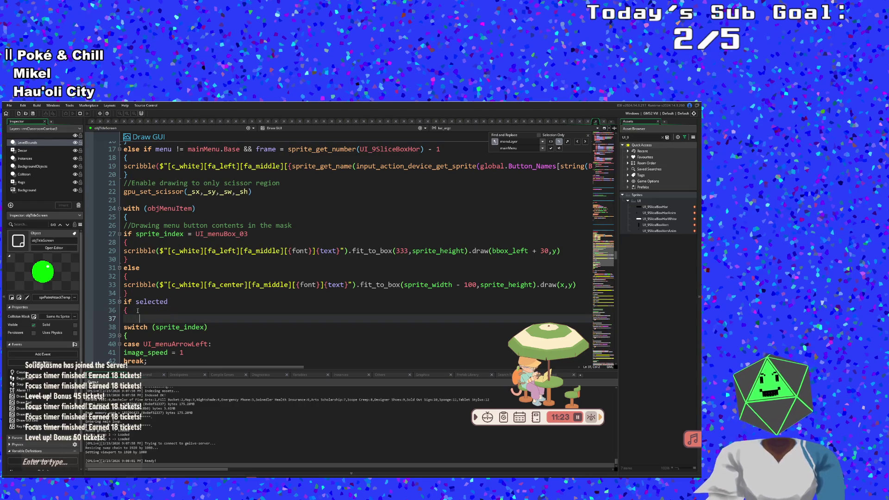
key("ctrl+v")
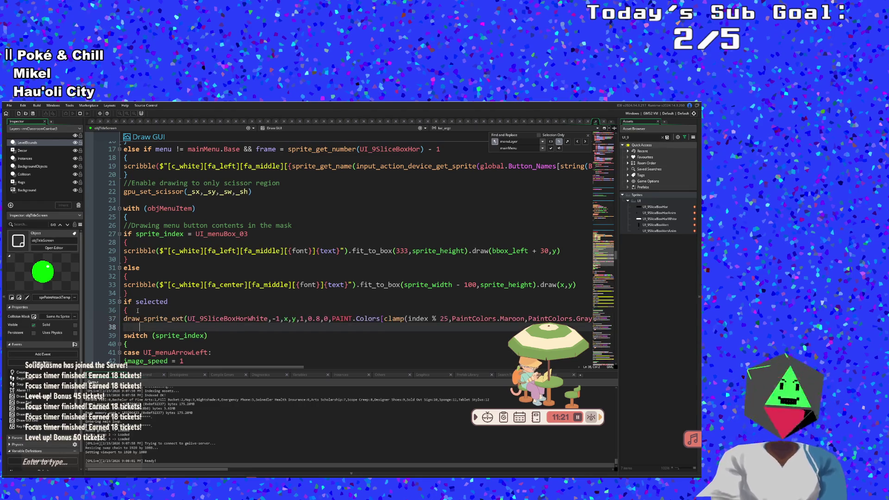
key("BackSpace")
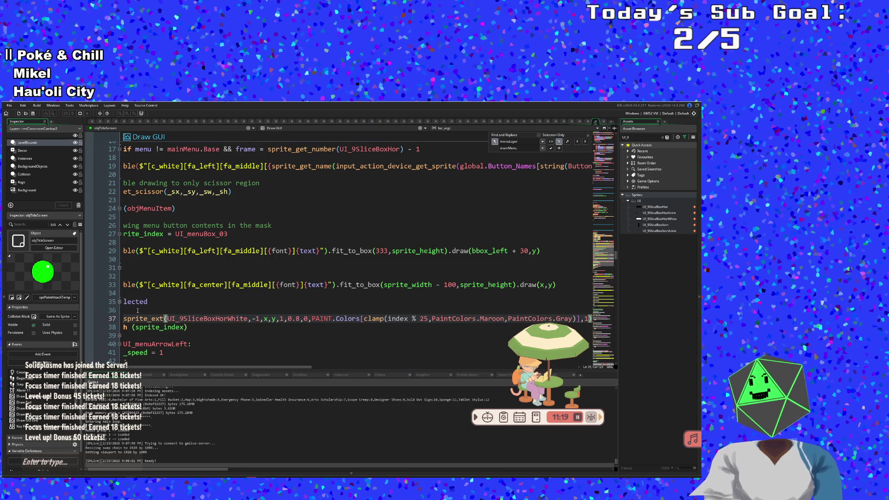
Check the _sy and _sx 600 values at the top, then search Windows for the calculator
left_click_drag(184, 368, 176, 368)
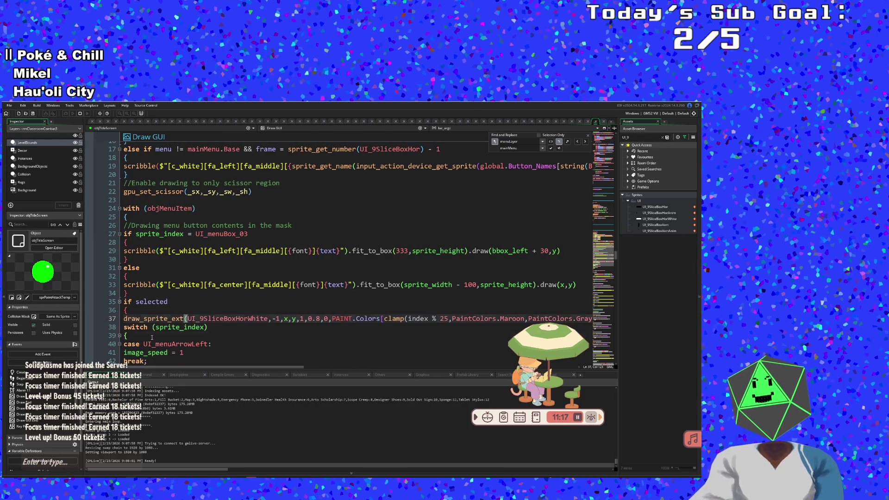
left_click(232, 336)
scroll(429, 204, "up", 2)
scroll(430, 204, "up", 6)
left_click(277, 335)
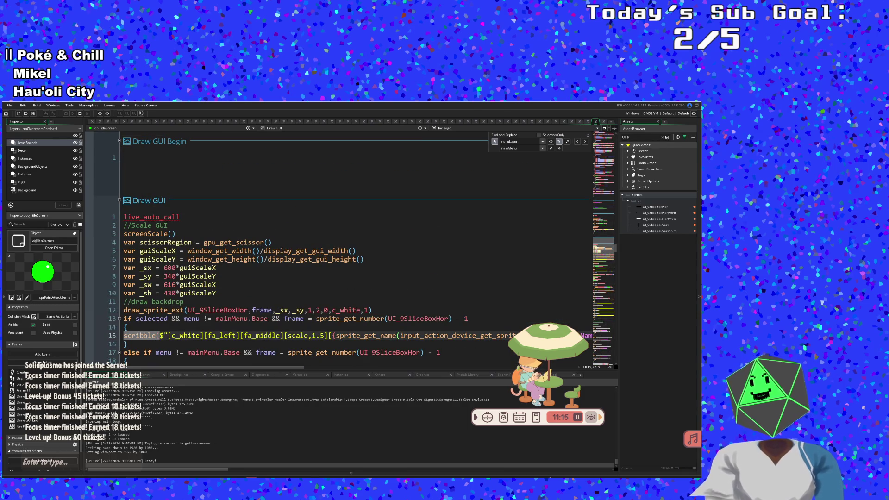
left_click(171, 276)
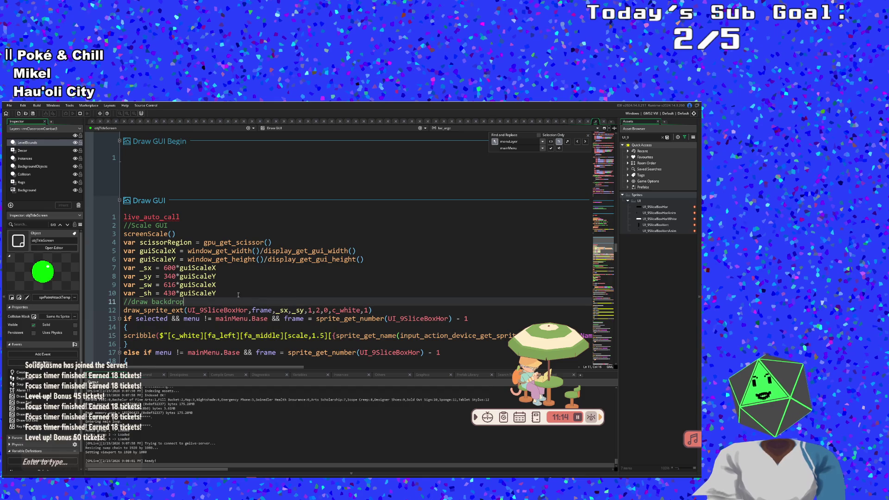
left_click(177, 268)
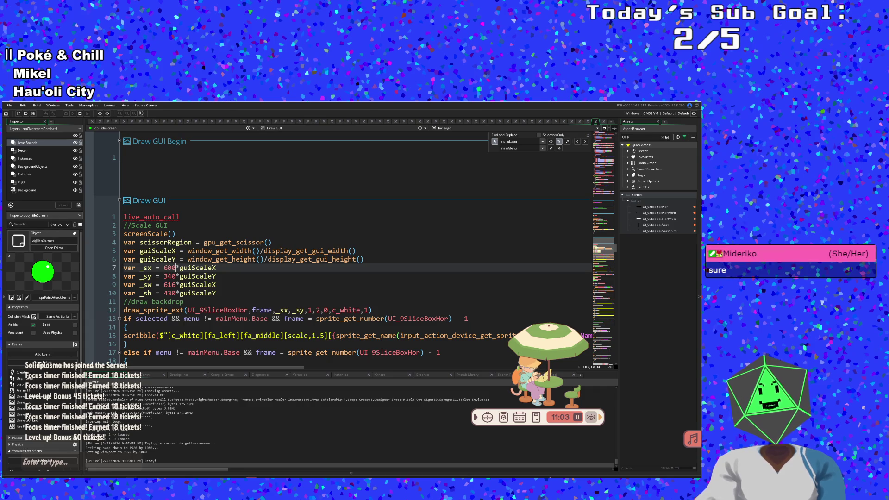
key("super")
Calculate 1920/3 = 640 in Windows Calculator, then close it
type("CA")
key("Return")
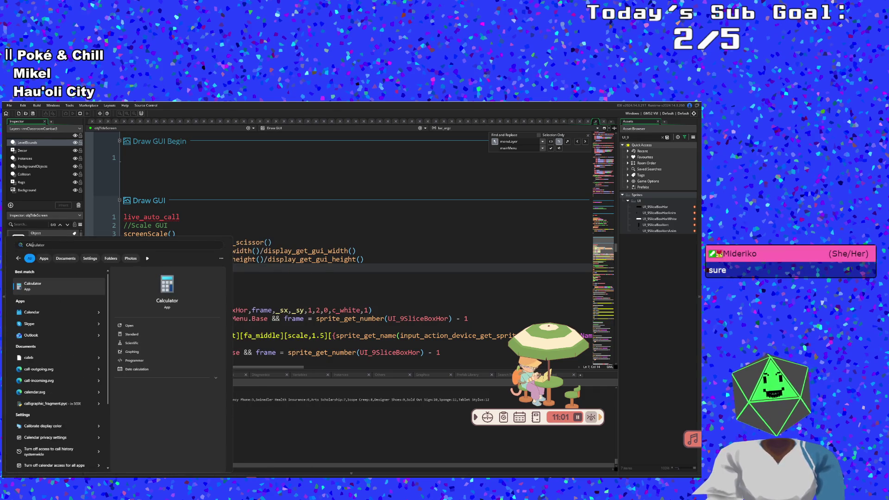
type("19")
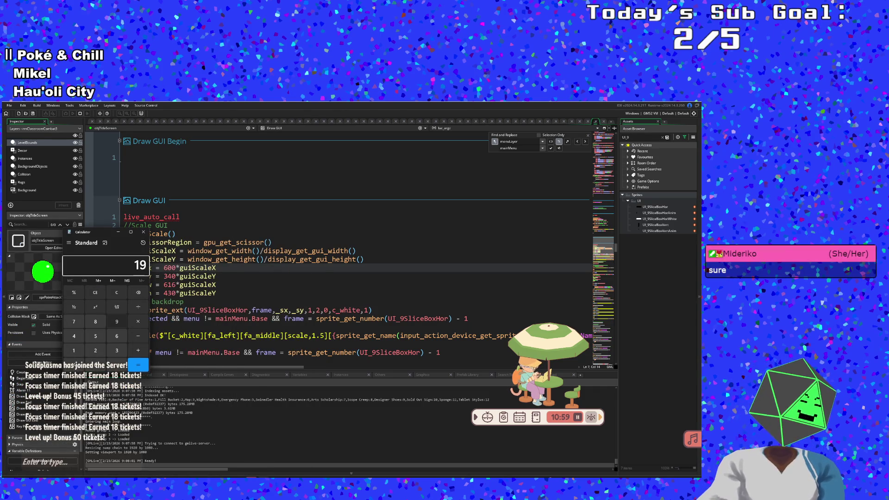
type("20/3")
key("Return")
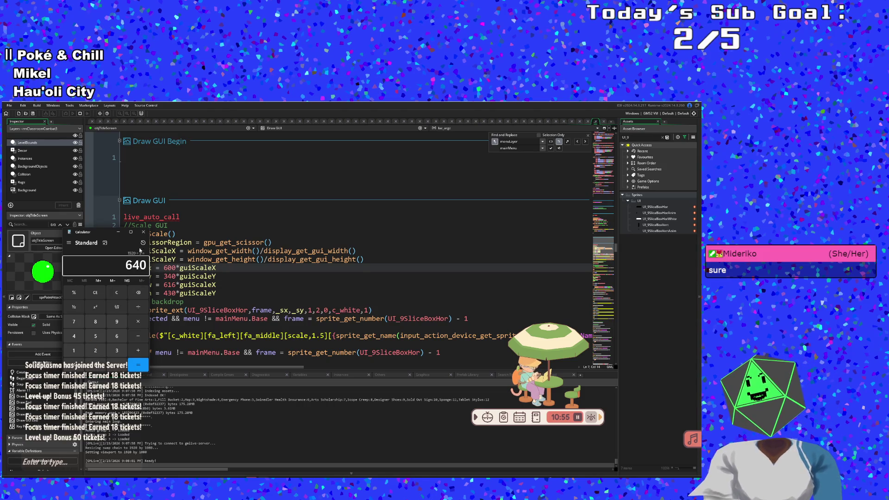
left_click(143, 232)
left_click(176, 268)
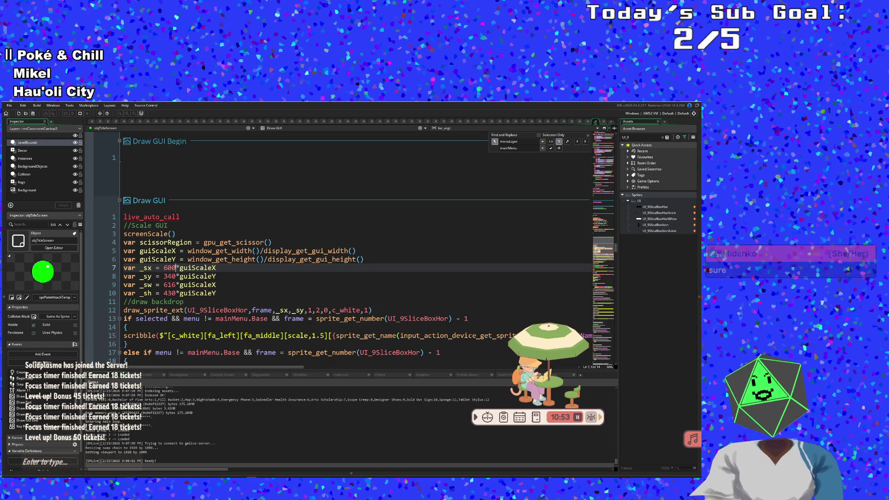
Change _sx from 600 to 640, _sw to 640 and _sh to 540, then run the game
left_click_drag(176, 268, 167, 268)
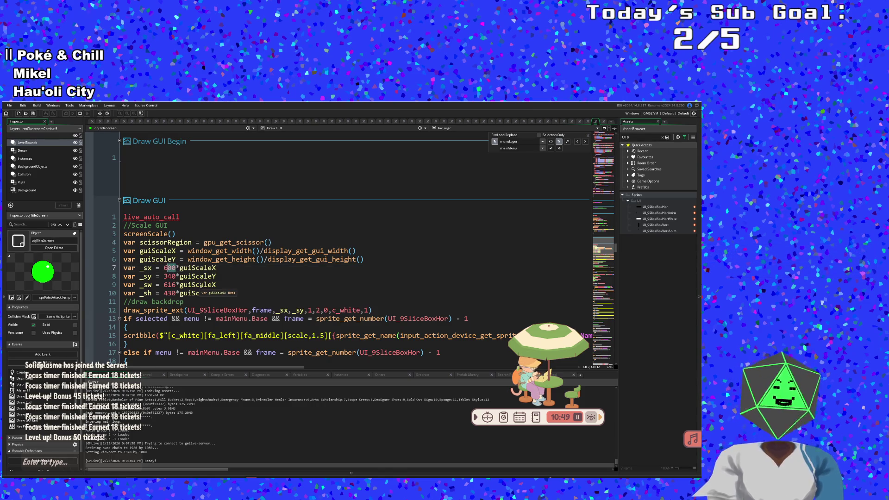
type("40")
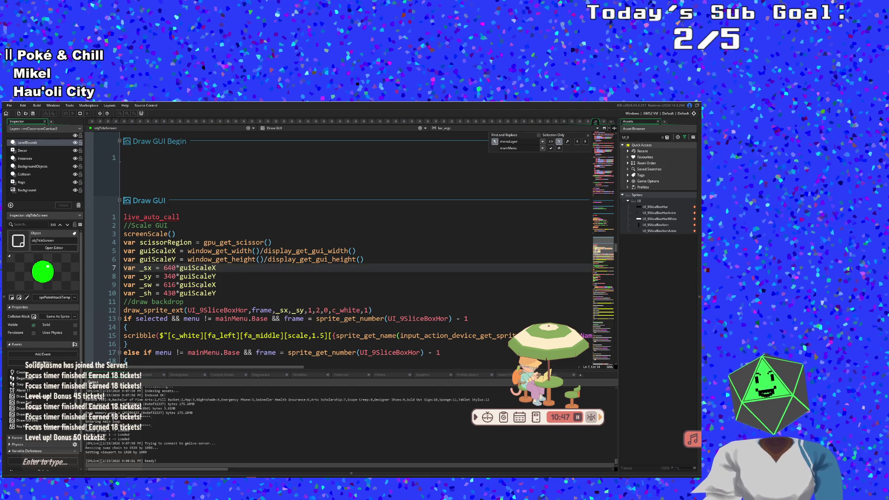
left_click(175, 285)
type("X")
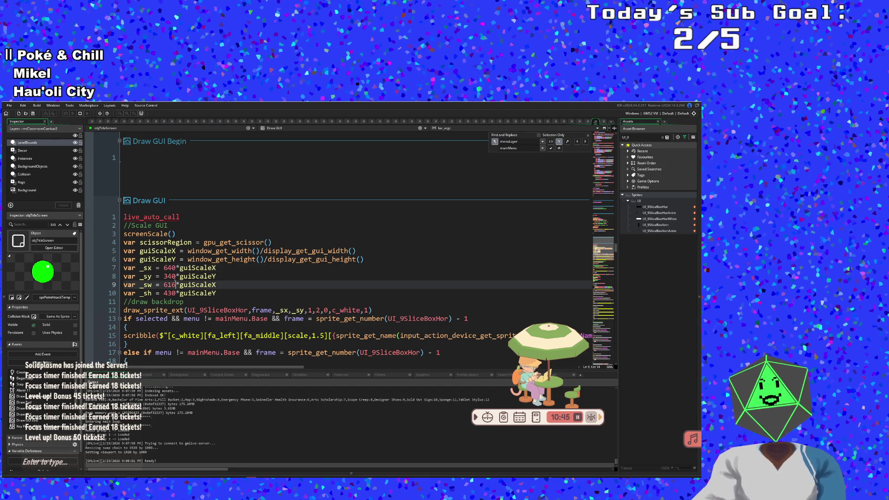
key("BackSpace")
key("BackSpace")
type("40")
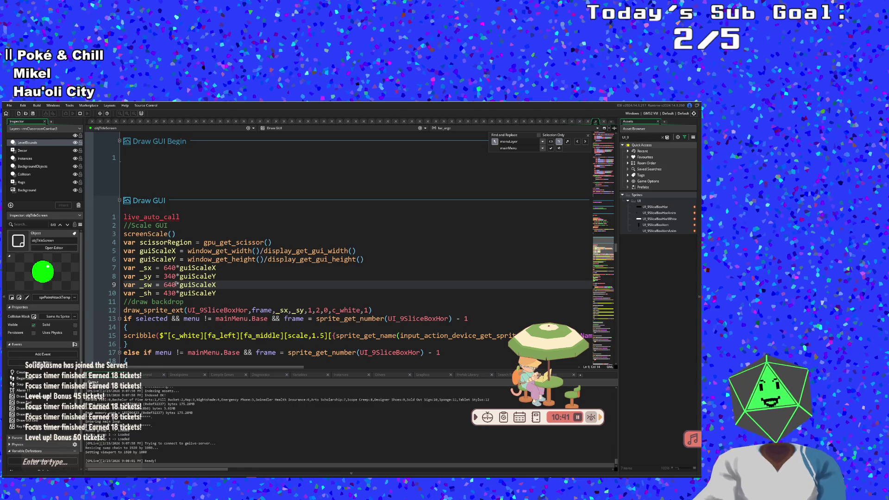
left_click(176, 276)
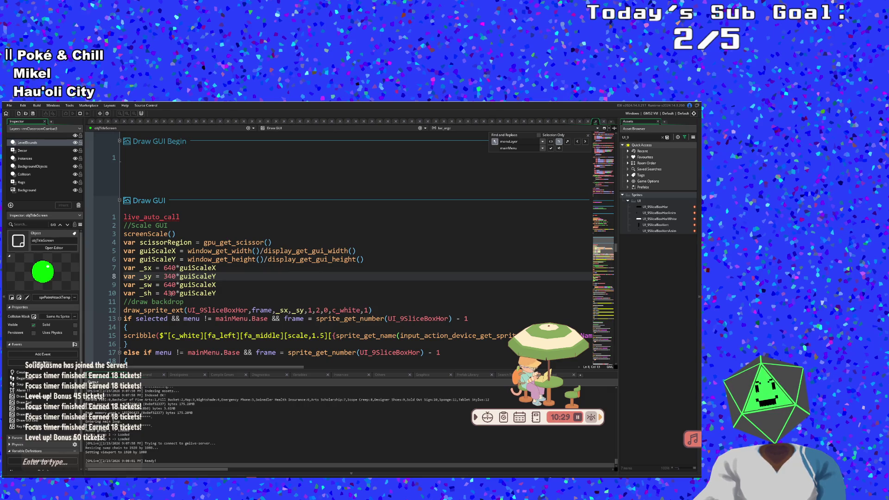
left_click(173, 293)
key("BackSpace")
key("BackSpace")
type("54")
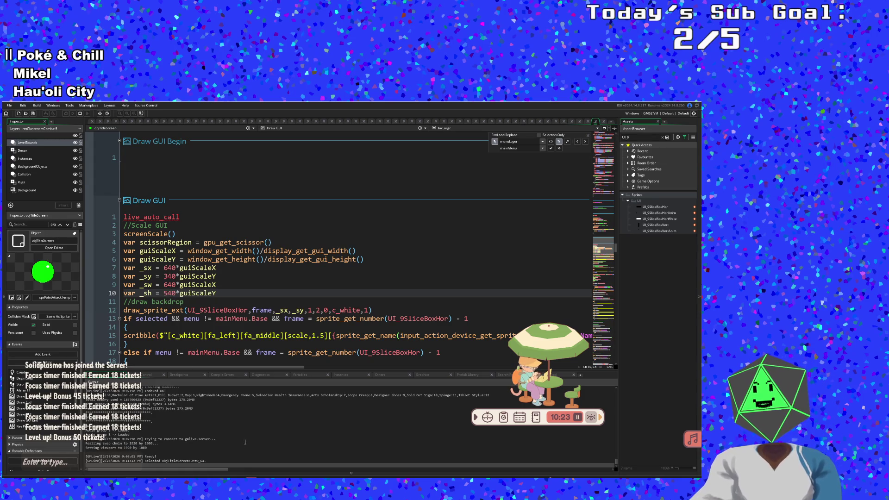
key("alt+Tab")
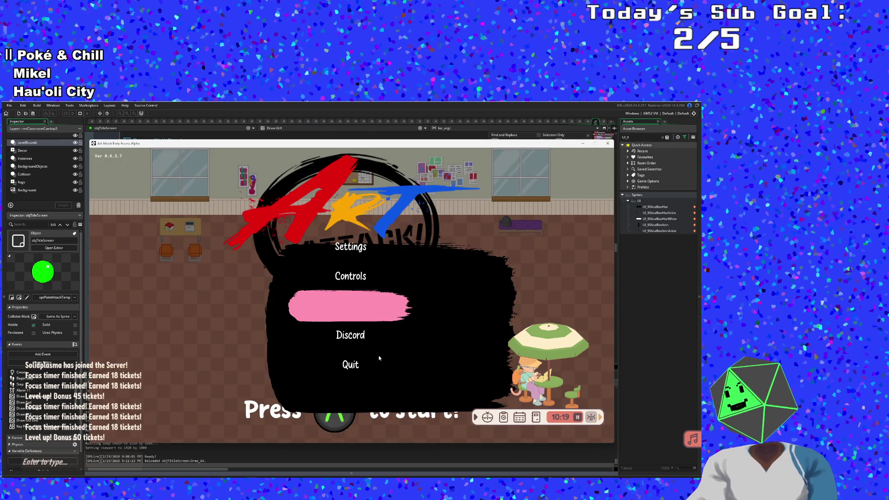
Return to the Draw GUI code and scroll through the prompt text blocks to the selected-item switch
left_click(650, 398)
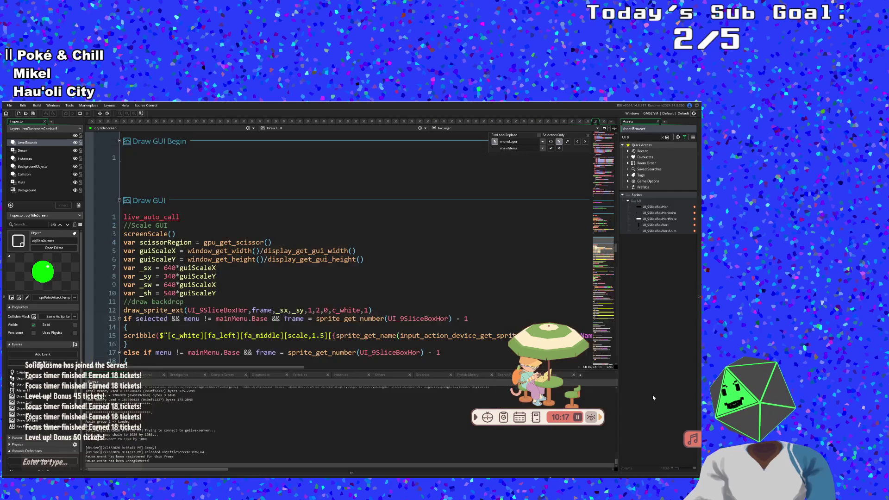
left_click(328, 319)
scroll(328, 318, "down", 2)
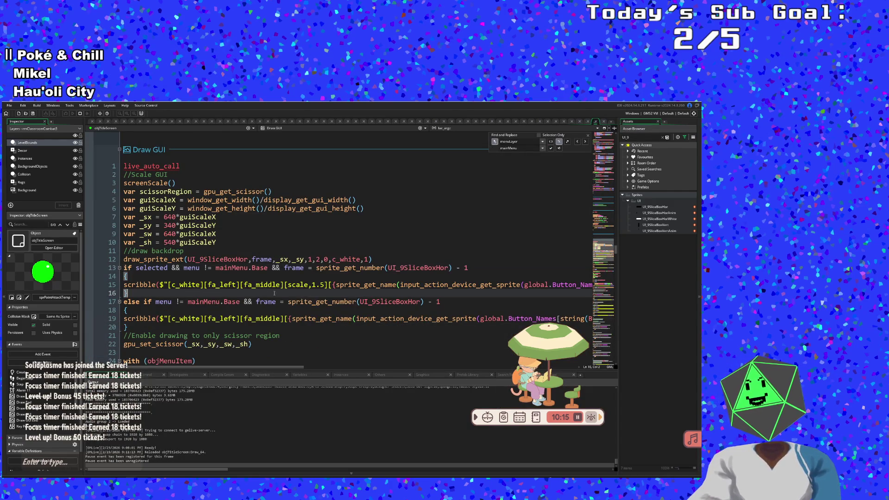
left_click(234, 285)
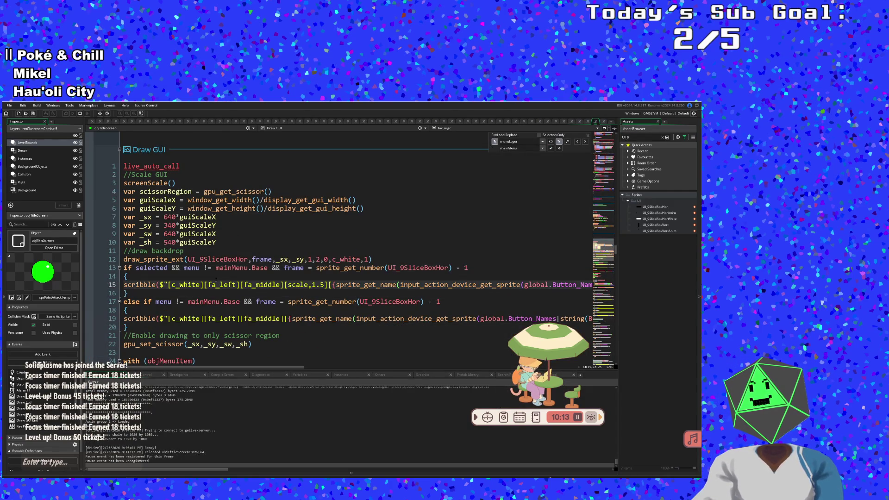
scroll(213, 277, "down", 2)
left_click(213, 277)
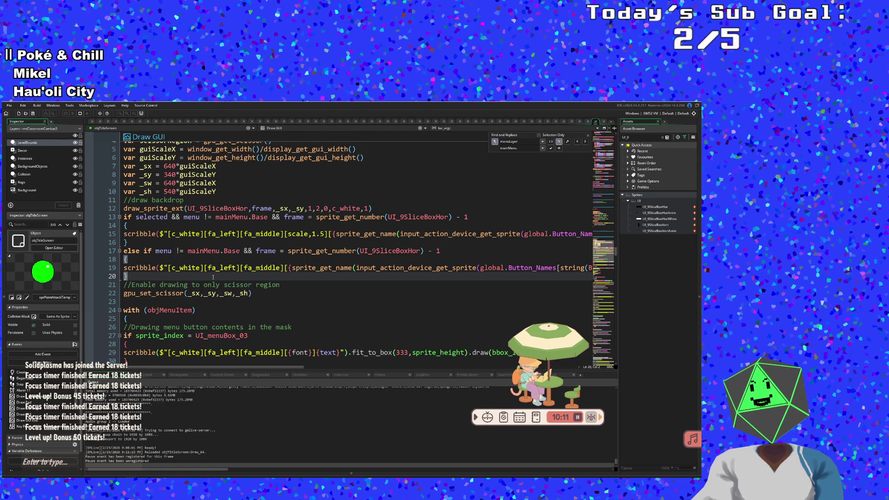
scroll(213, 277, "down", 4)
left_click(187, 269)
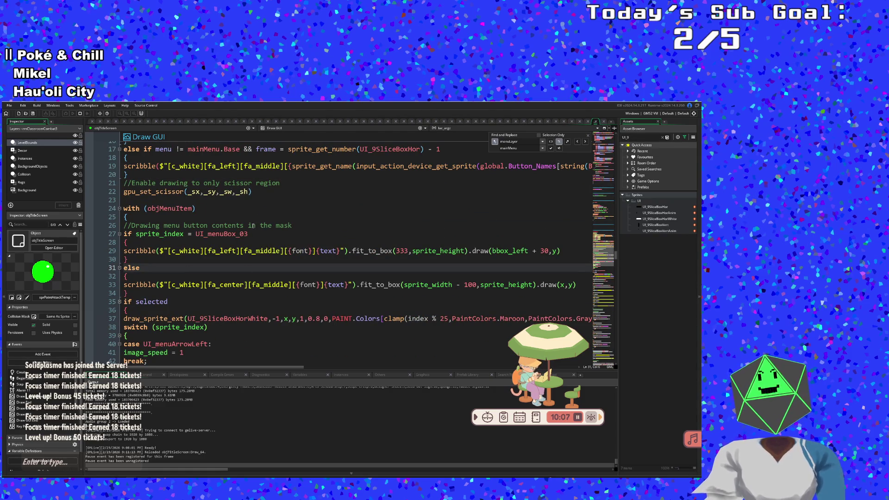
left_click(226, 260)
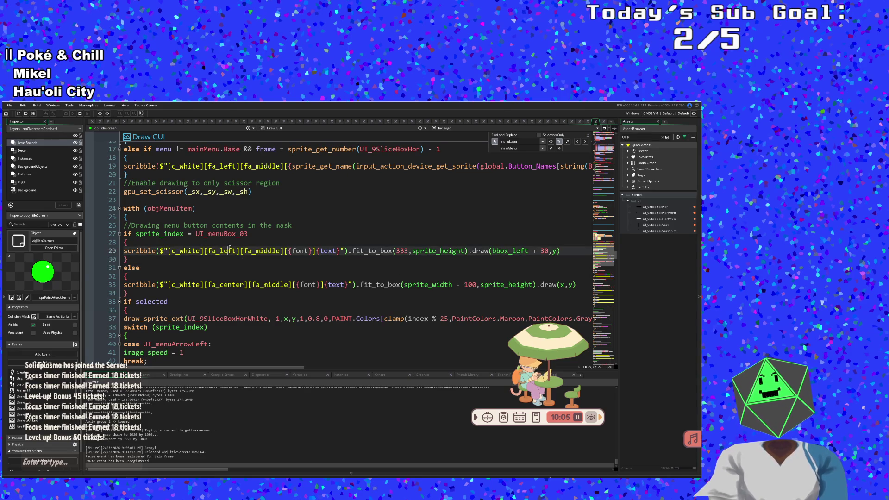
left_click(228, 241)
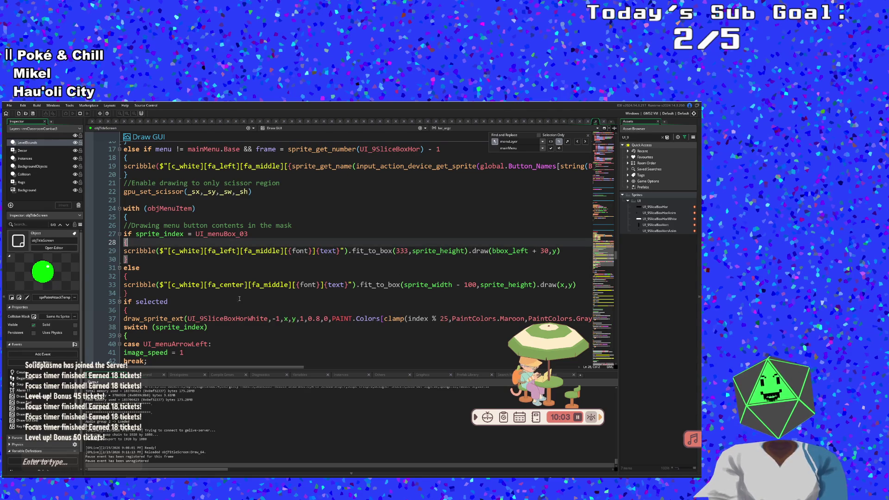
left_click(236, 327)
Move the draw_sprite_ext backdrop line from 'if selected' to just under 'with (objMenuItem) {'
left_click_drag(123, 319, 124, 327)
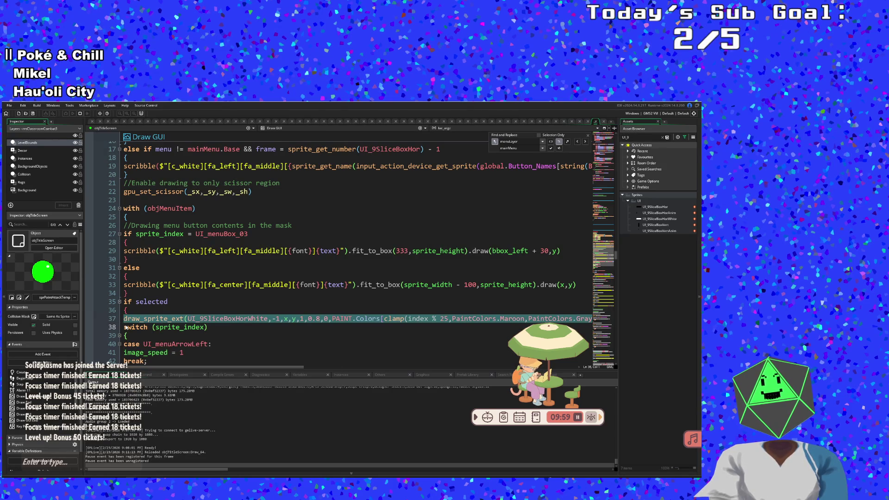
key("Delete")
key("Up")
key("Up")
key("Up")
key("Return")
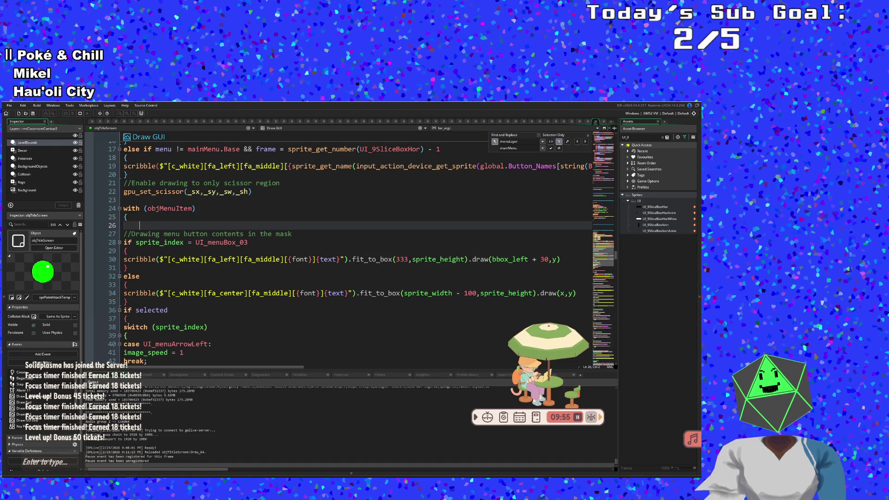
key("ctrl+v")
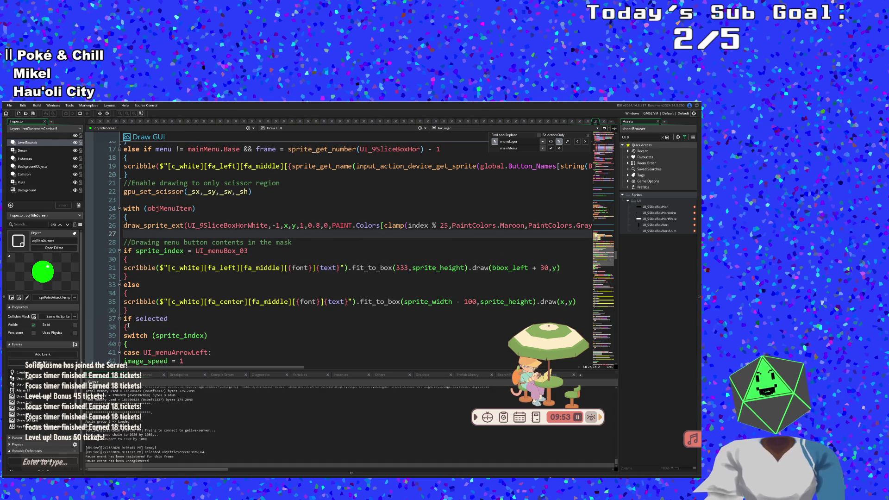
key("BackSpace")
key("Up")
key("Up")
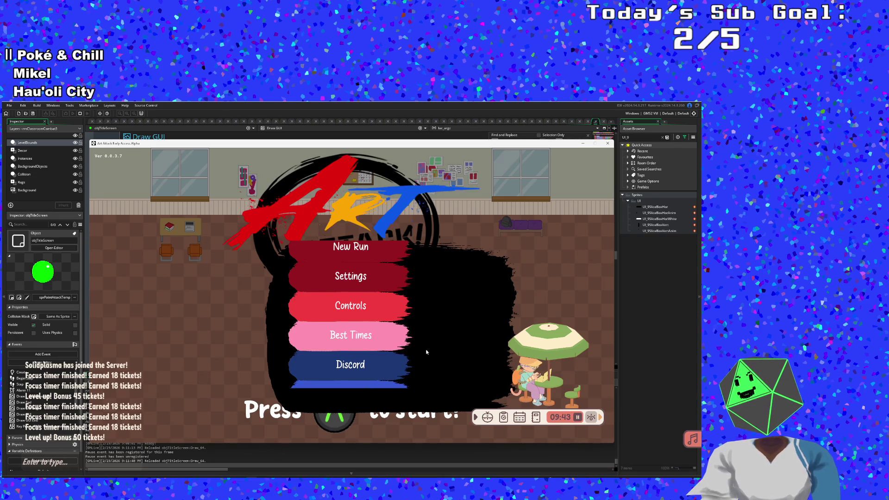
Test the title menu by stepping down and back up through the items, then minimize the game
scroll(422, 341, "down", 1)
scroll(423, 340, "up", 1)
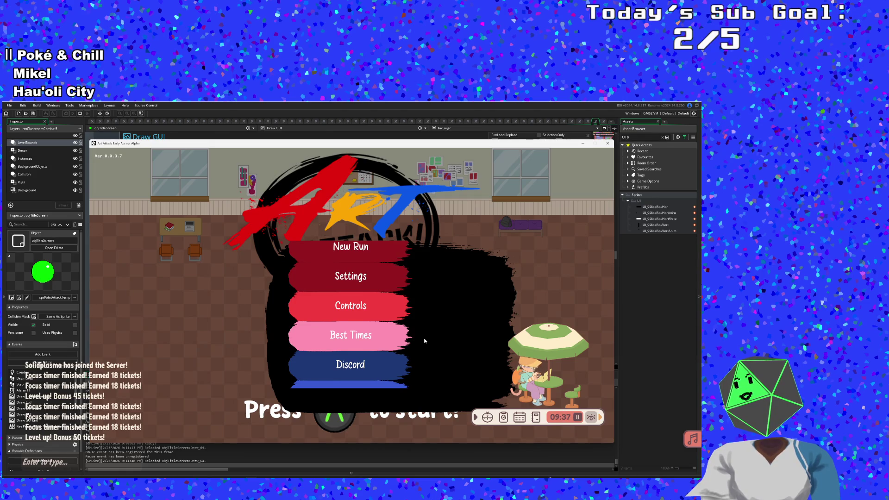
key("Down")
key("Down")
key("Up")
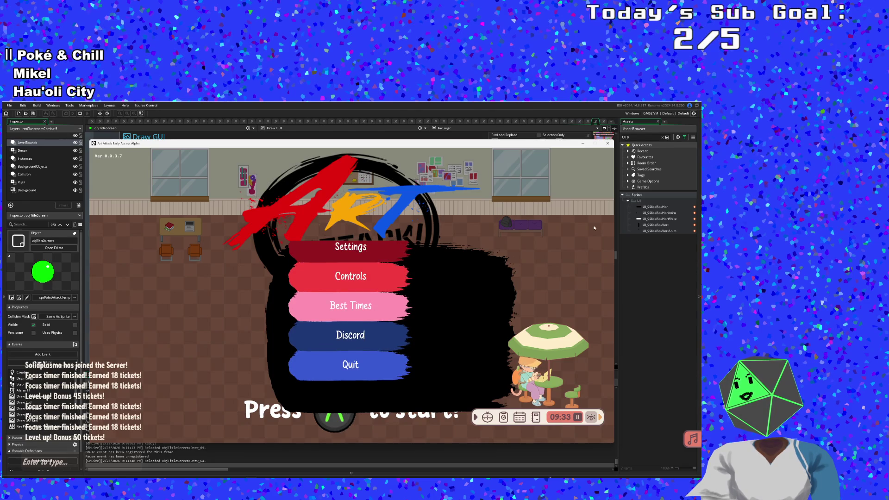
left_click(583, 143)
scroll(415, 310, "up", 5)
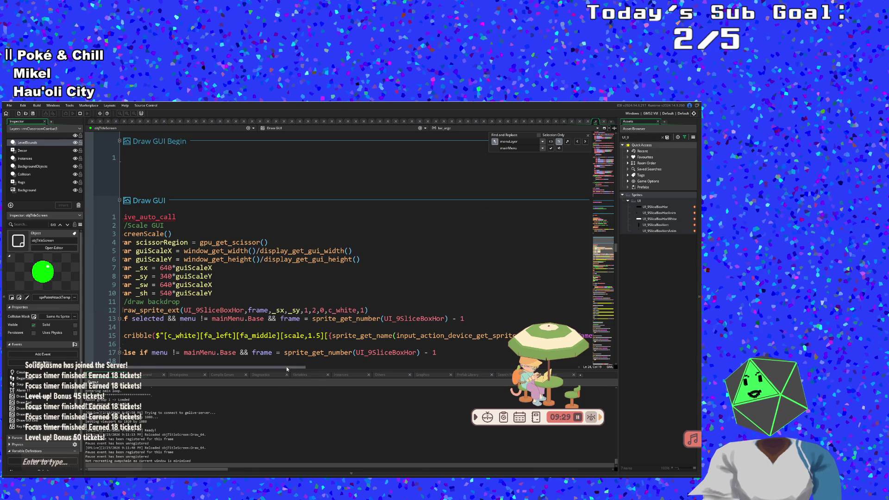
Change _sx from 640*guiScaleX to 540*guiScaleX and switch to the running game
left_click_drag(287, 368, 251, 367)
left_click(227, 319)
left_click(208, 302)
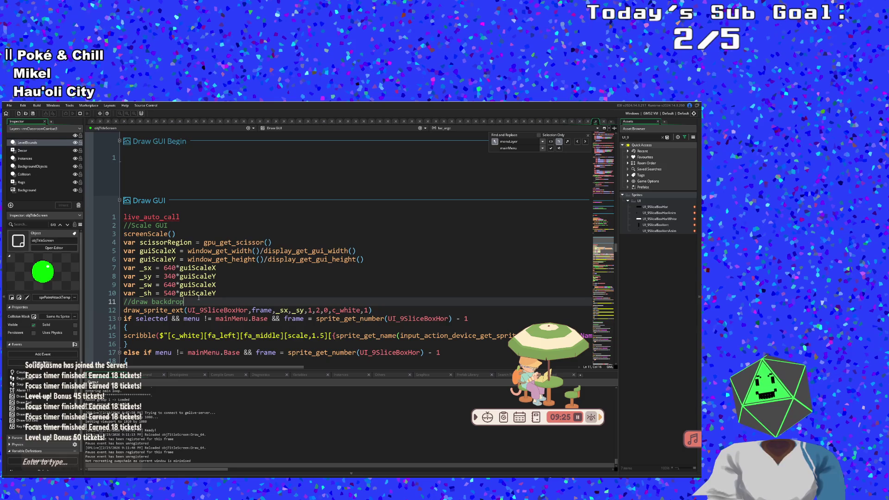
double_click(273, 309)
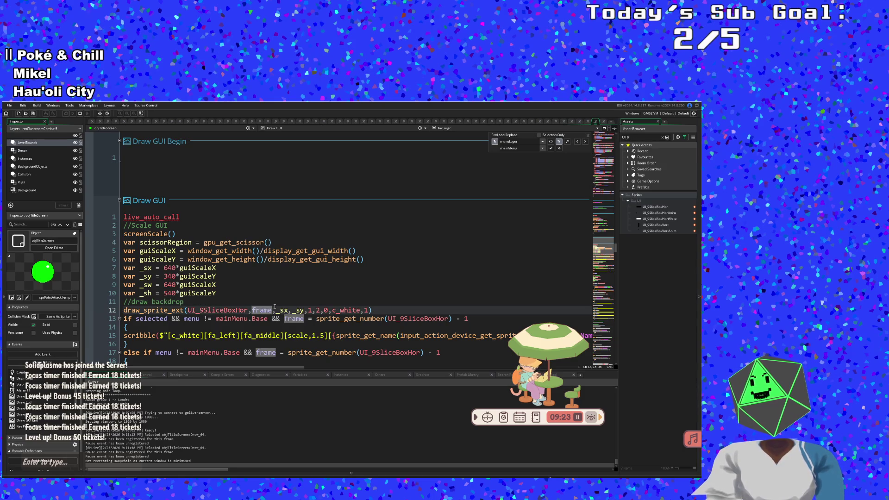
left_click_drag(211, 293, 165, 271)
left_click(164, 268)
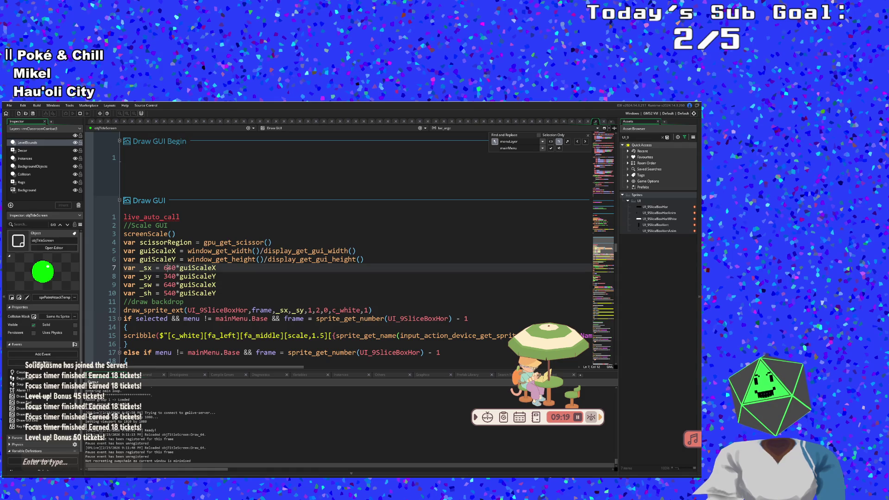
key("BackSpace")
type("5")
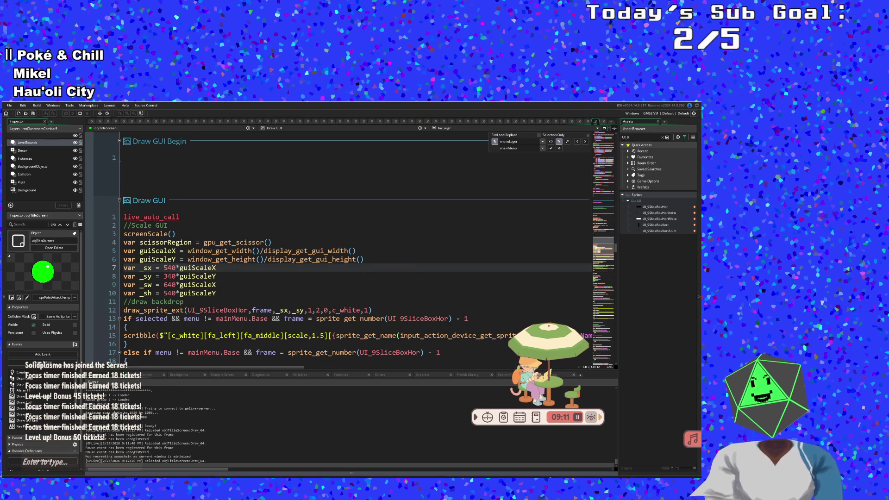
key("alt+Tab")
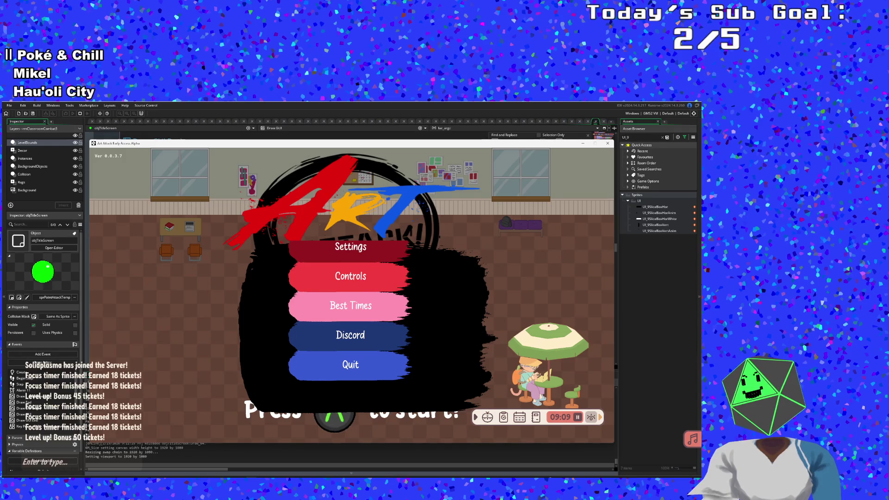
Check the shifted backdrop in-game, widen _sw from 640 to 840, and preview it again
left_click(239, 398)
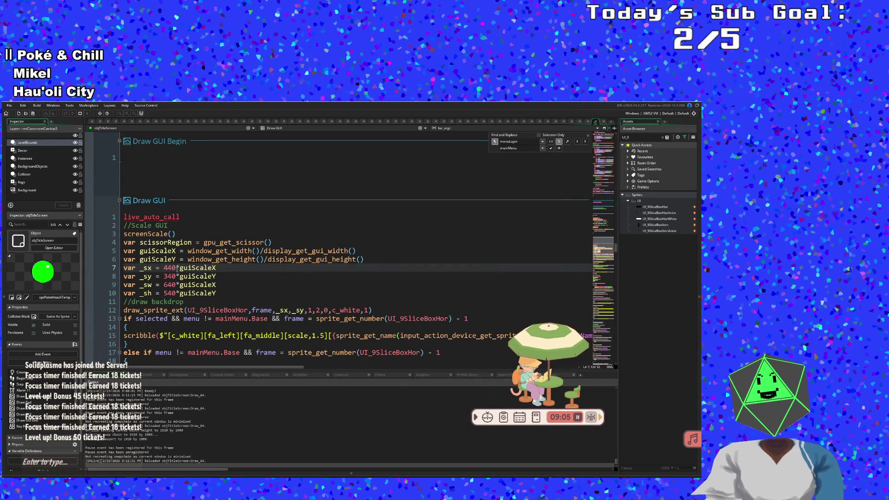
key("alt+Tab")
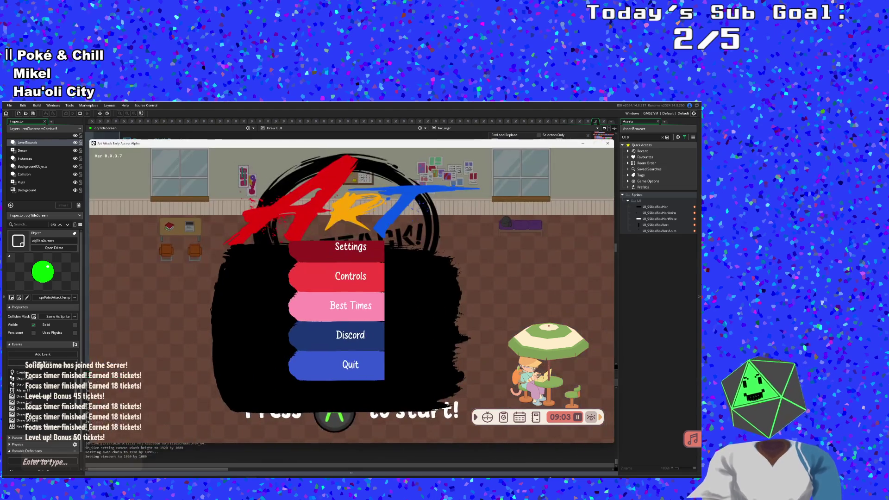
key("alt+Tab")
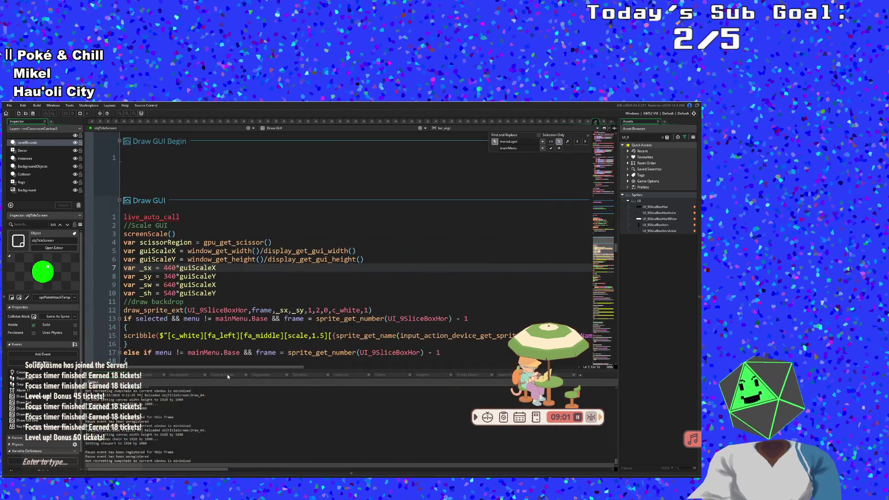
left_click(174, 285)
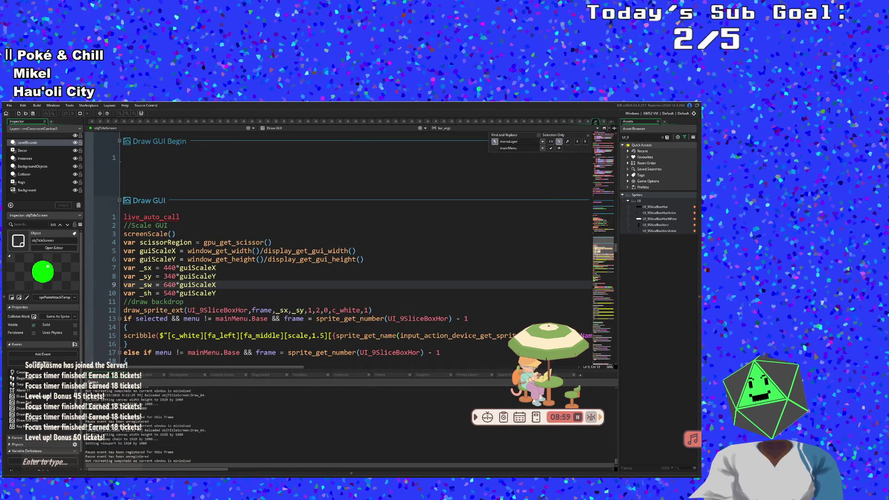
key("BackSpace")
type("8")
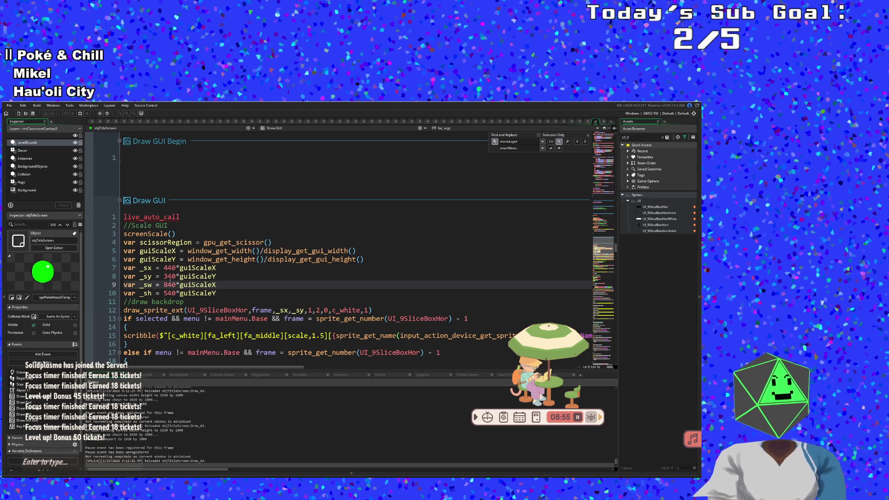
key("alt+Tab")
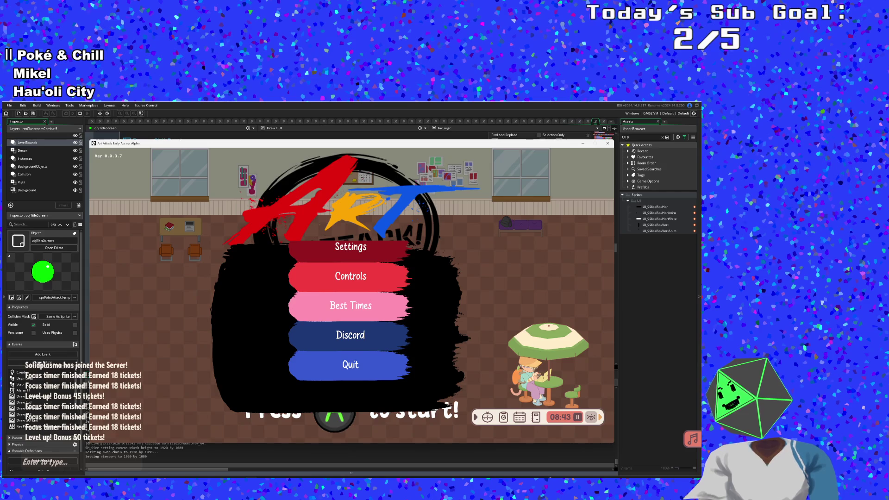
key("Escape")
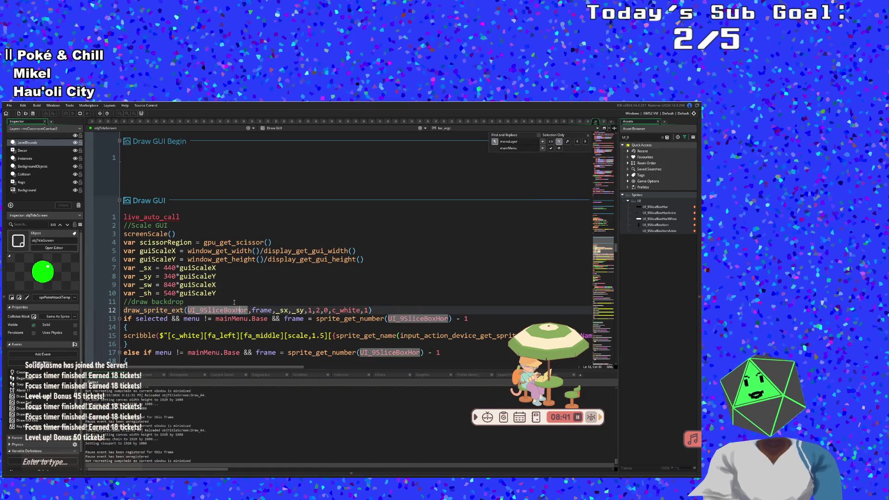
Comment out gpu_set_scissor(_sx,_sy,_sw,_sh) on line 22 and save so GMLive reloads
scroll(235, 302, "up", 2)
left_click(216, 295)
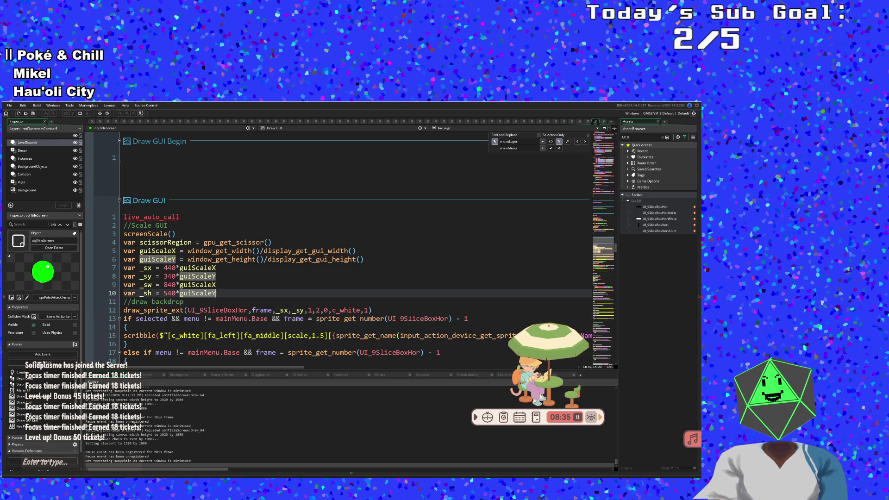
scroll(216, 295, "down", 2)
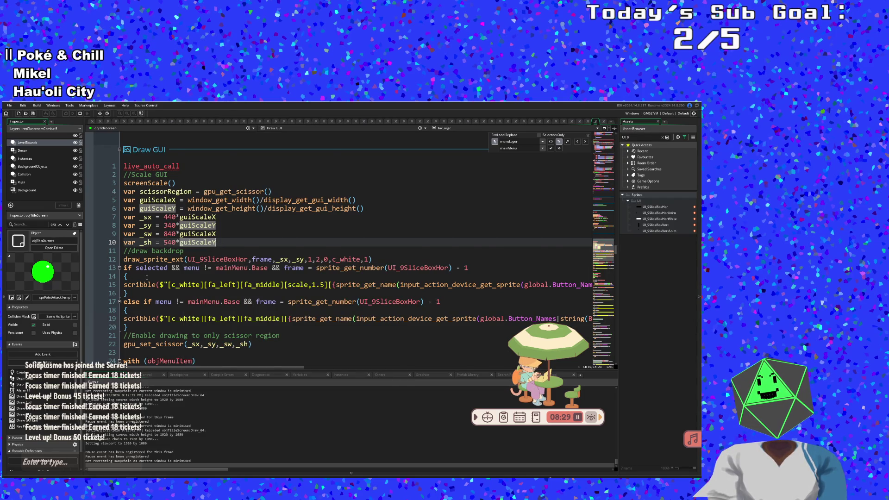
scroll(146, 277, "down", 2)
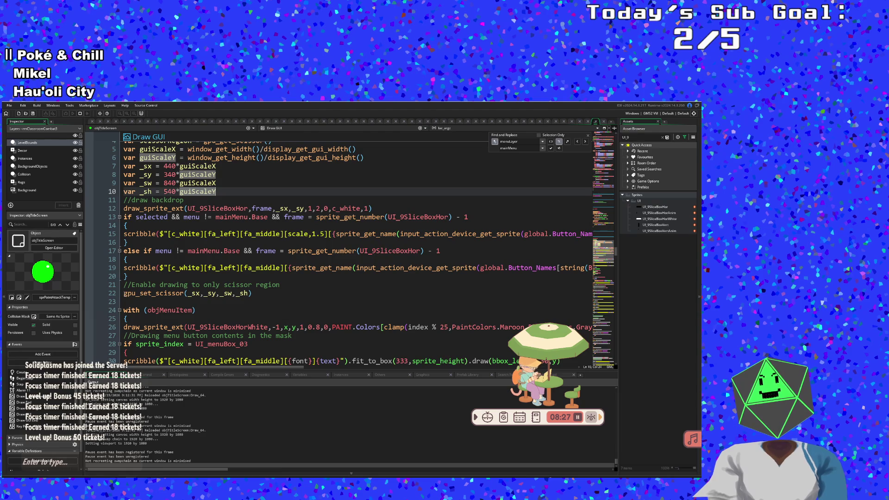
left_click(124, 293)
type("//")
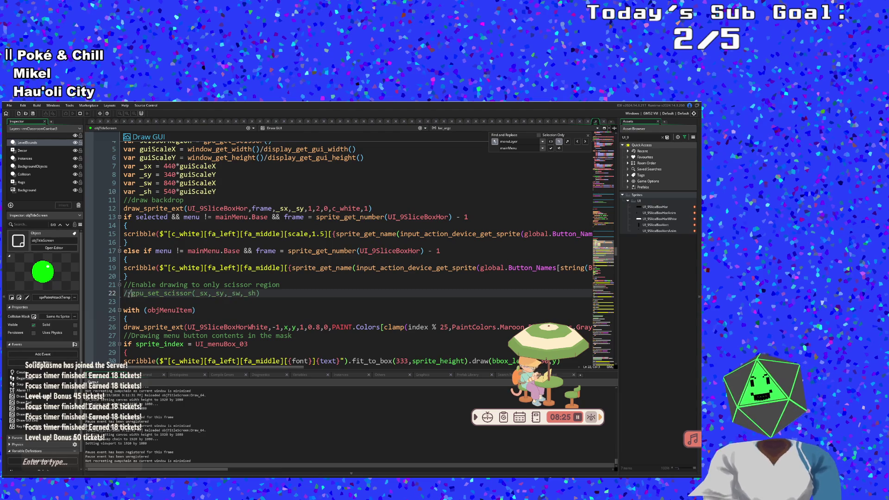
key("ctrl+s")
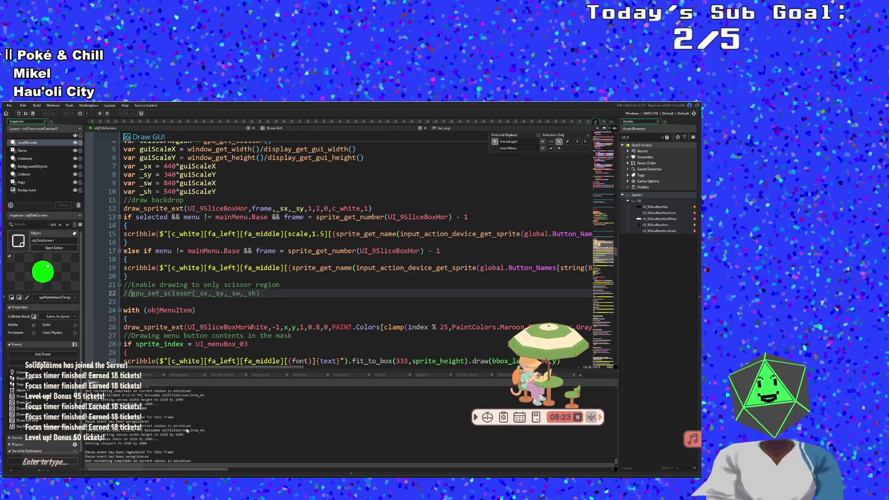
Bring the running game forward, view its Controls screen, and go back to the title menu
key("alt+Tab")
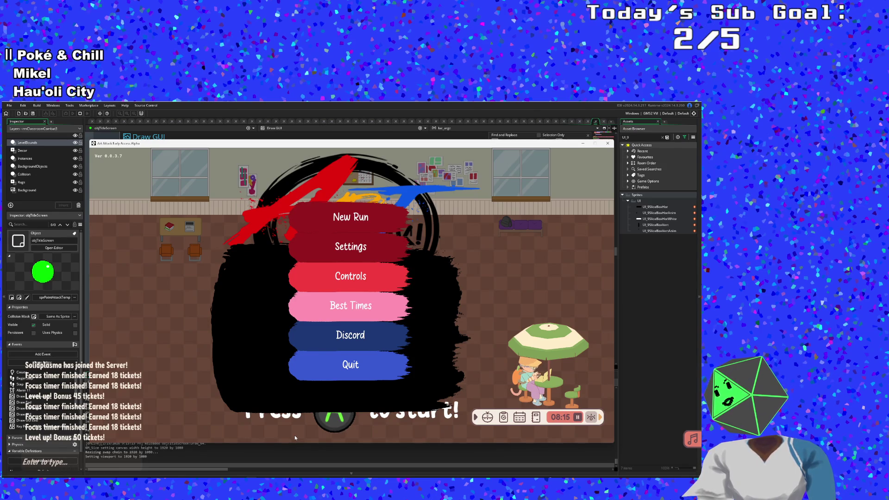
key("Return")
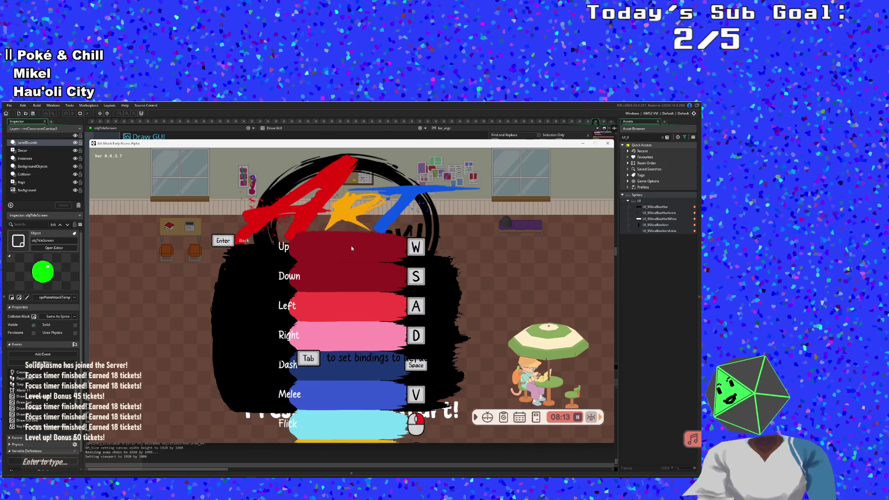
left_click(220, 240)
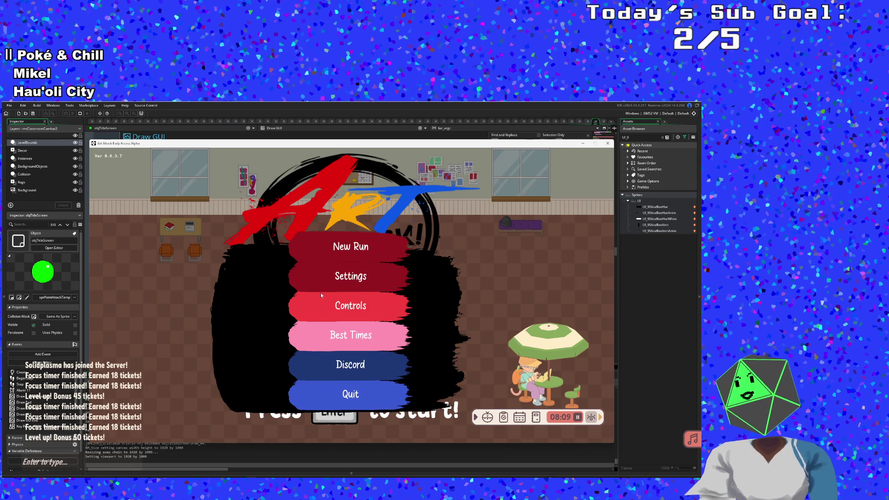
View the Best Times screen, go back, and quit the game to return to the code
key("Down")
key("Return")
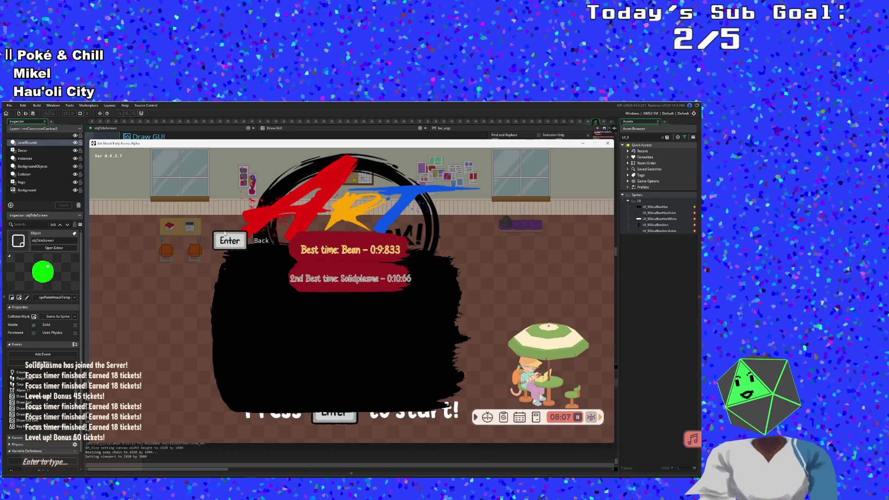
left_click(224, 233)
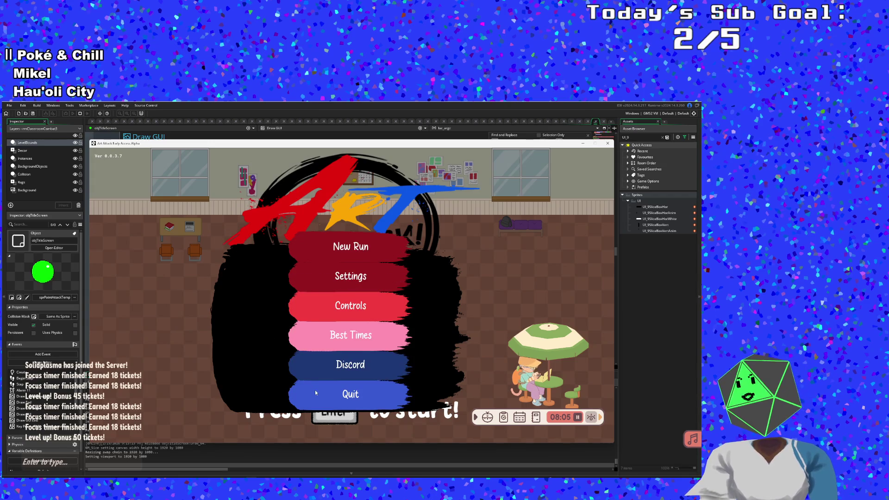
left_click(315, 391)
left_click(291, 317)
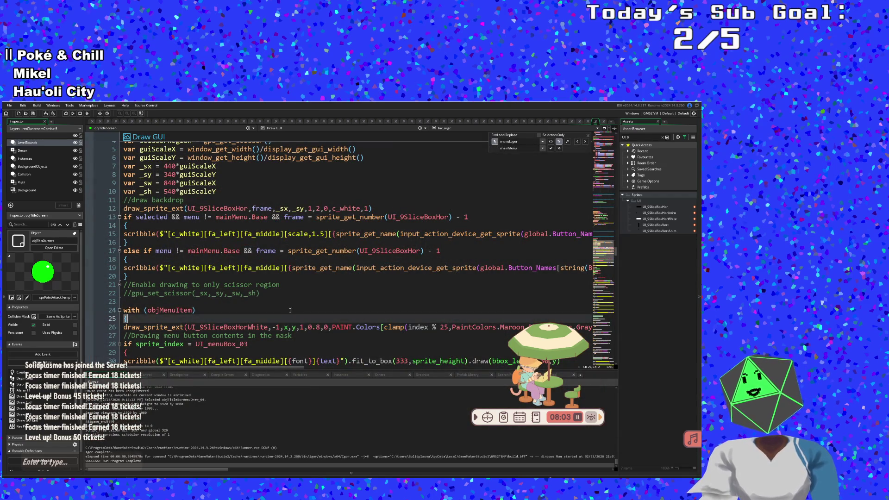
Review the Draw GUI code's scissorRegion and gpu_get_scissor lines
left_click(288, 309)
scroll(288, 309, "down", 2)
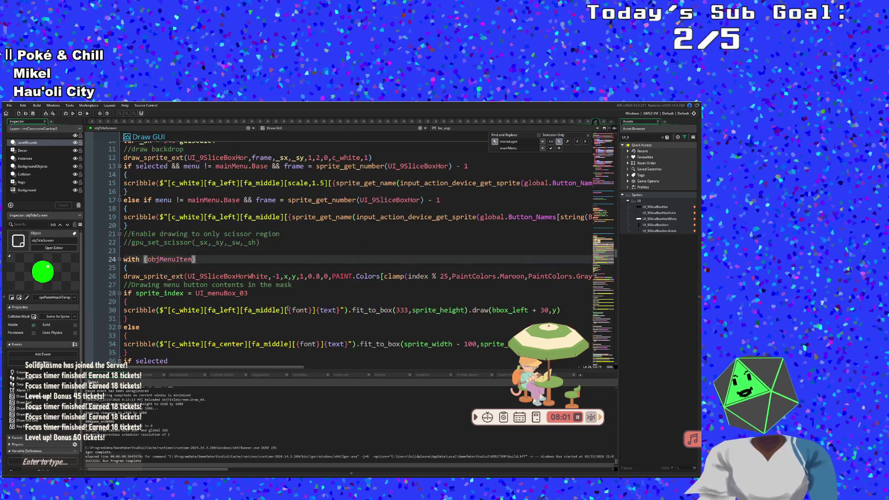
left_click(290, 309)
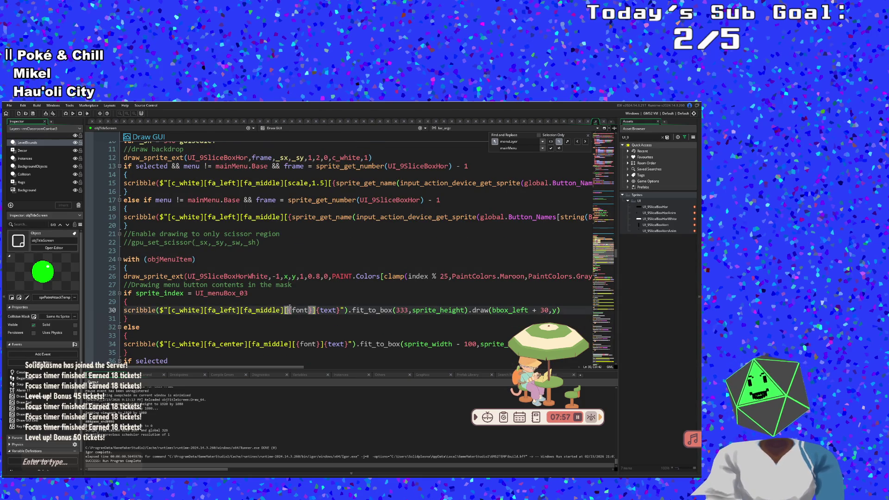
scroll(290, 308, "up", 5)
left_click(269, 283)
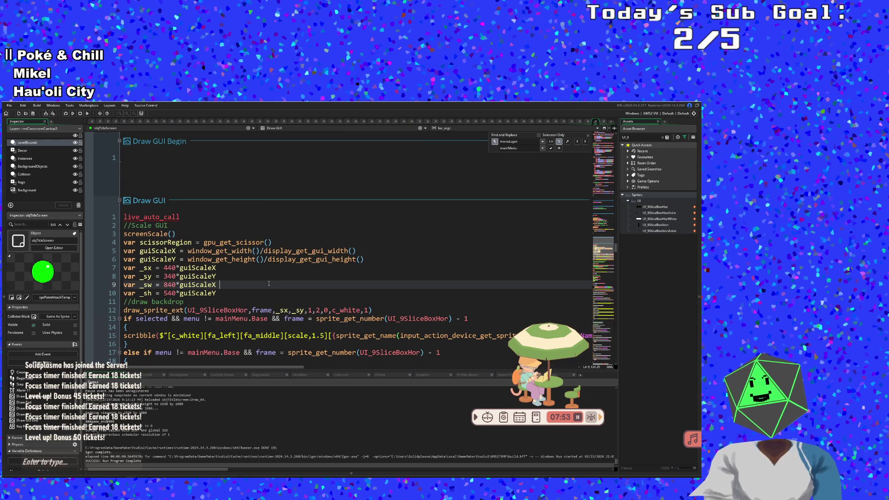
left_click(181, 241)
left_click(180, 235)
left_click(180, 241)
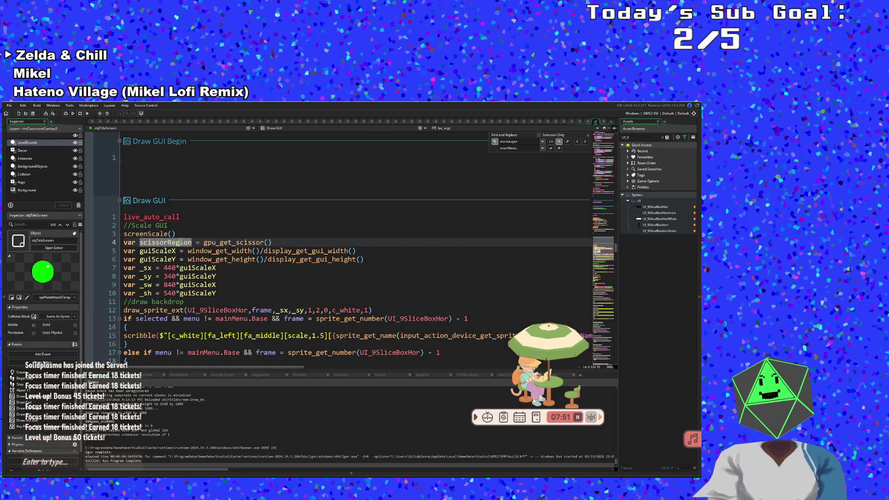
left_click(241, 259)
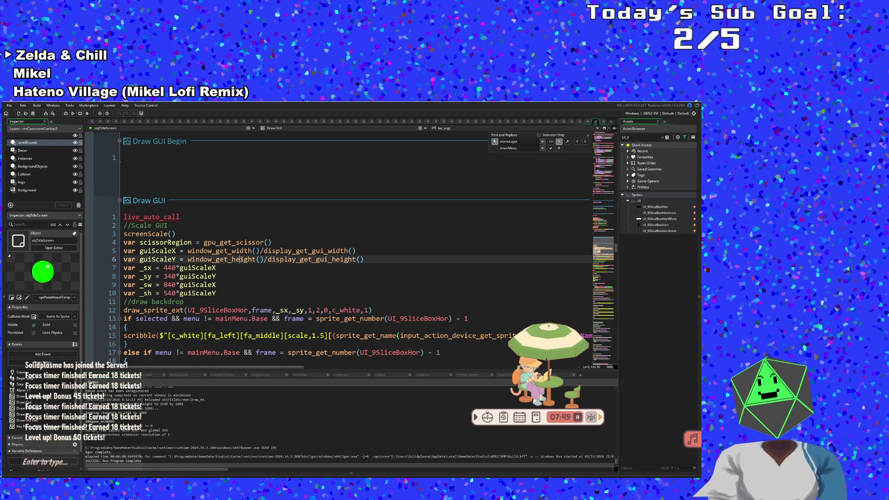
left_click(266, 243)
scroll(269, 244, "down", 2)
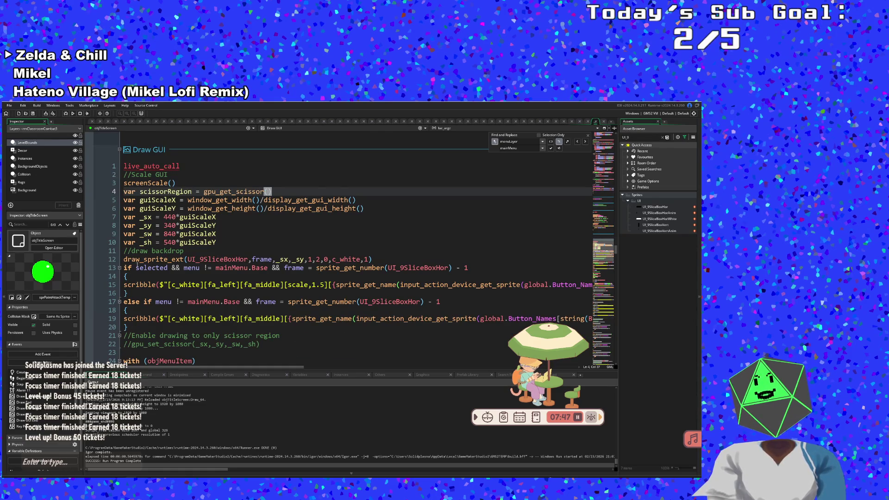
Comment out the backdrop draw_sprite_ext call on line 12 with Ctrl+K
left_click(125, 260)
key("ctrl+k")
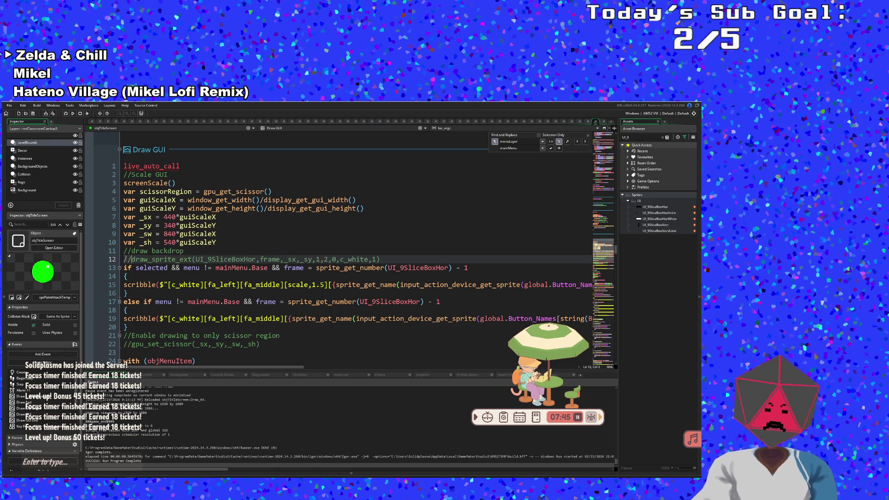
left_click(178, 259)
scroll(178, 261, "down", 4)
scroll(177, 261, "up", 4)
scroll(178, 261, "down", 4)
key("ctrl+Right")
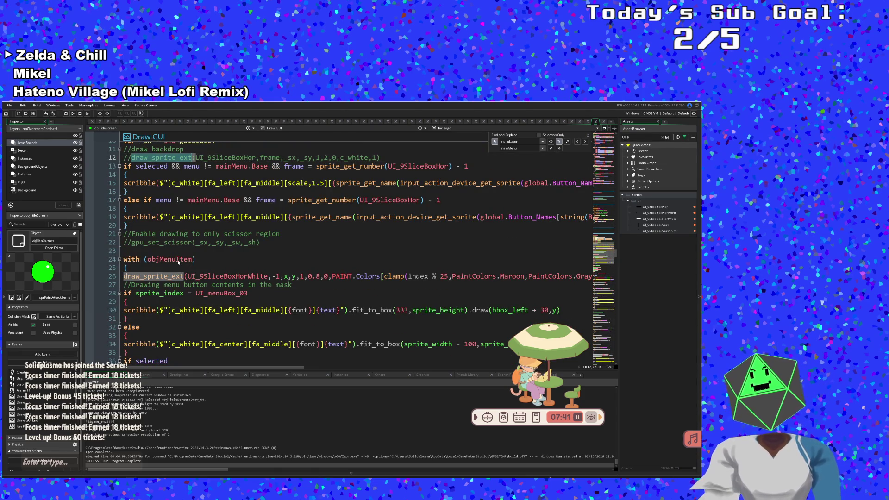
Search for objtitle and open the objTitle object's Step code
key("ctrl+t")
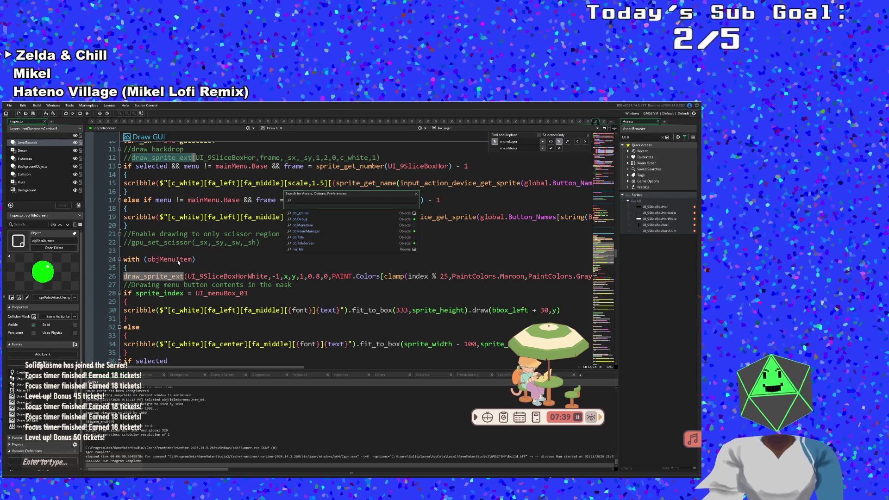
key("BackSpace")
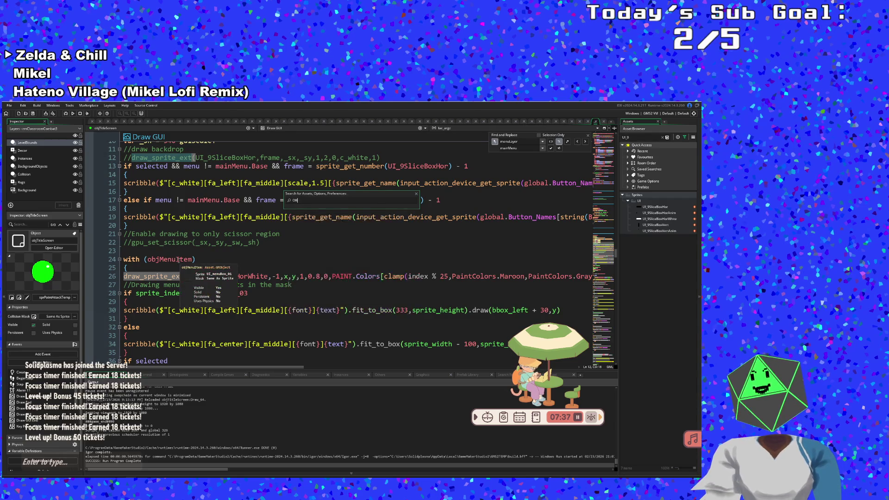
type("obj")
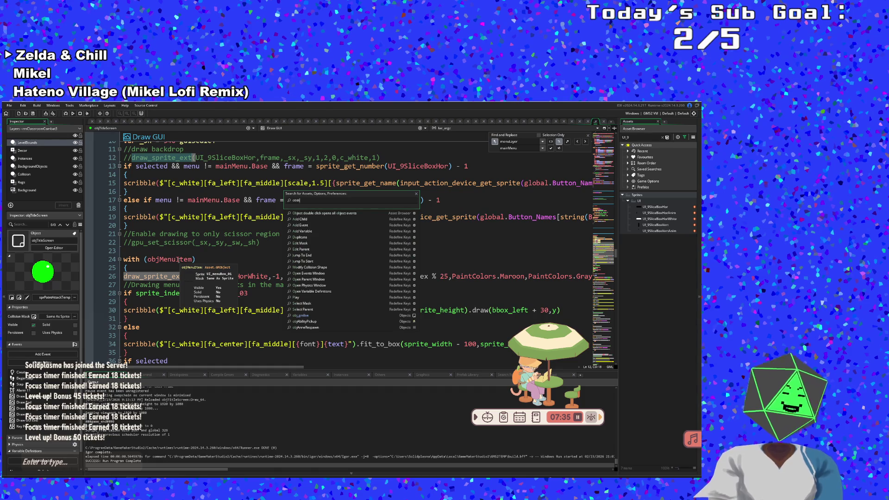
type("m")
key("BackSpace")
key("BackSpace")
key("BackSpace")
type("oejtitle")
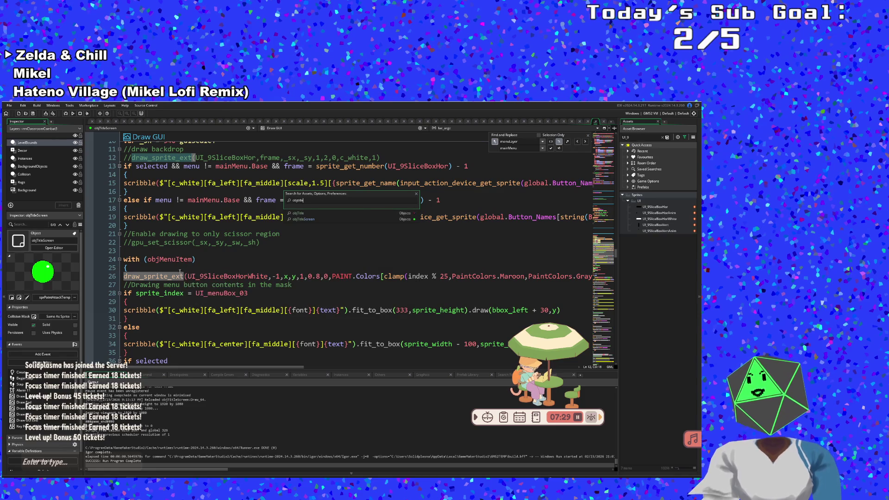
key("Return")
left_click(286, 245)
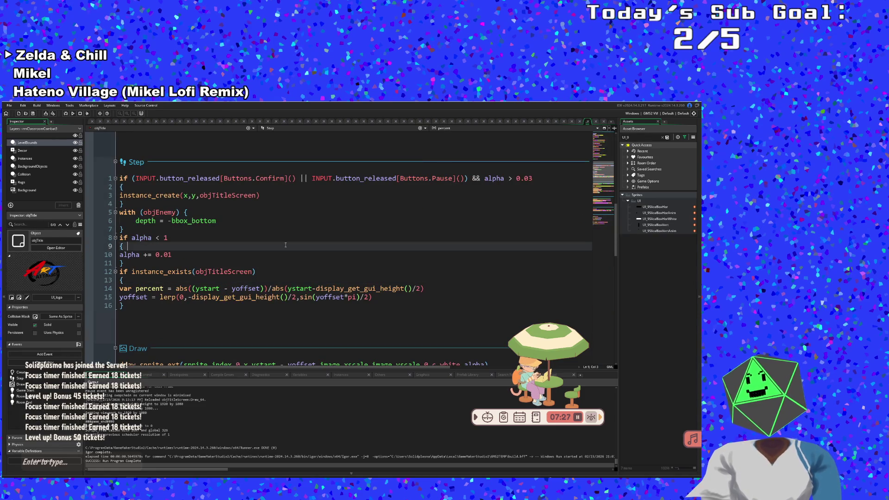
Look over objTitle's Create code and the Step lines holding percent and the yoffset lerp
scroll(286, 245, "up", 2)
scroll(286, 245, "down", 2)
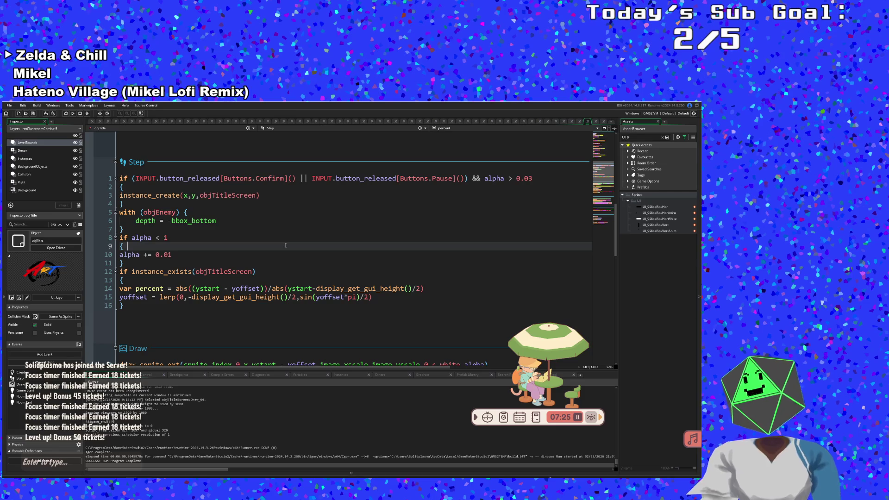
left_click(235, 231)
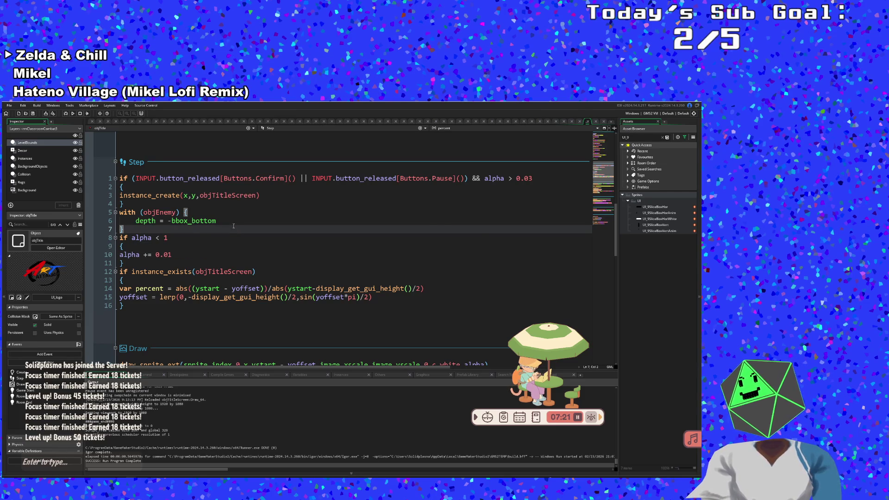
scroll(234, 226, "up", 2)
left_click(227, 262)
scroll(227, 262, "up", 5)
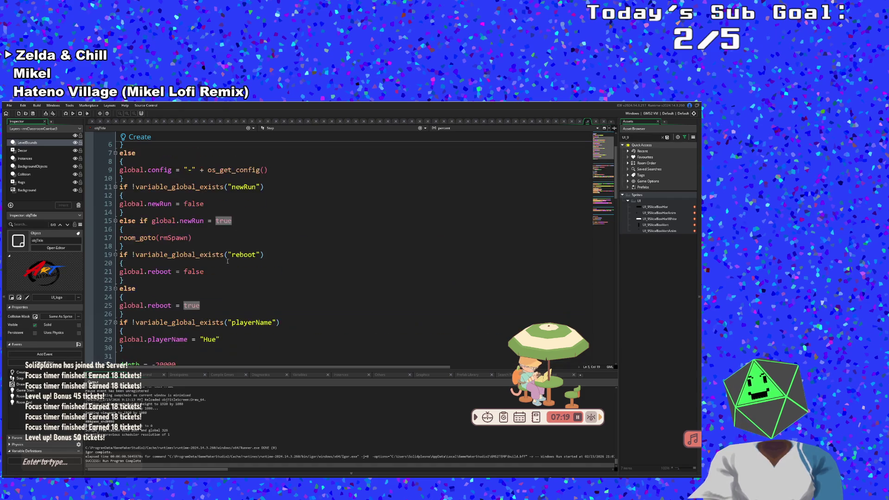
scroll(228, 261, "down", 10)
scroll(228, 262, "up", 2)
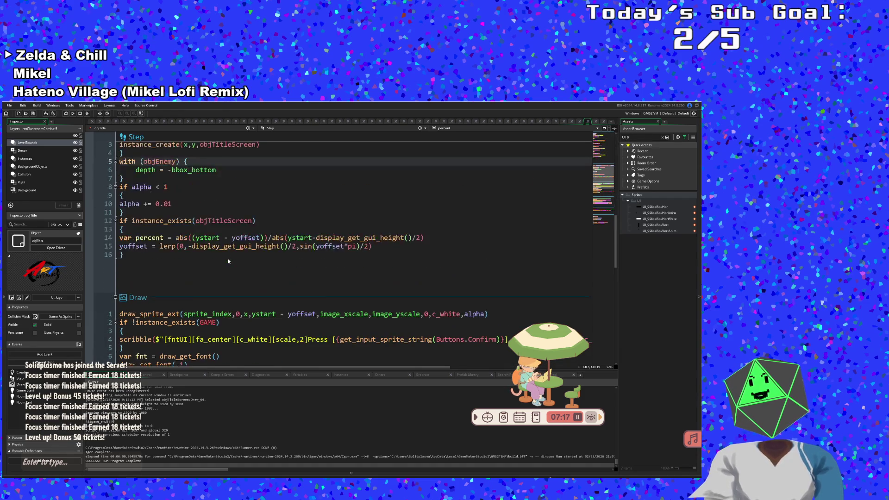
scroll(228, 262, "up", 2)
left_click(228, 262)
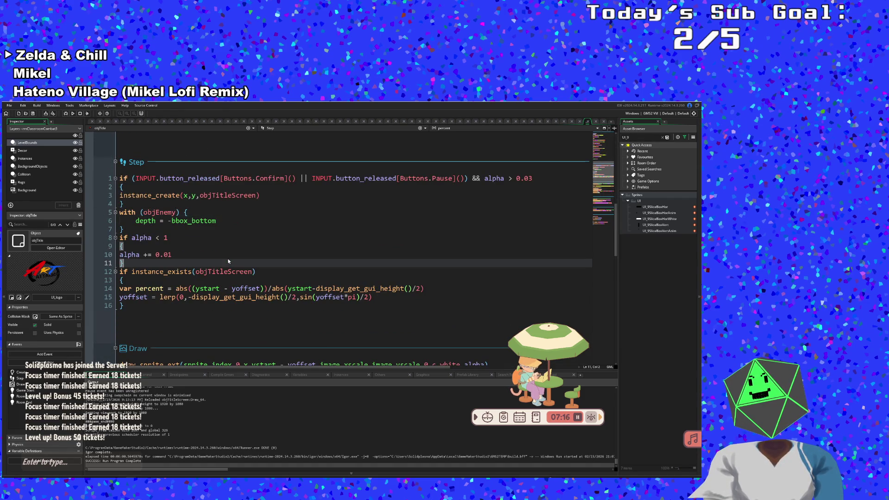
left_click(224, 288)
left_click(163, 306)
left_click(189, 297)
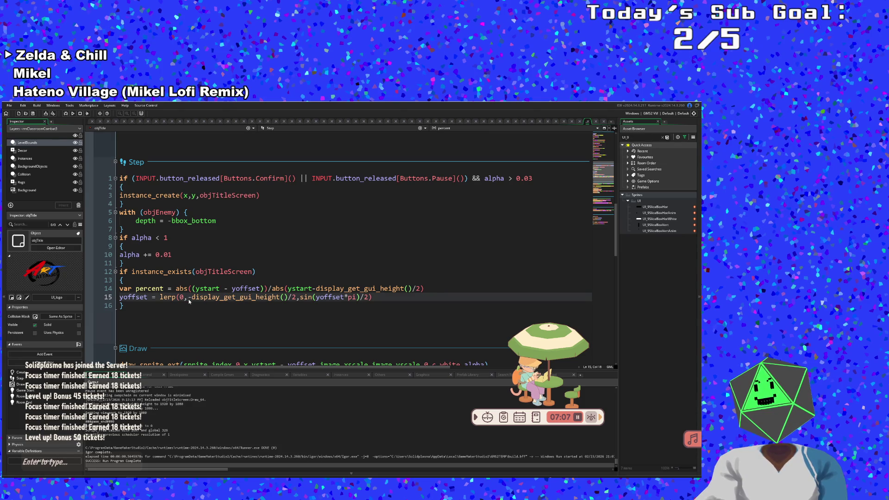
Replace yoffset inside the sin() argument with percent, giving sin(percent*pi)/2
mouse_move(161, 297)
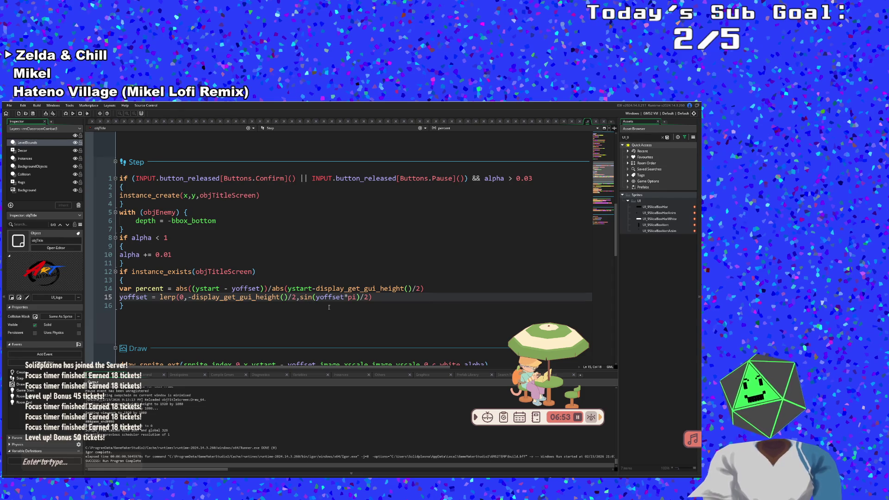
left_click(317, 297)
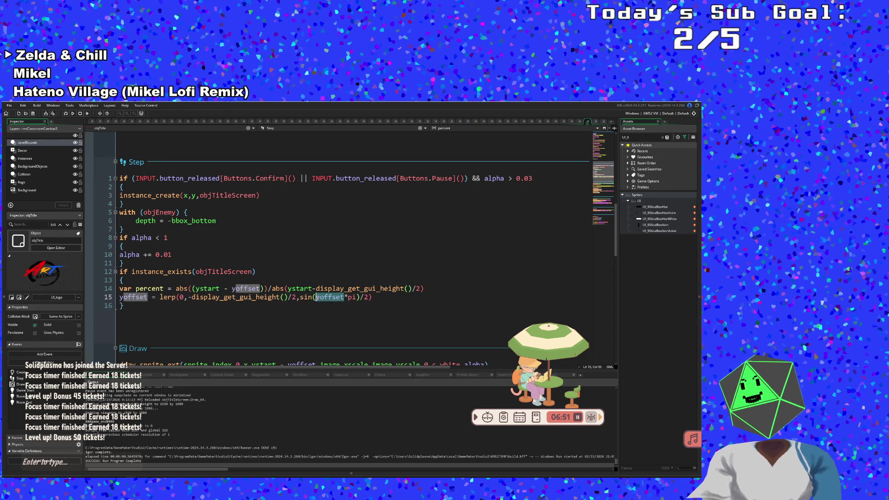
key("ctrl+Delete")
type("percent")
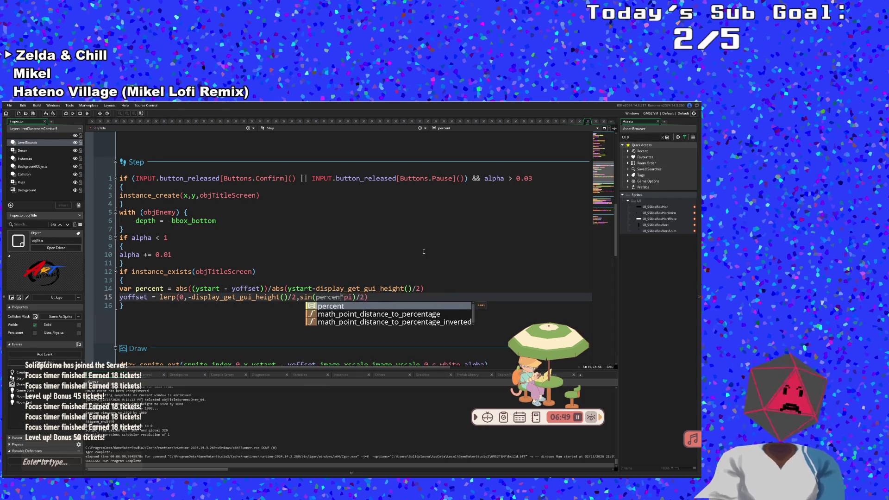
left_click(238, 308)
scroll(238, 309, "down", 2)
scroll(238, 309, "up", 2)
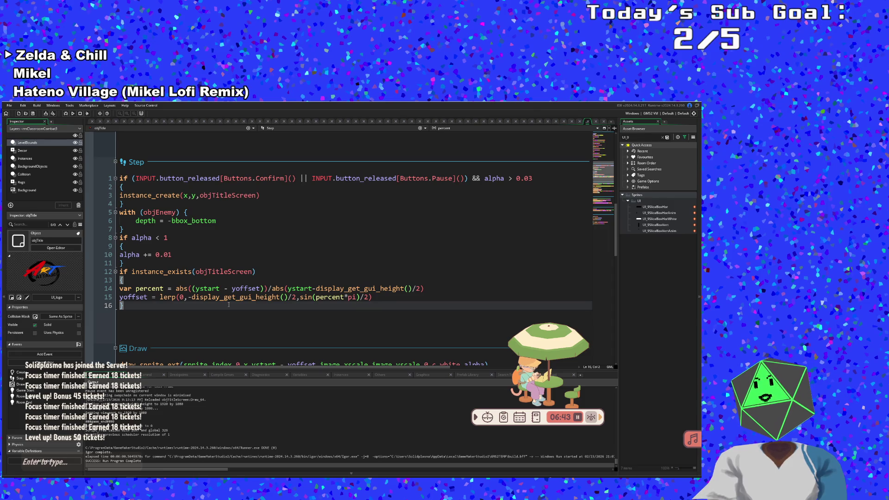
left_click(225, 297)
scroll(225, 300, "down", 2)
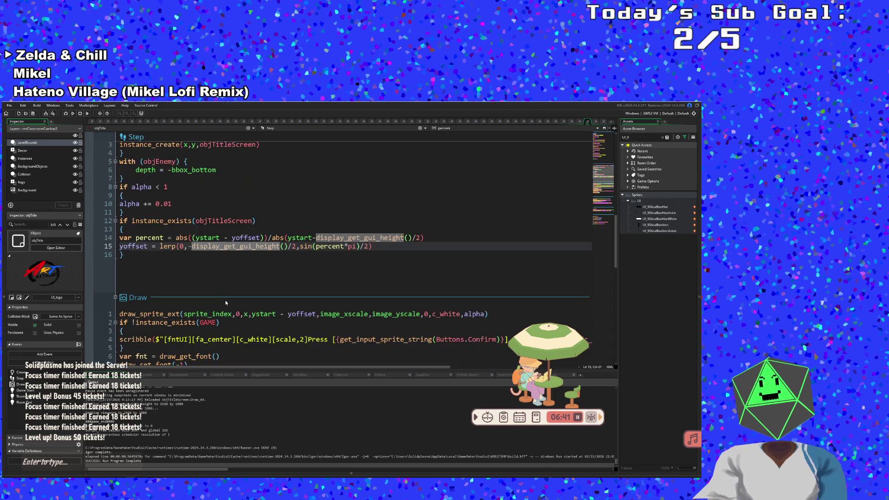
scroll(225, 297, "down", 2)
scroll(218, 276, "up", 2)
left_click(213, 271)
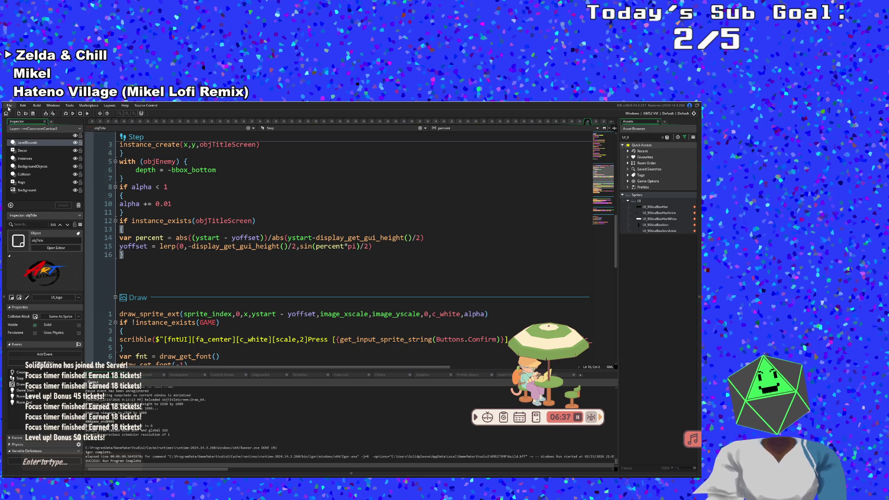
left_click(73, 114)
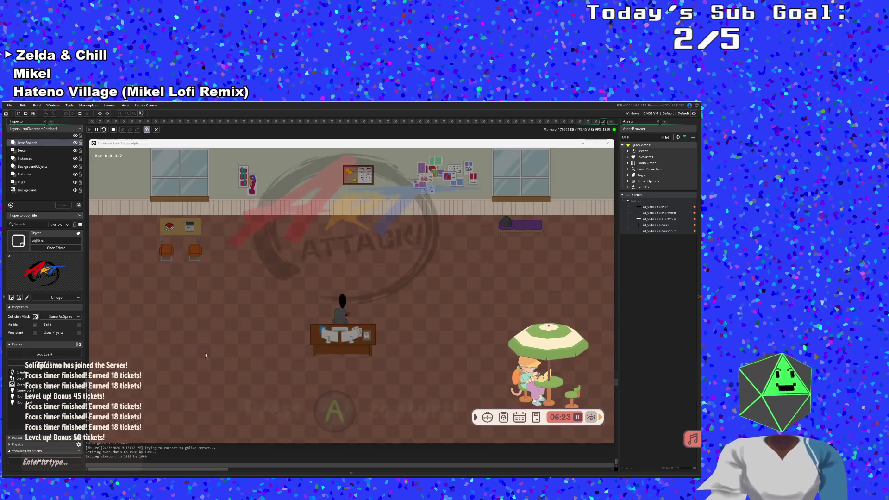
key("Return")
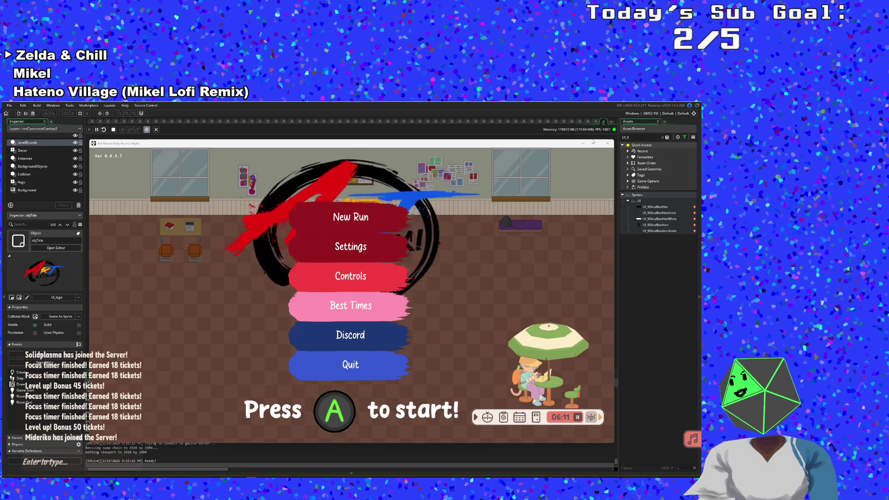
key("Escape")
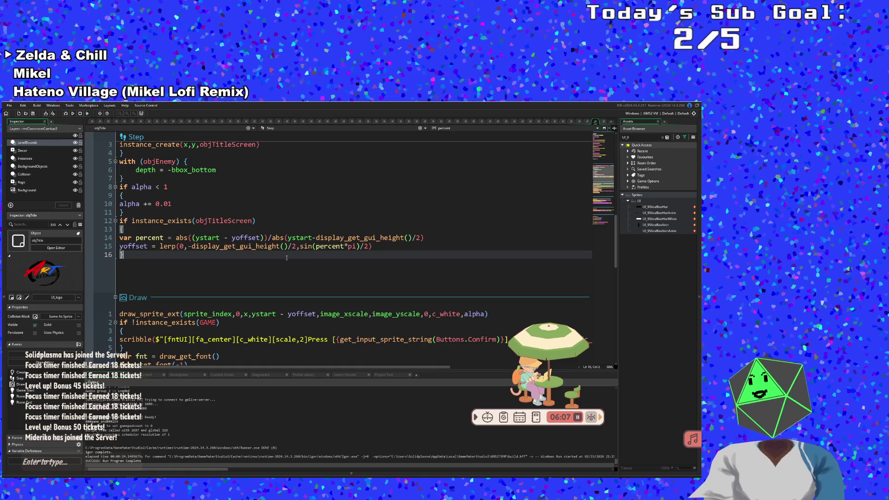
Replace abs((ystart - yoffset)) on line 14 with (y - yoffset)
left_click(347, 237)
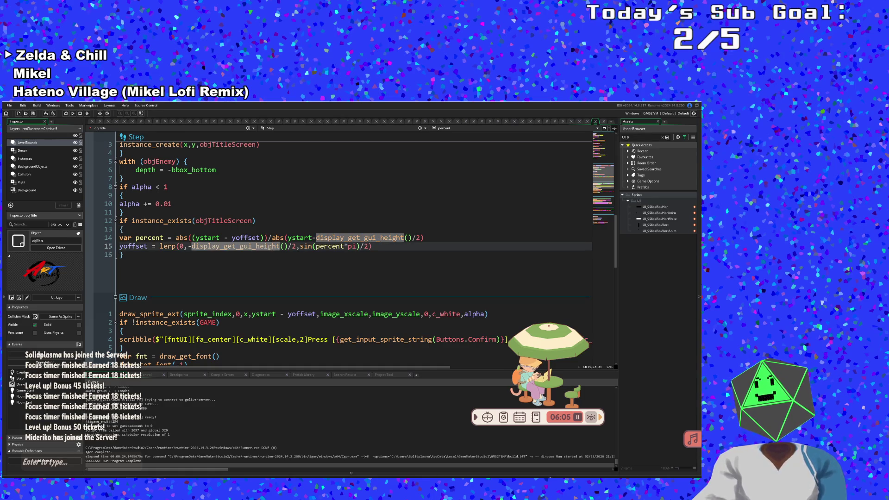
left_click(278, 238)
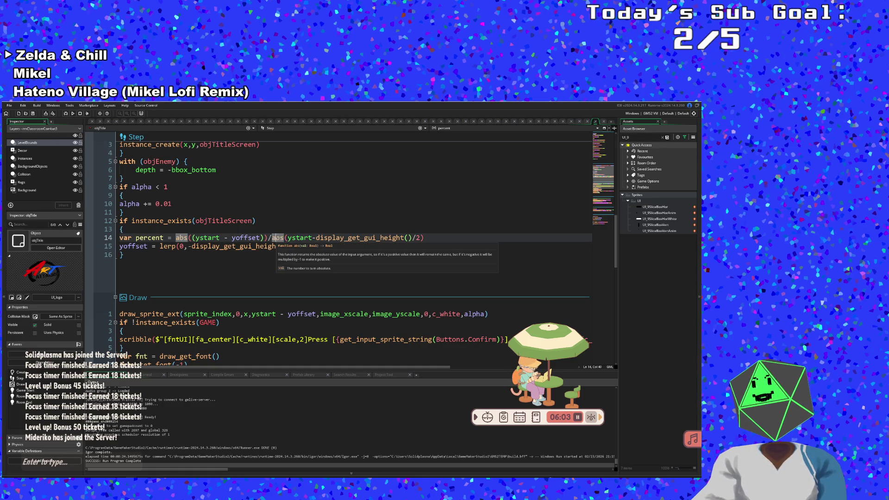
left_click(301, 238)
left_click(262, 238)
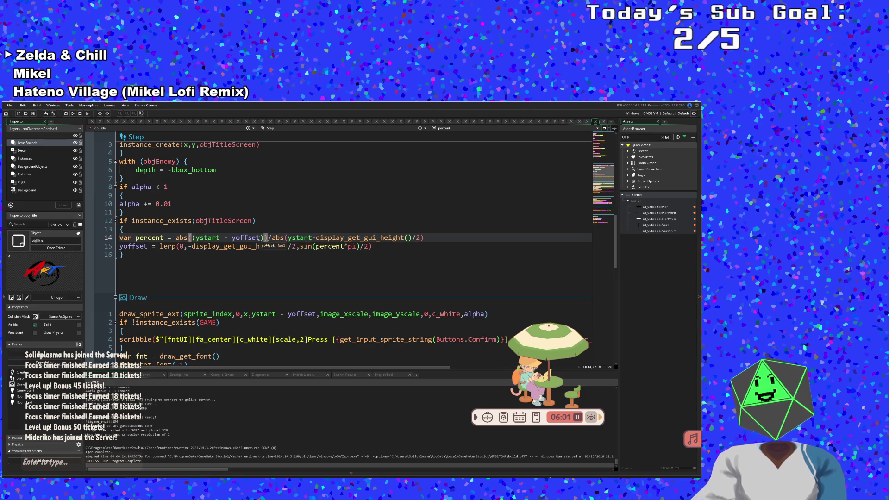
left_click(258, 239)
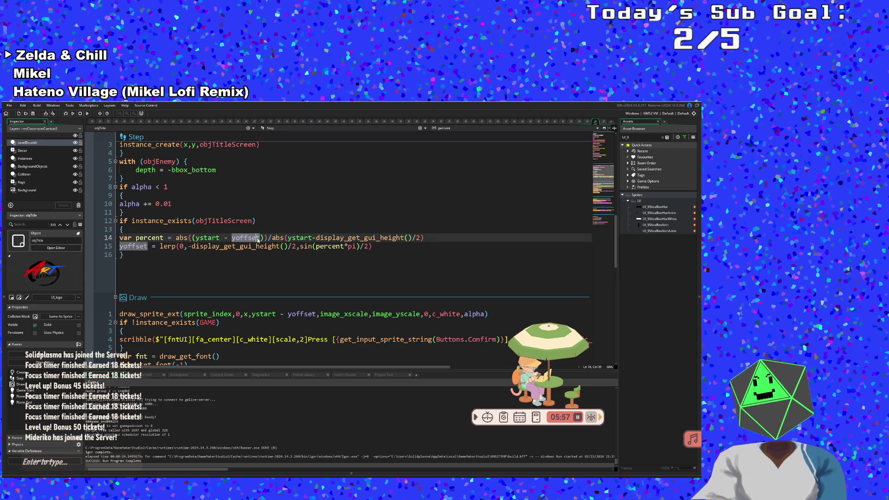
left_click(265, 237)
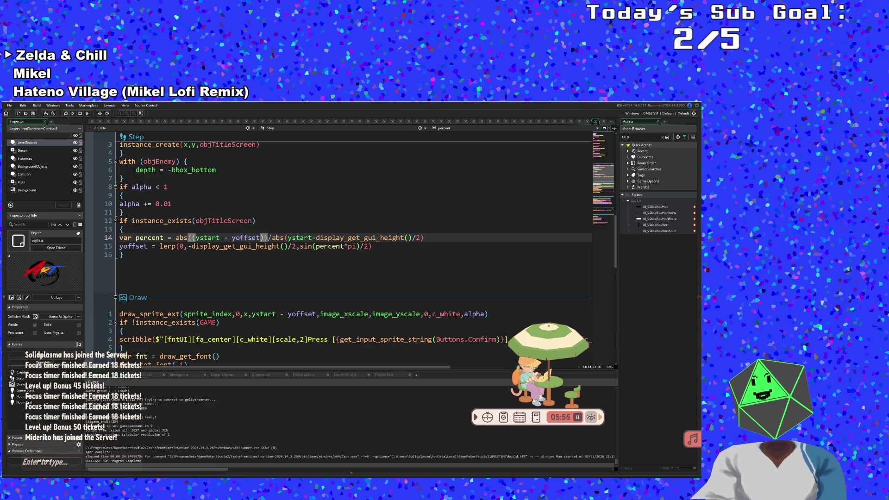
key("ctrl+shift+Left")
key("ctrl+shift+Left")
key("shift+Up")
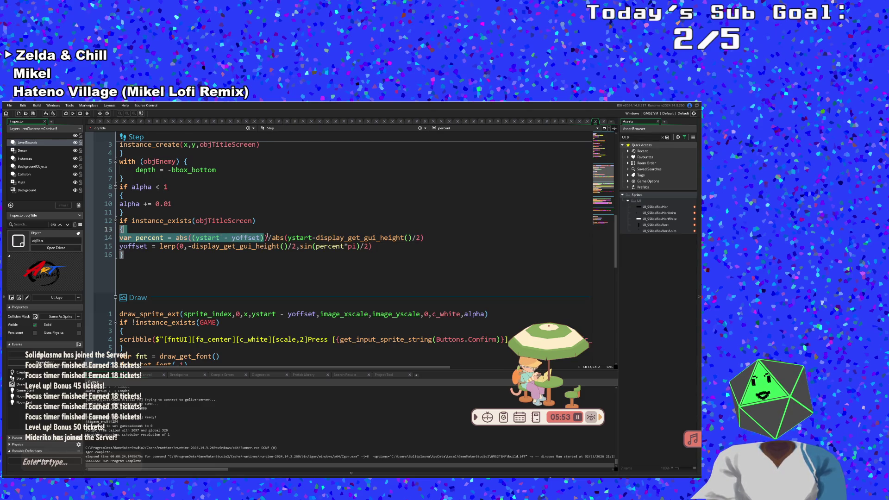
left_click_drag(267, 238, 176, 238)
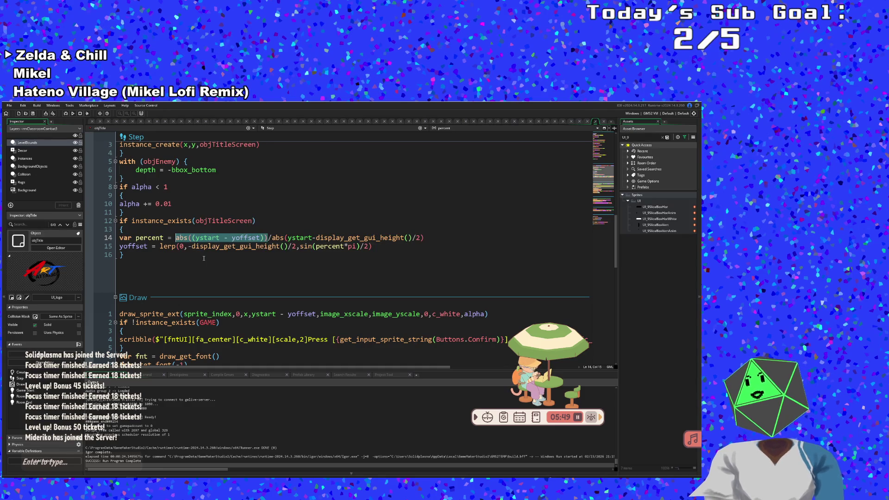
type("y -")
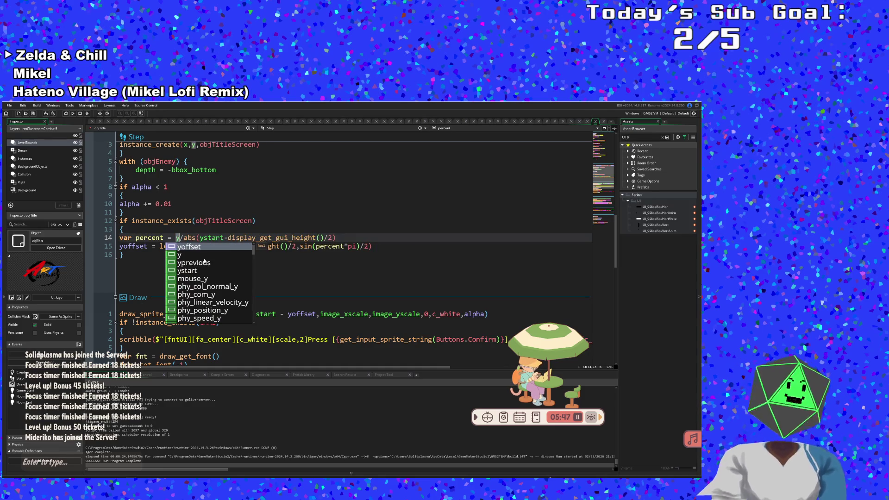
type(" yof")
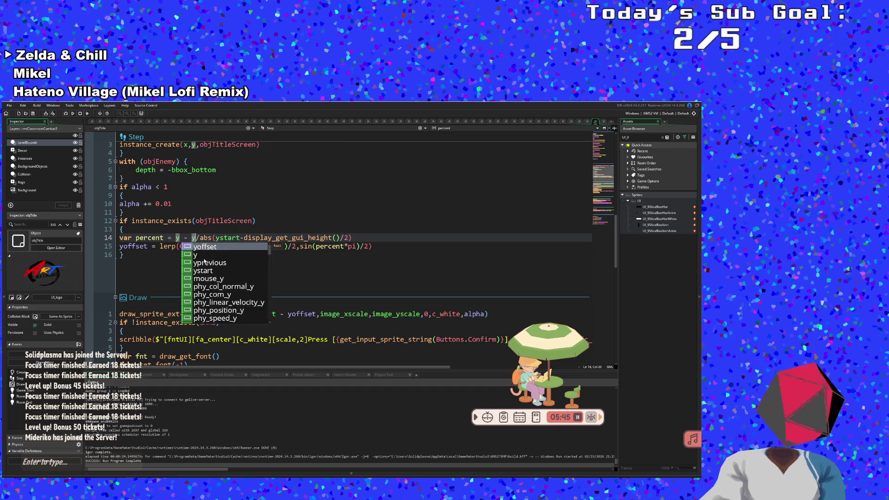
key("Return")
type(")")
key("Left")
key("Left")
key("Left")
key("Left")
type("(")
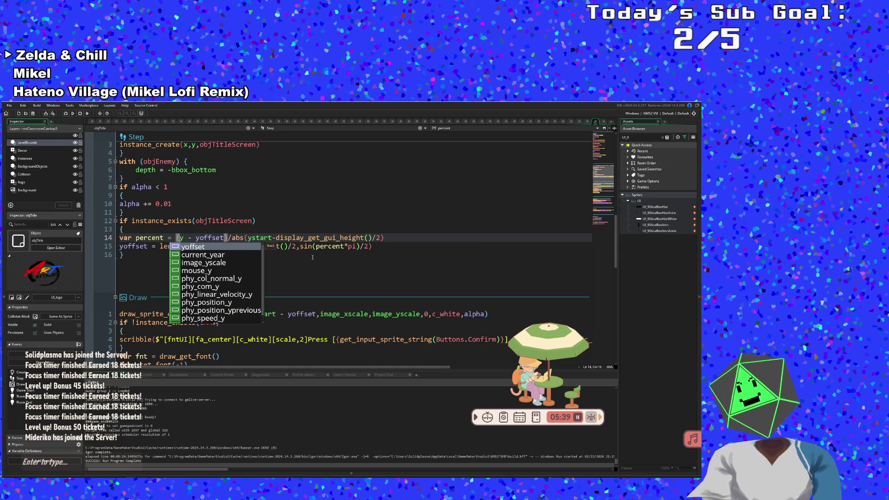
left_click(279, 246)
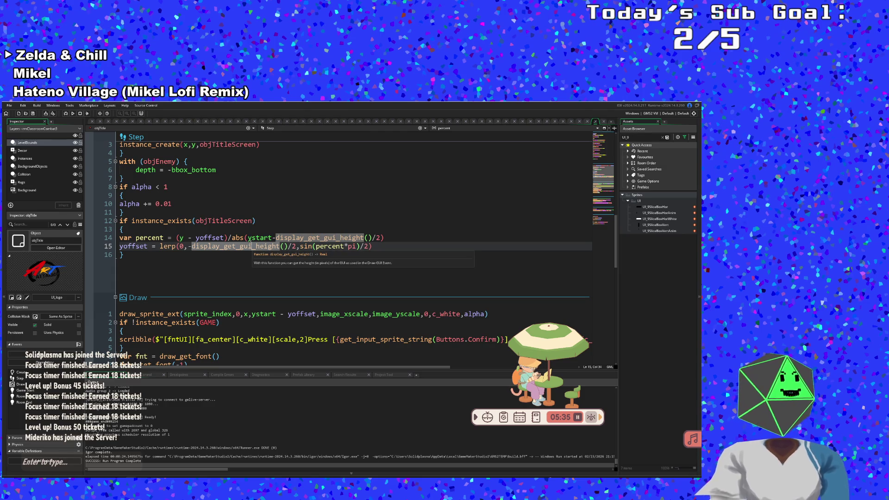
Check the edited percent line, then save the project from the File menu
left_click(240, 237)
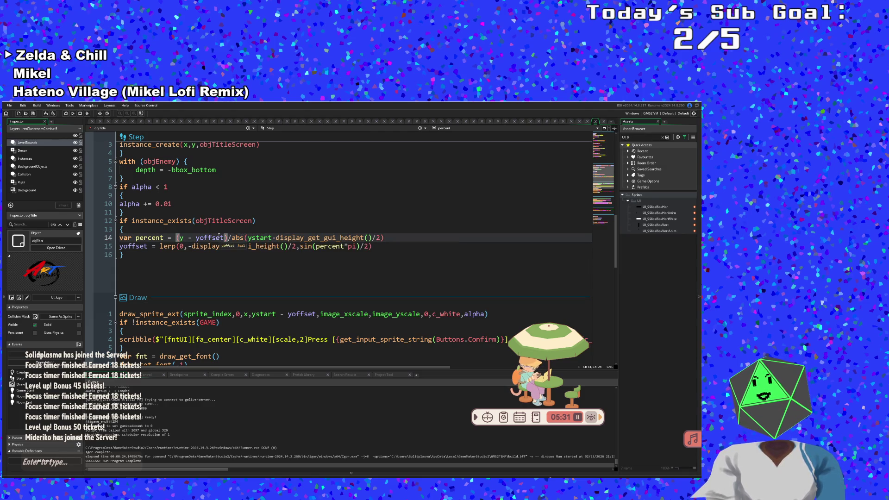
left_click(222, 238)
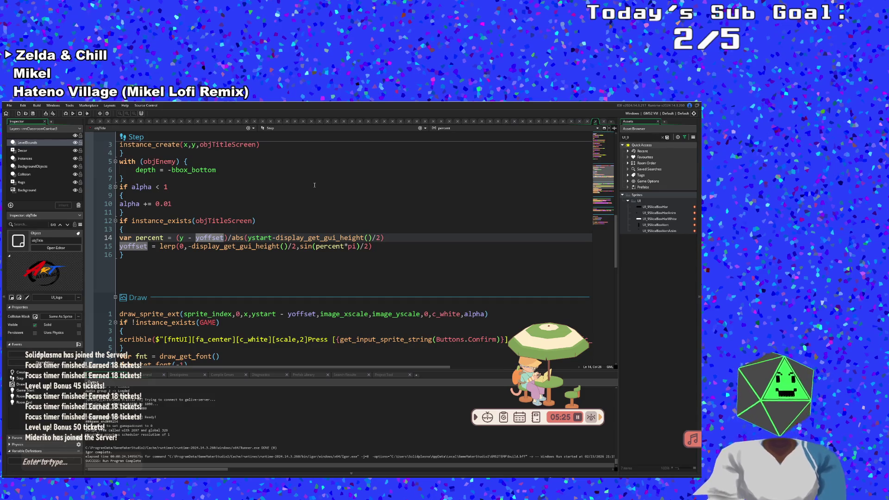
left_click(241, 239)
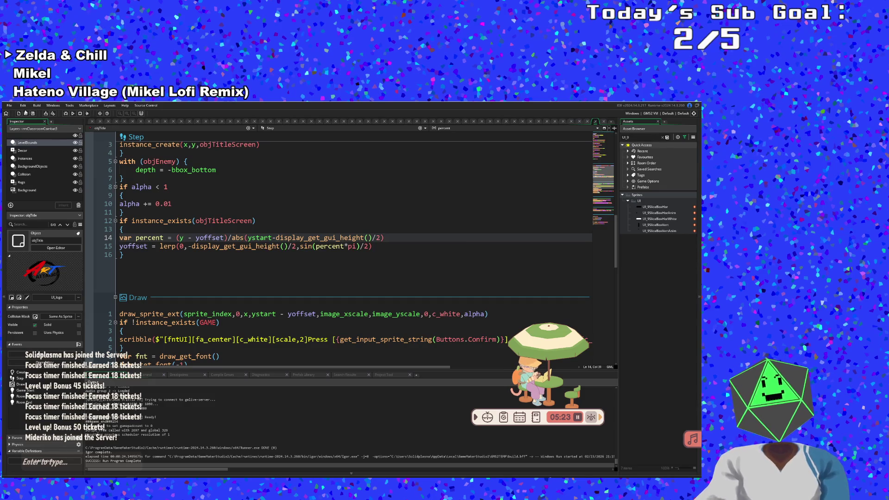
left_click(9, 106)
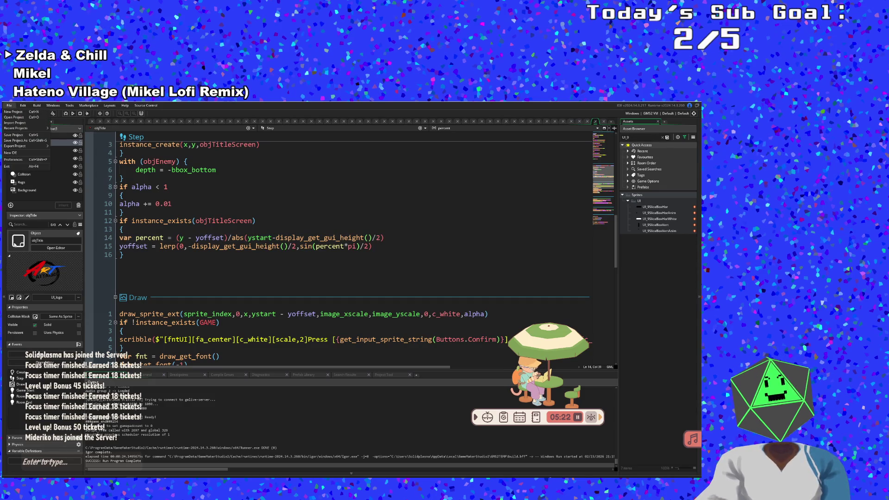
left_click(26, 135)
left_click(66, 114)
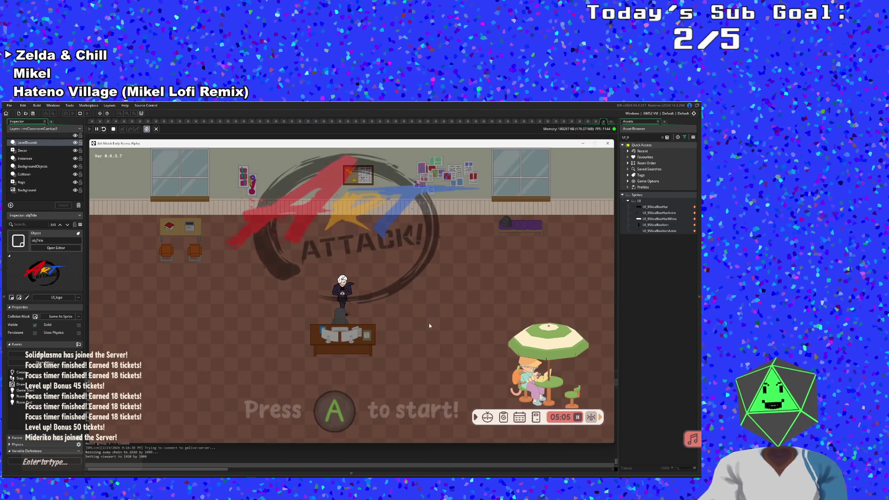
key("Return")
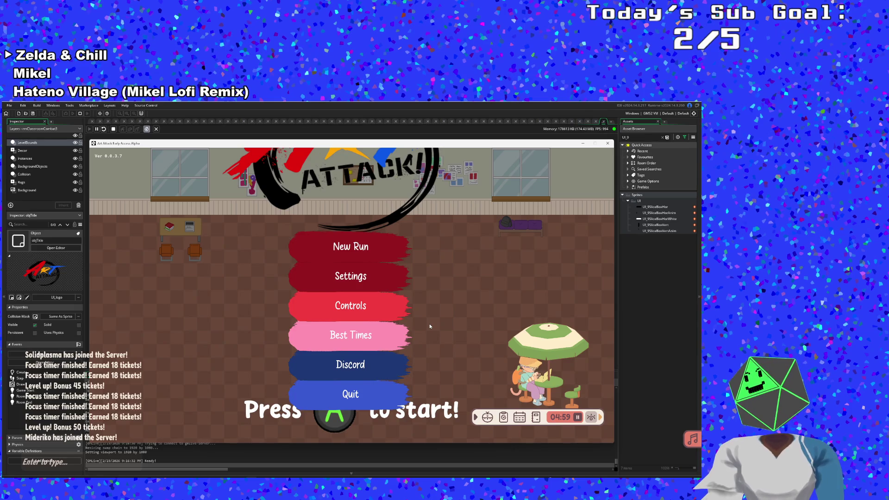
scroll(429, 326, "down", 1)
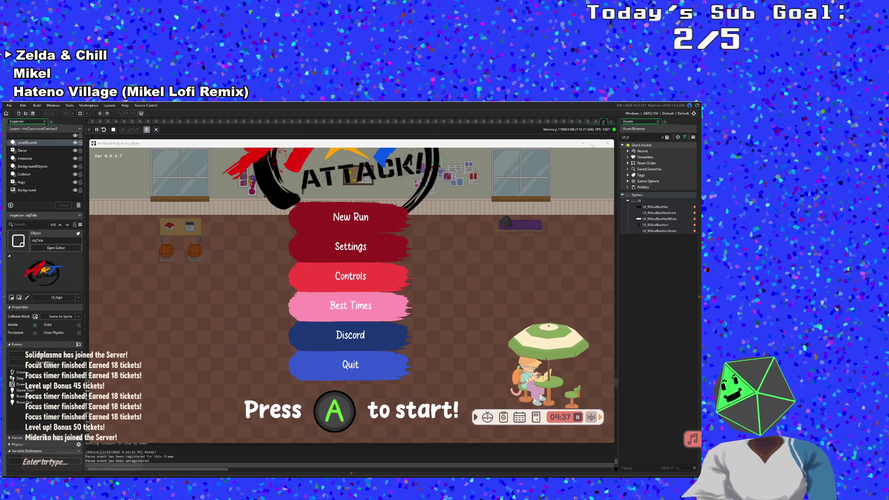
left_click(608, 143)
left_click(418, 310)
scroll(412, 308, "down", 4)
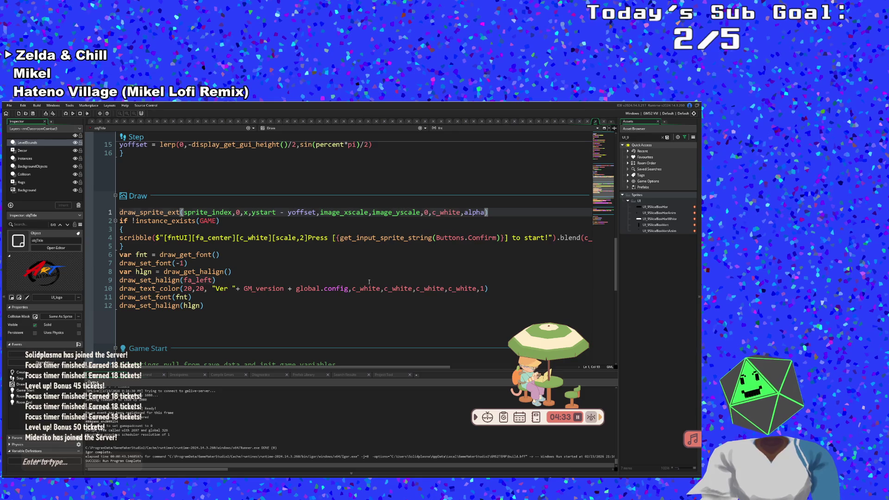
Scroll through objTitle's code to the instance_exists(objTitleScreen) check
left_click(369, 282)
scroll(370, 282, "up", 4)
scroll(370, 283, "up", 4)
scroll(369, 283, "down", 2)
scroll(370, 283, "up", 4)
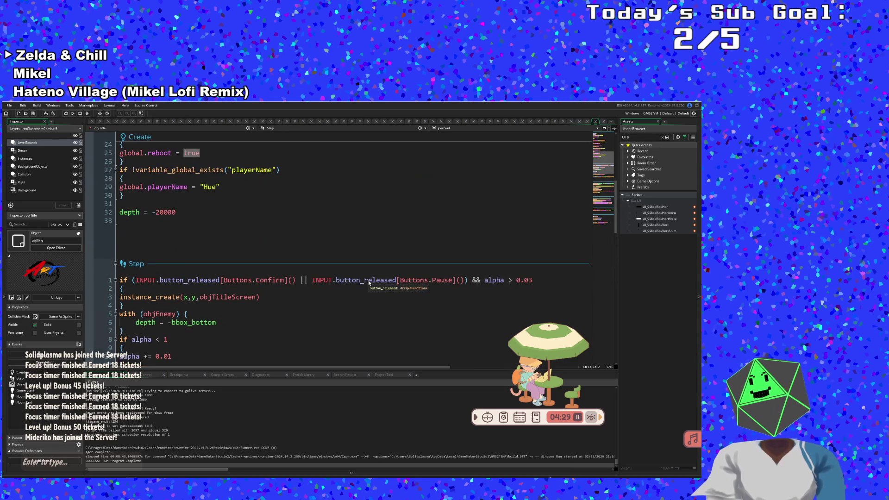
scroll(369, 283, "up", 8)
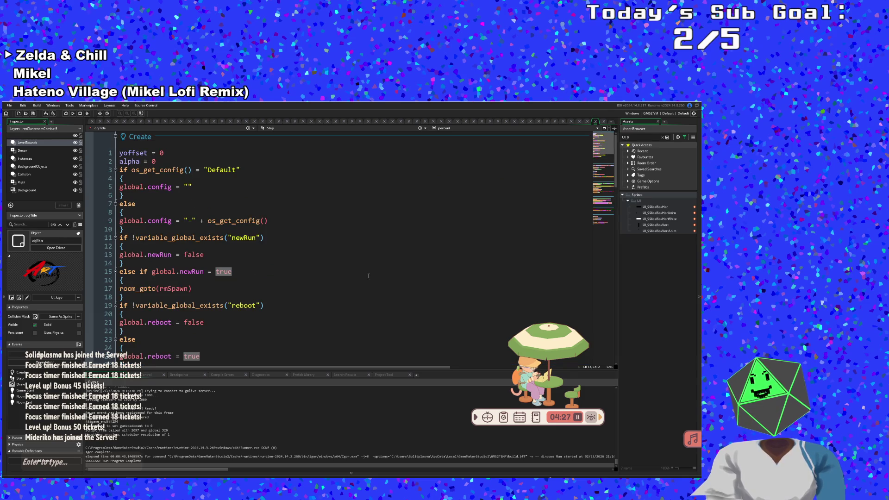
scroll(369, 276, "down", 12)
left_click(360, 273)
scroll(360, 278, "down", 4)
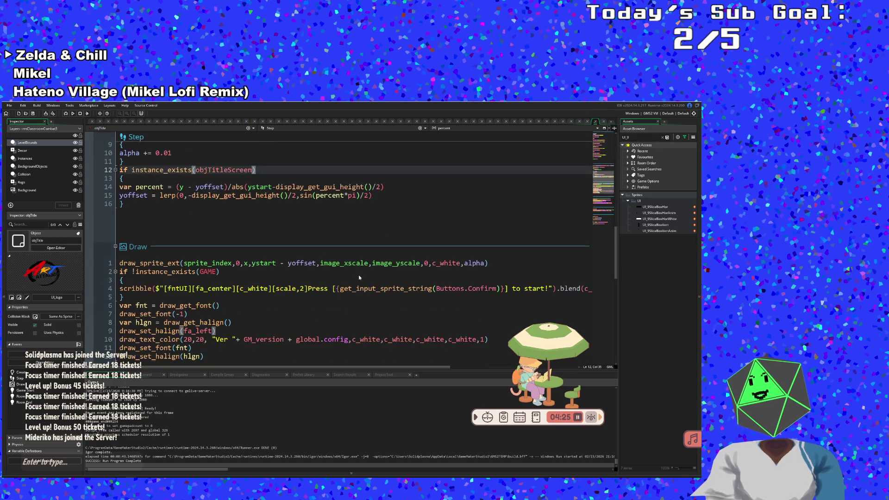
scroll(285, 224, "up", 2)
Remove the /2 from the lerp target and from the percent line's gui height denominator
left_click(297, 238)
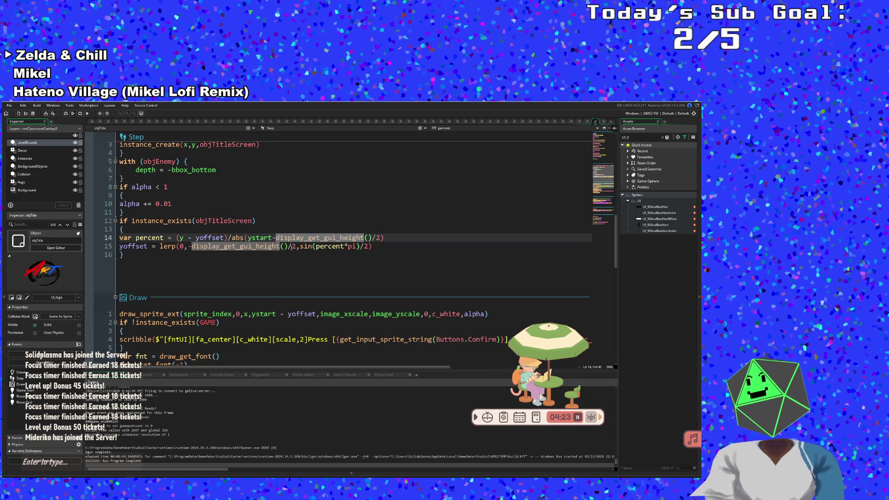
left_click(291, 247)
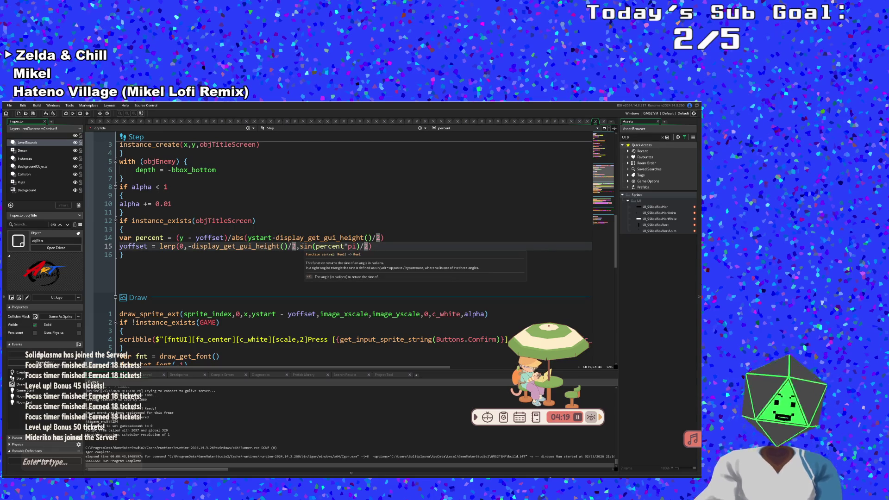
key("Delete")
key("BackSpace")
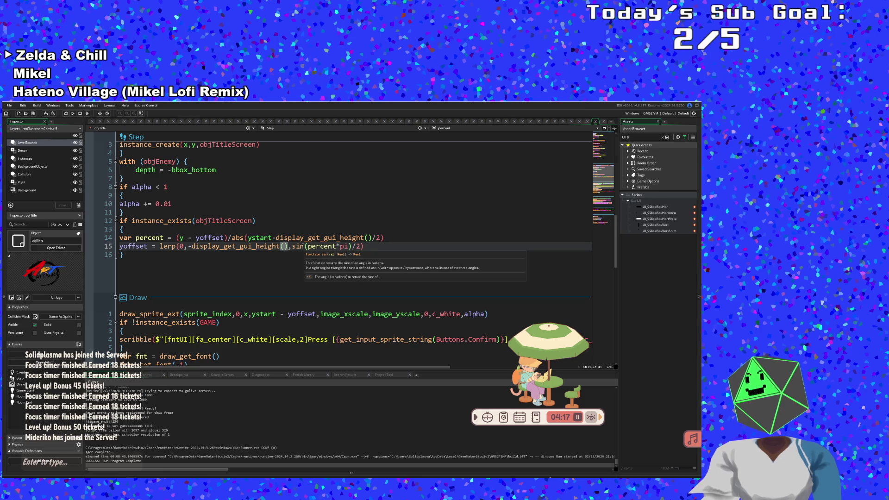
left_click(387, 240)
key("Left")
key("BackSpace")
key("BackSpace")
left_click(361, 266)
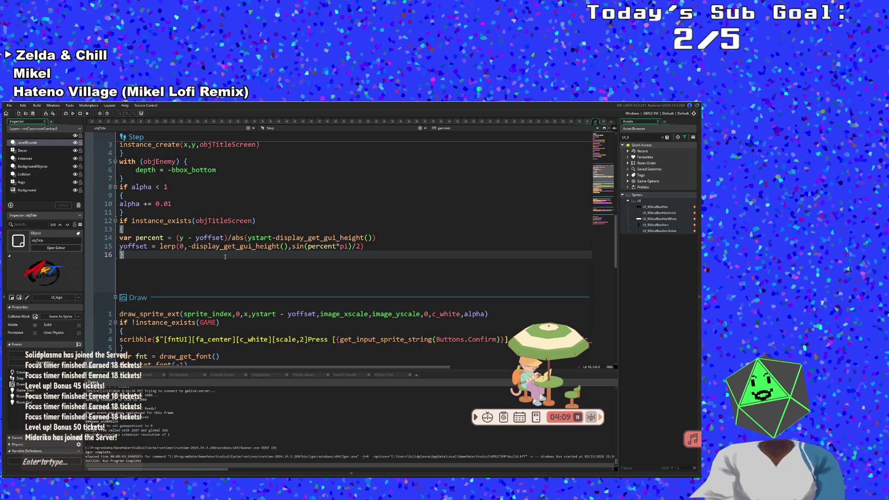
left_click(262, 224)
Append && current_step % 5 = 0 to the instance_exists(objTitleScreen) condition
type("&&")
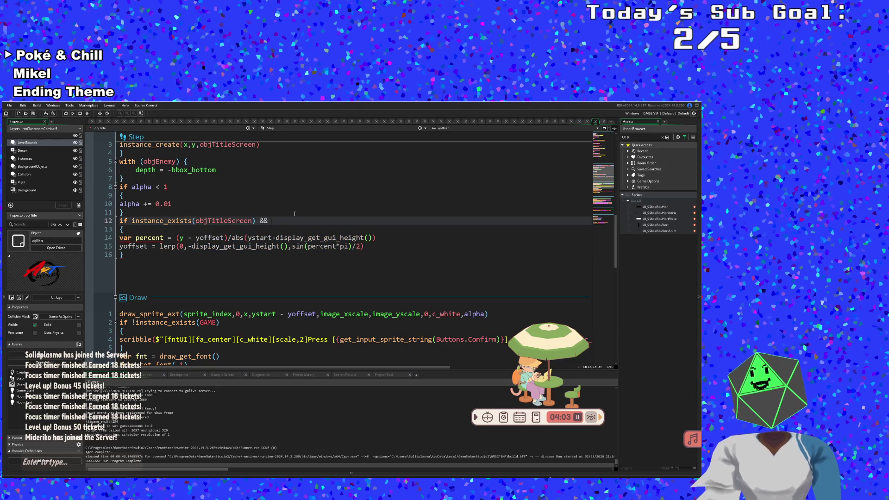
key("Down")
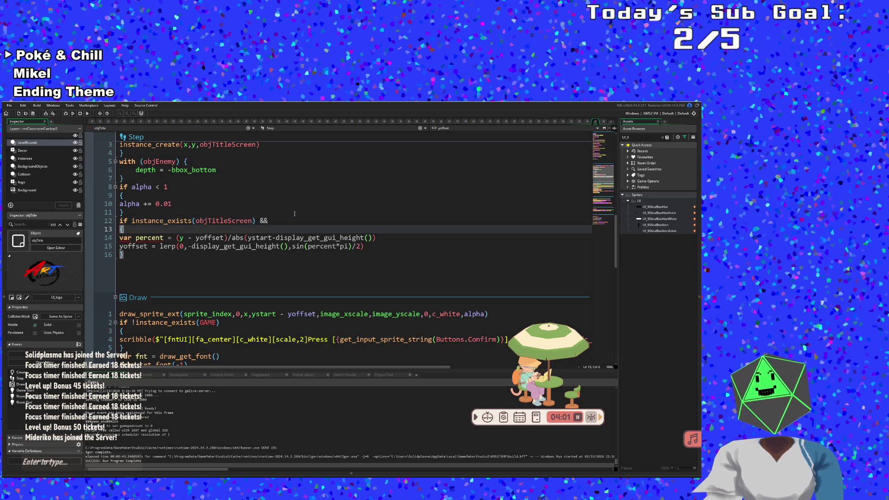
key("Up")
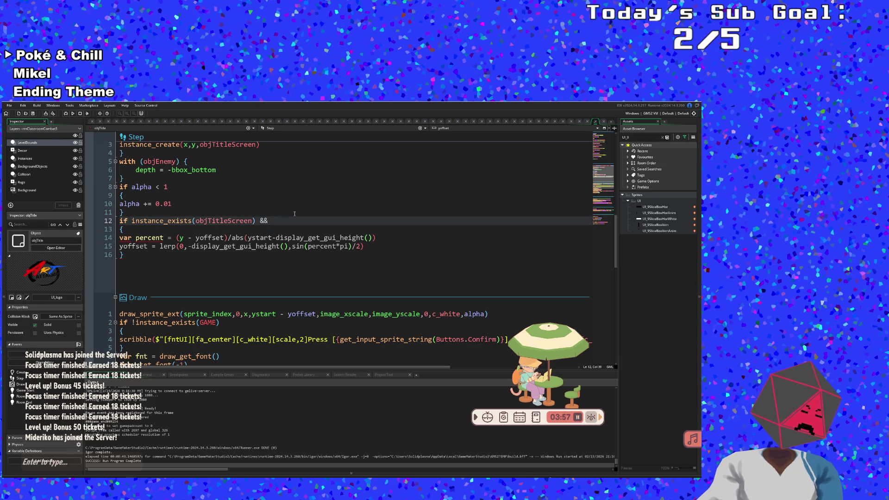
type("currt")
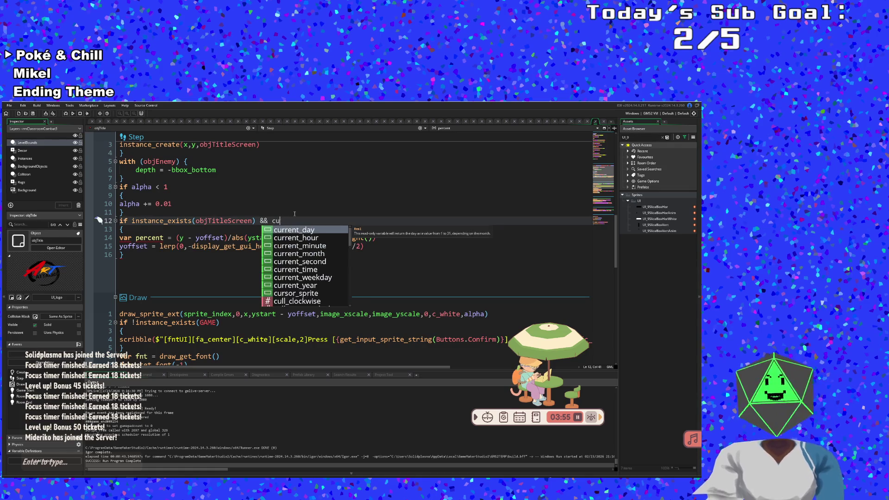
key("BackSpace")
type("ent")
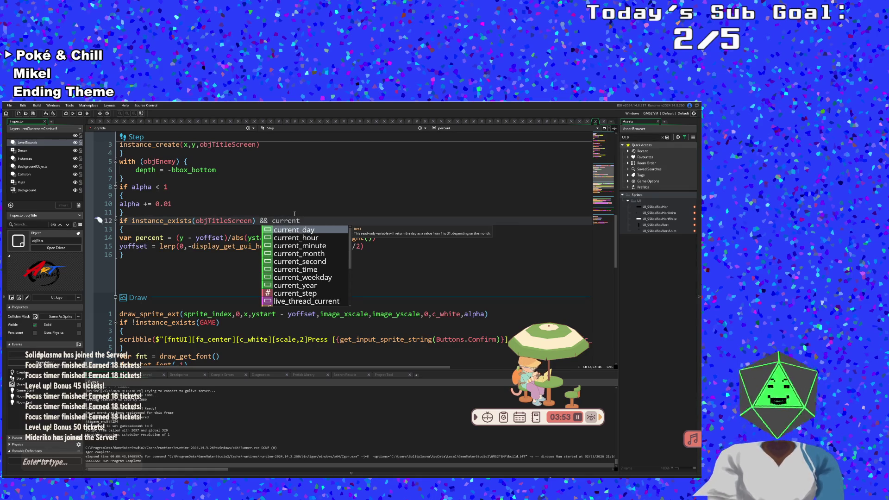
type("_ste")
key("Return")
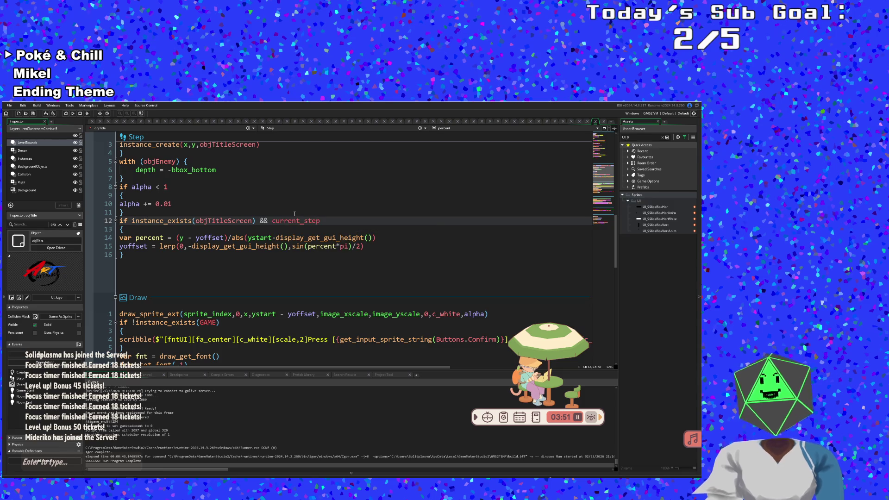
type(" %")
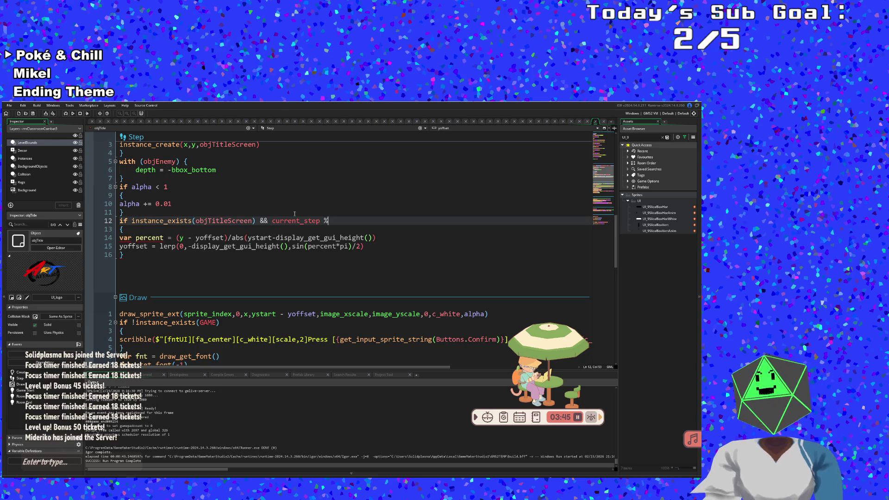
type("5 ")
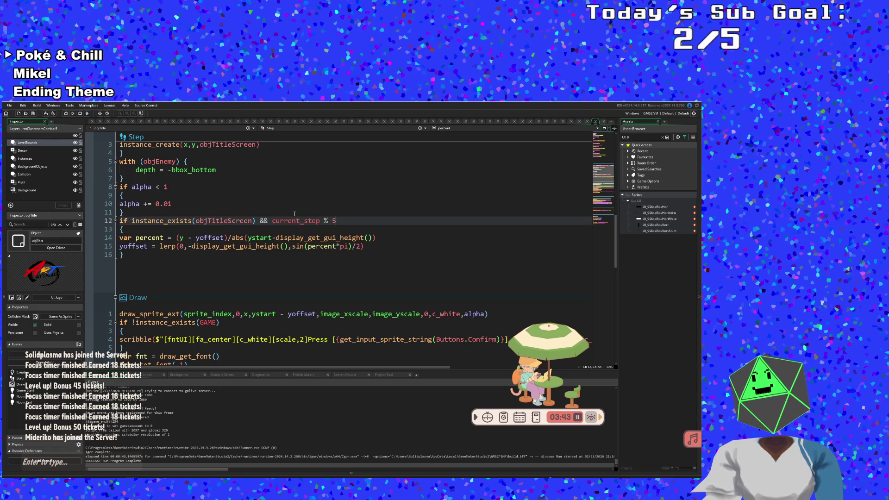
type("= 0")
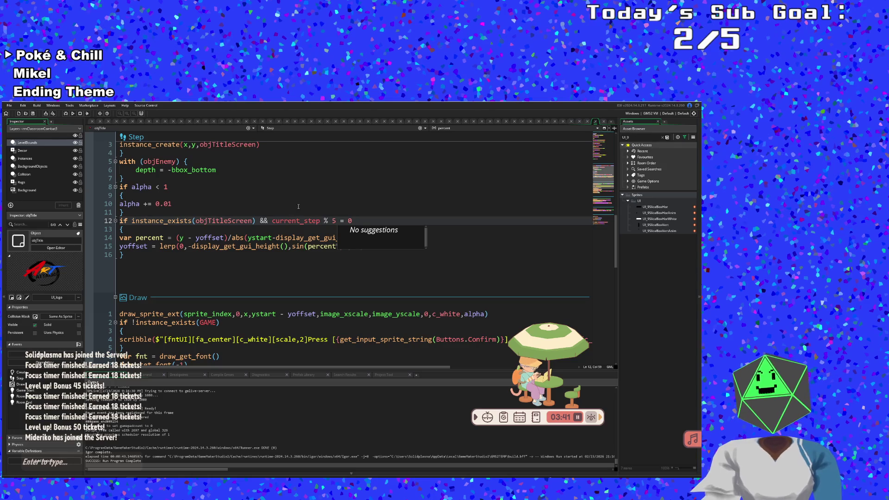
left_click(273, 230)
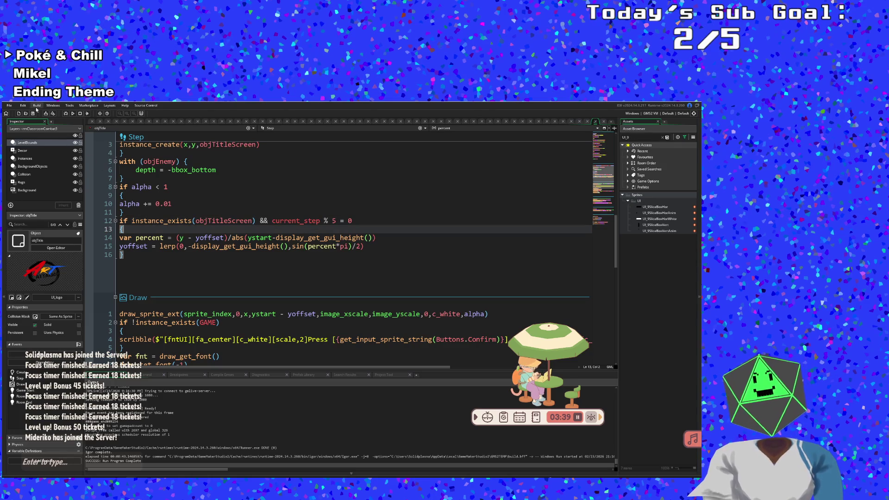
Glance at the File menu without choosing anything, then move to the alpha increment line
left_click(9, 105)
left_click(29, 141)
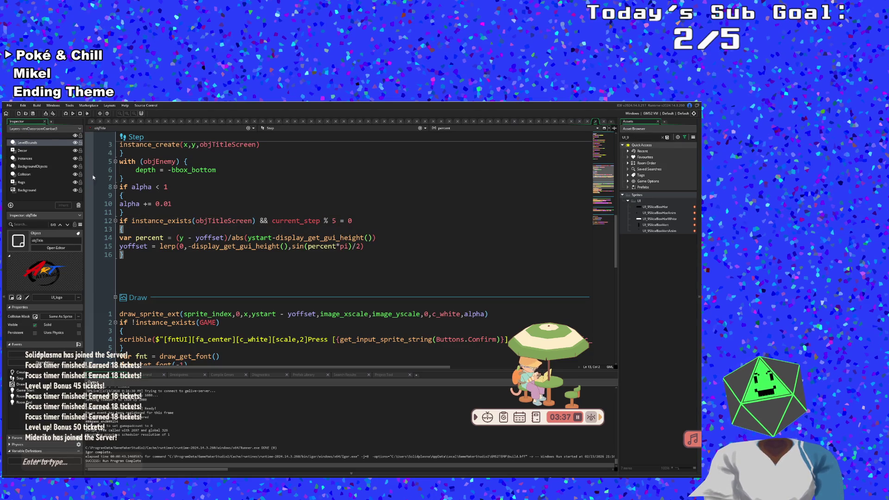
scroll(296, 255, "down", 3)
left_click(293, 151)
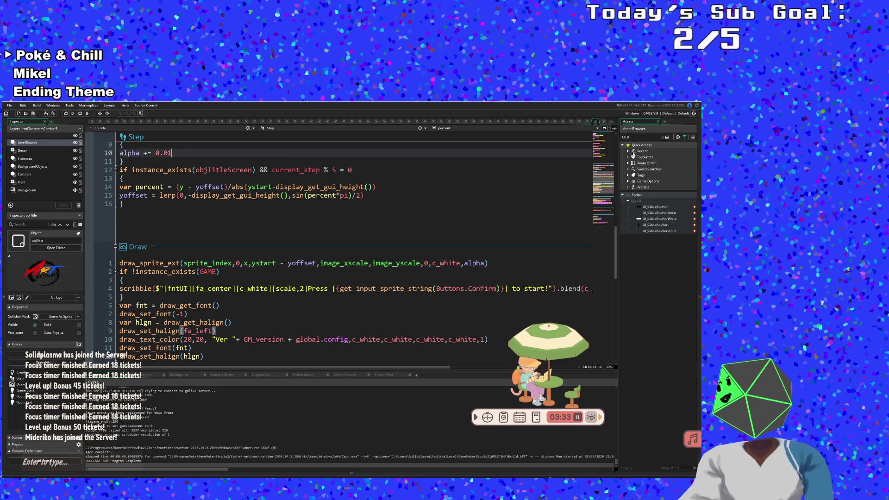
Switch to objTitleScreen's Draw GUI code and look over the menu item drawing block
middle_click(224, 170)
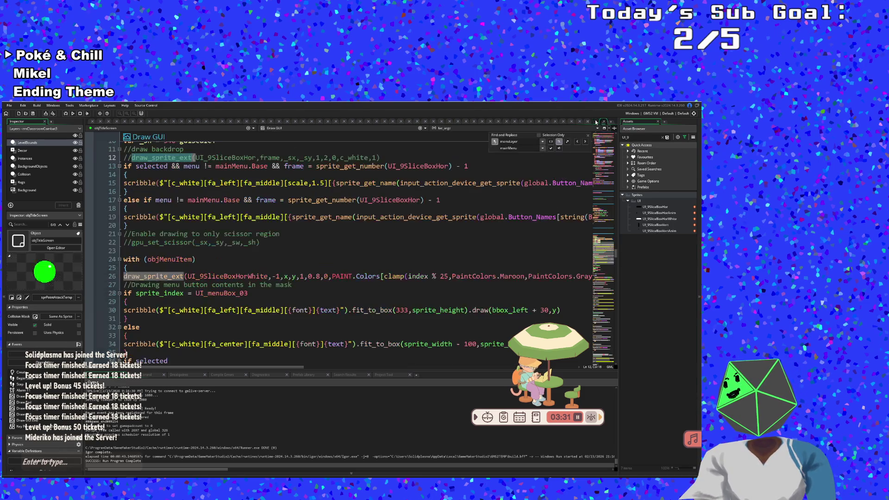
scroll(398, 248, "down", 4)
left_click(347, 252)
scroll(345, 255, "down", 2)
left_click(345, 254)
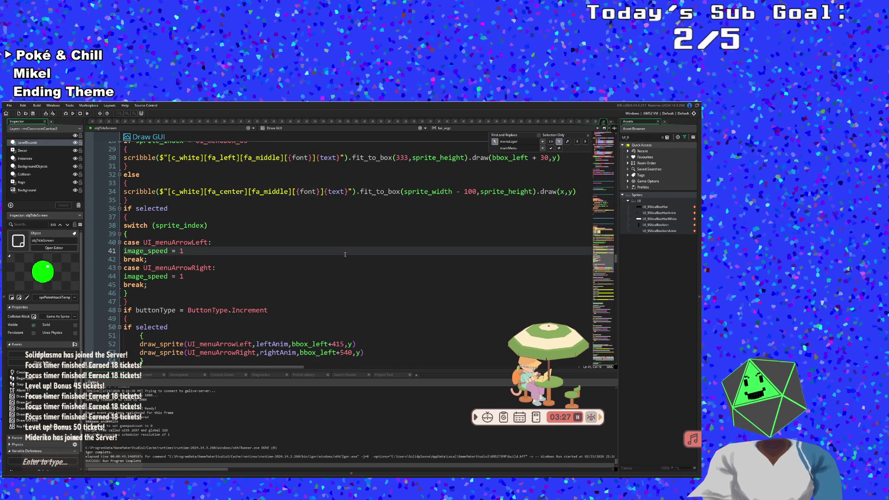
scroll(330, 254, "down", 3)
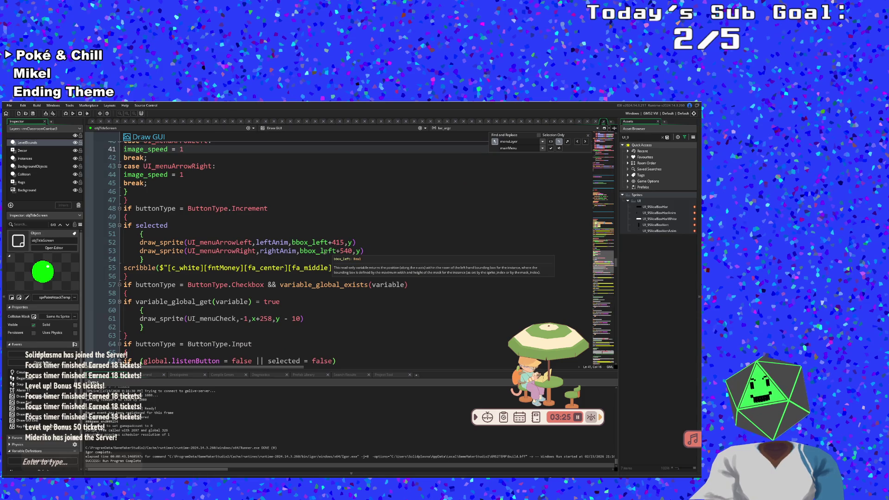
scroll(324, 252, "up", 3)
scroll(324, 251, "down", 8)
left_click(320, 251)
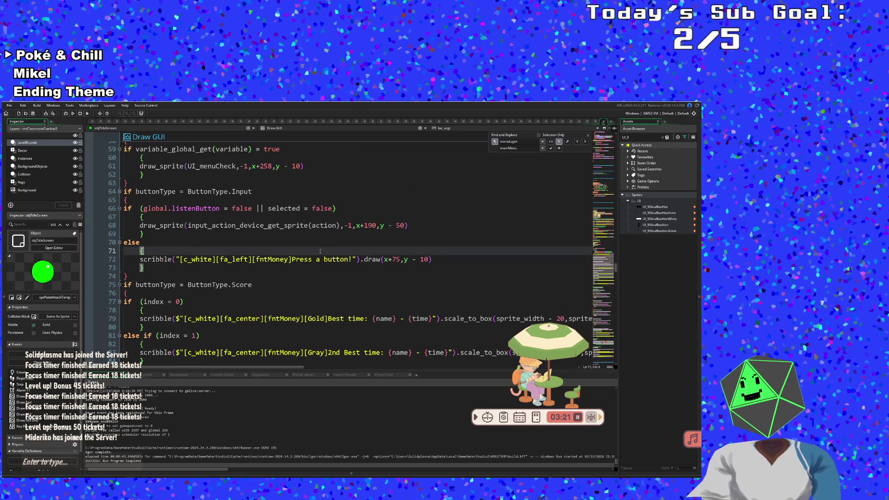
scroll(320, 251, "down", 3)
scroll(320, 251, "up", 6)
scroll(320, 251, "up", 6)
scroll(306, 259, "down", 6)
left_click(289, 267)
scroll(290, 267, "up", 6)
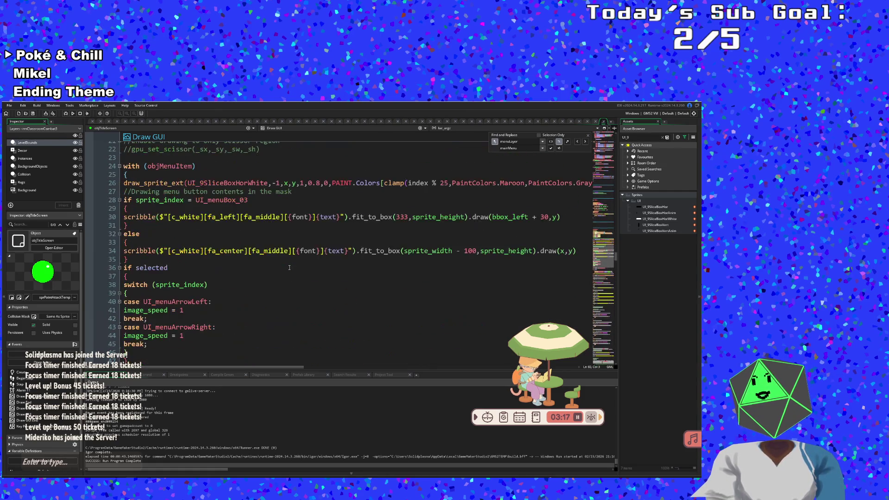
left_click(290, 268)
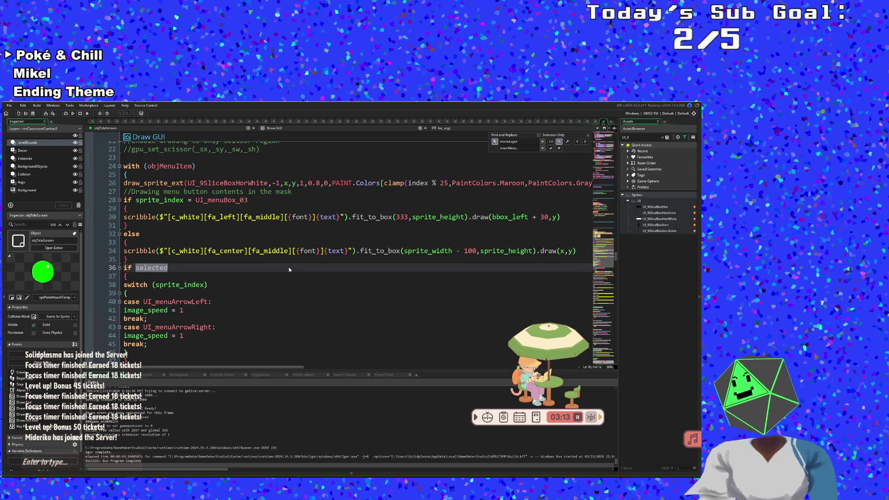
scroll(288, 268, "down", 2)
scroll(288, 267, "up", 4)
left_click(288, 268)
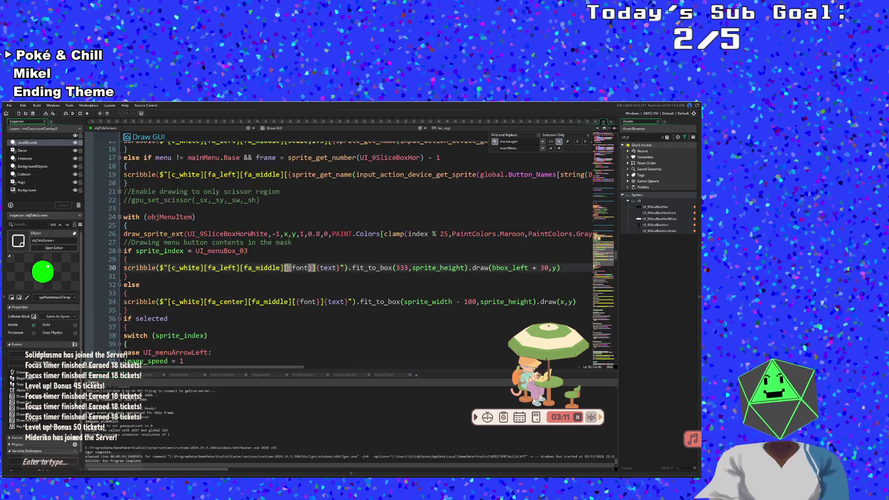
left_click(277, 254)
left_click(247, 242)
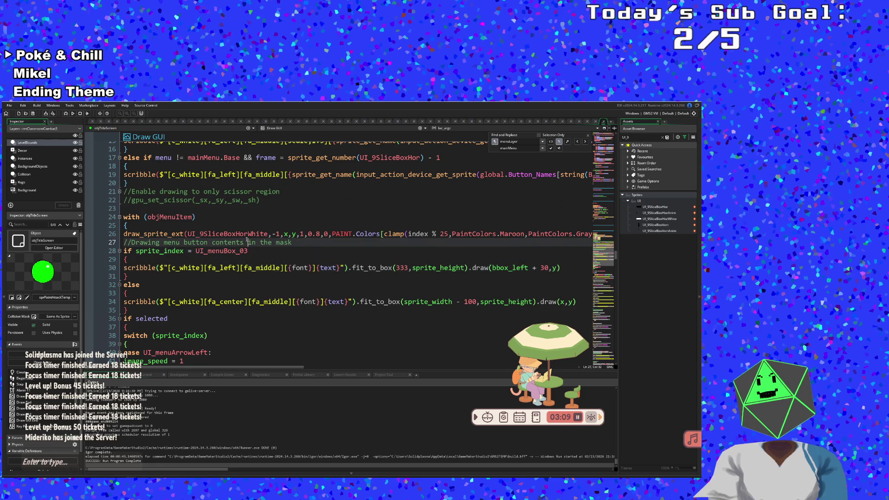
Cut the coloured backdrop drawing line 26 out of its original place
left_click(124, 234)
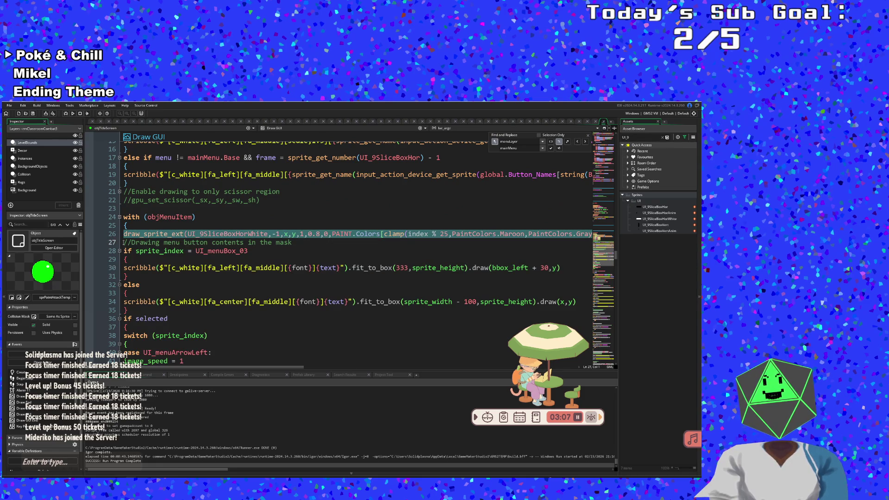
key("Delete")
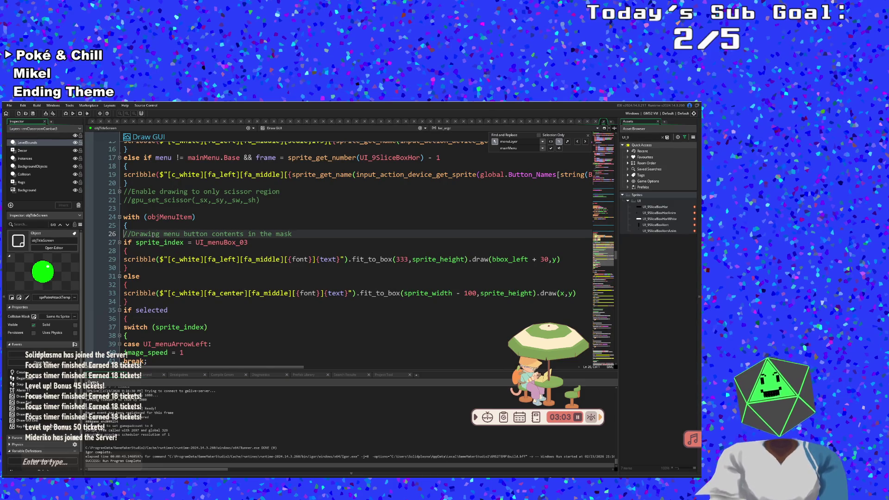
scroll(153, 236, "down", 4)
left_click(153, 235)
scroll(155, 236, "down", 2)
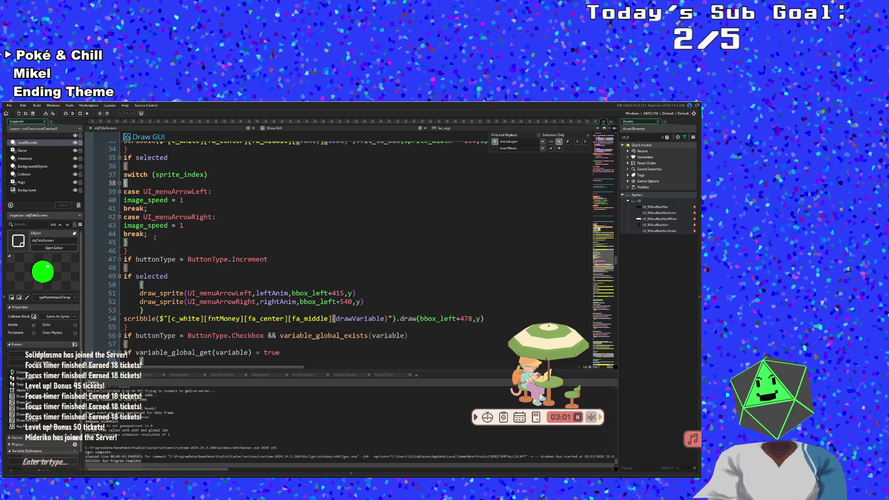
scroll(154, 238, "down", 2)
left_click(154, 237)
scroll(155, 237, "down", 2)
scroll(154, 237, "up", 2)
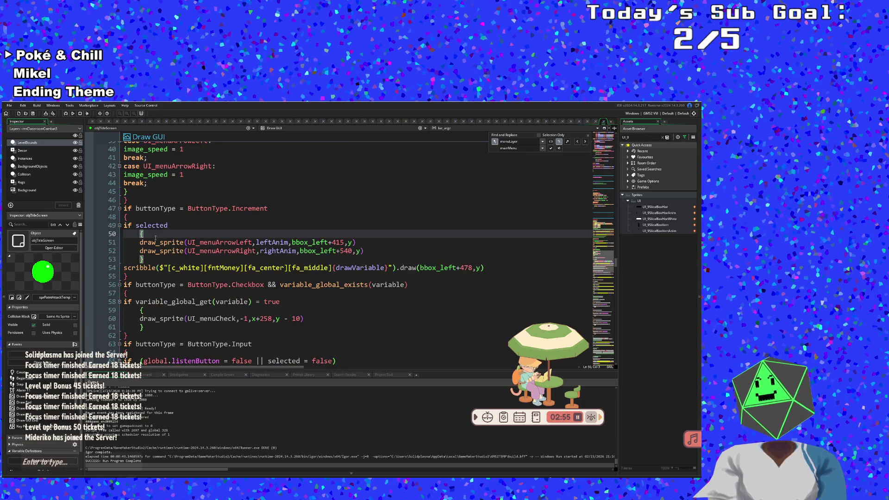
scroll(156, 239, "up", 2)
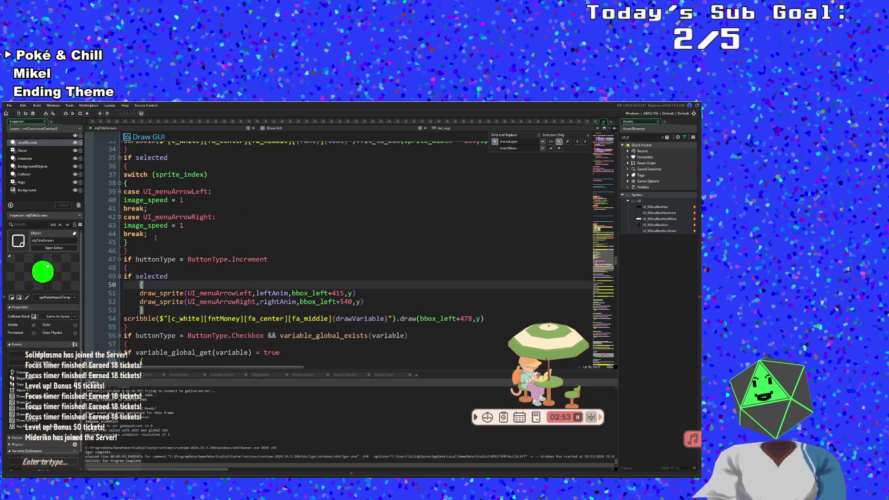
scroll(155, 238, "up", 2)
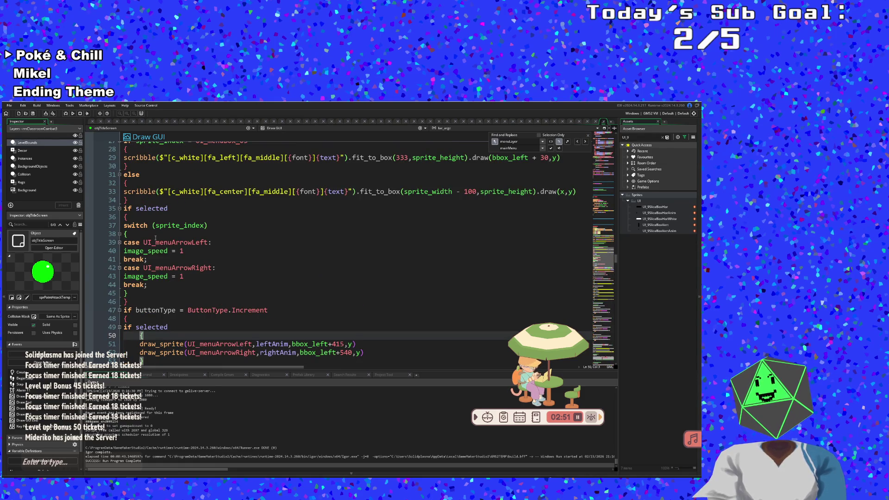
Paste the backdrop line inside the if selected block and run the game
left_click(144, 215)
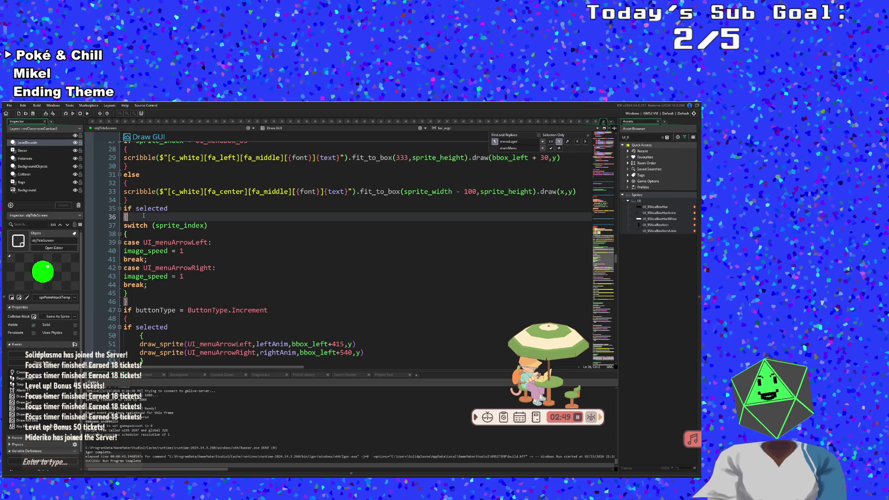
key("Return")
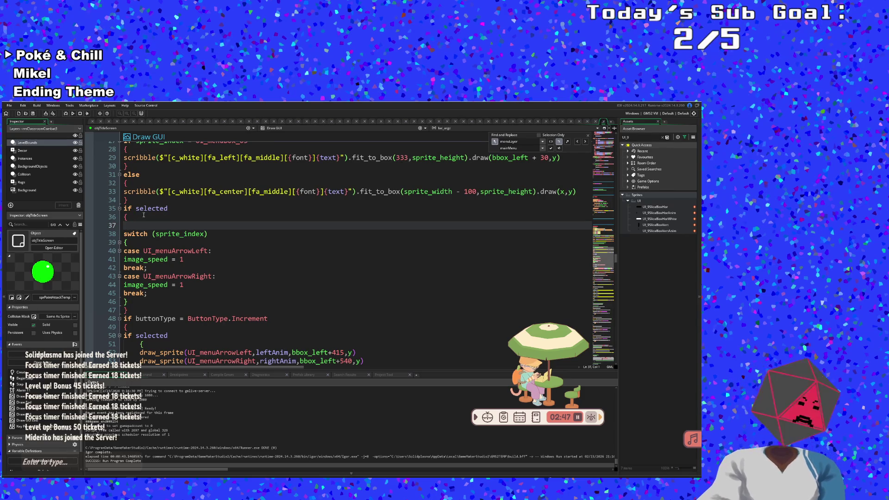
type("draw_sprite_ext(UI_9SliceBoxHorWhite,-1,x,y,1,0.8,0,PAINT.Colors[clamp(index % 25,PaintColors.Maroon,PaintColors.Gray)],1)")
key("BackSpace")
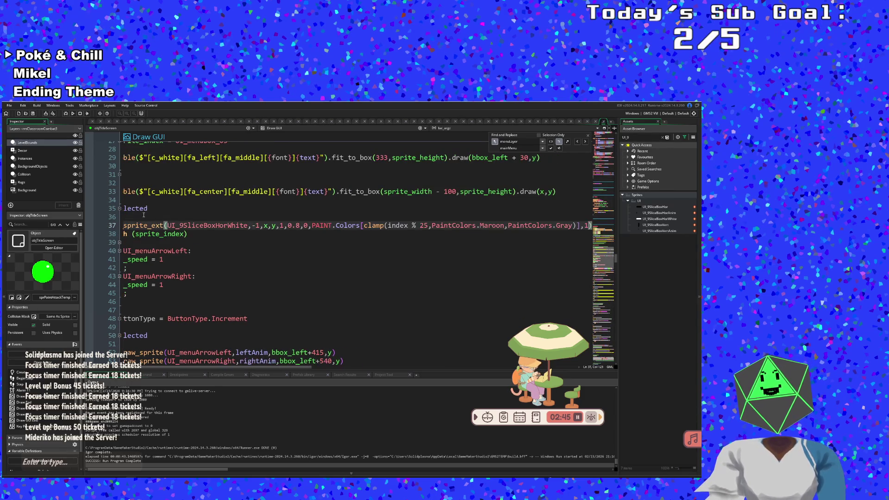
key("Up")
key("Up")
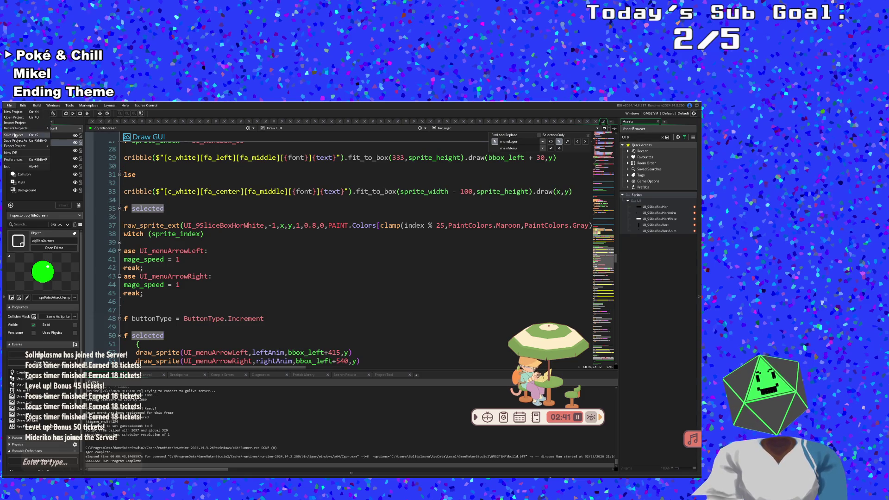
left_click(73, 114)
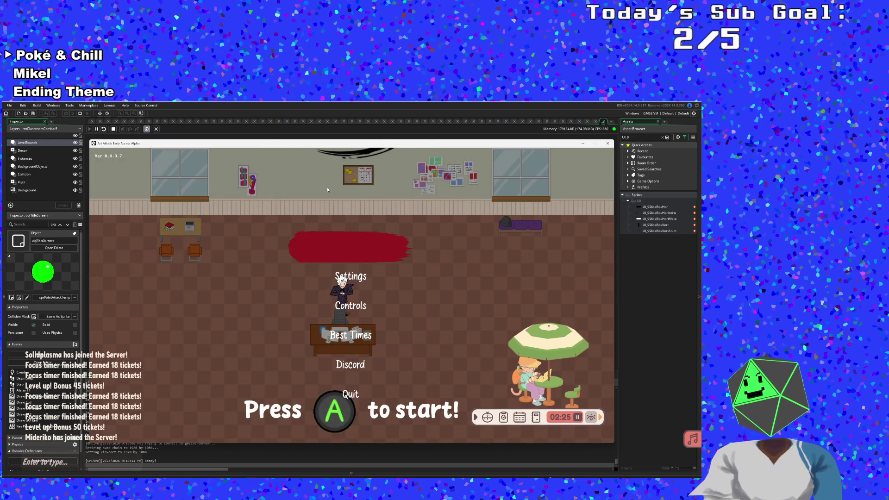
Step down through Settings, Best Times, Quit and New Run checking backdrops, then choose Quit
key("Down")
key("Down")
key("Down")
key("Down")
key("Down")
key("Down")
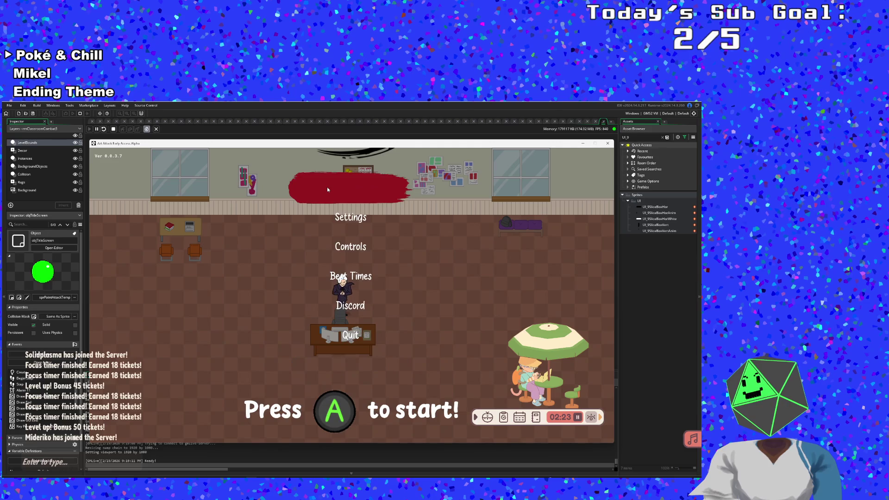
key("Down")
key("Down")
key("Down")
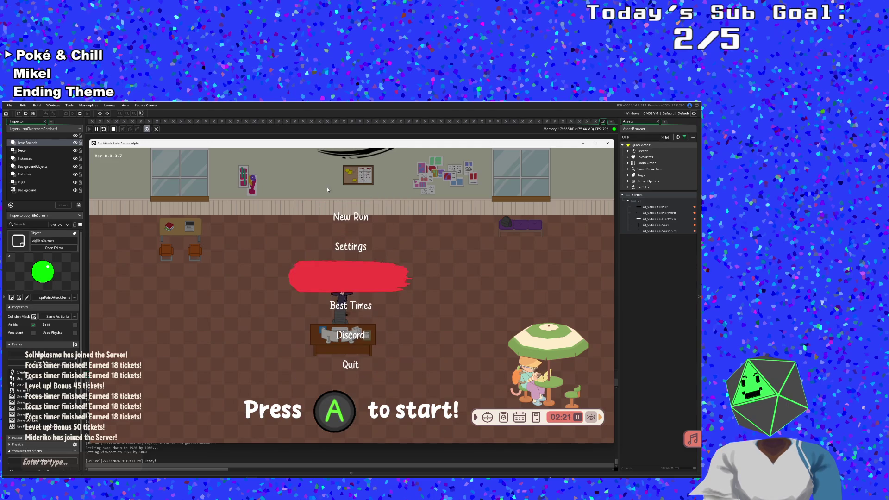
key("Down")
key("Down")
key("Down")
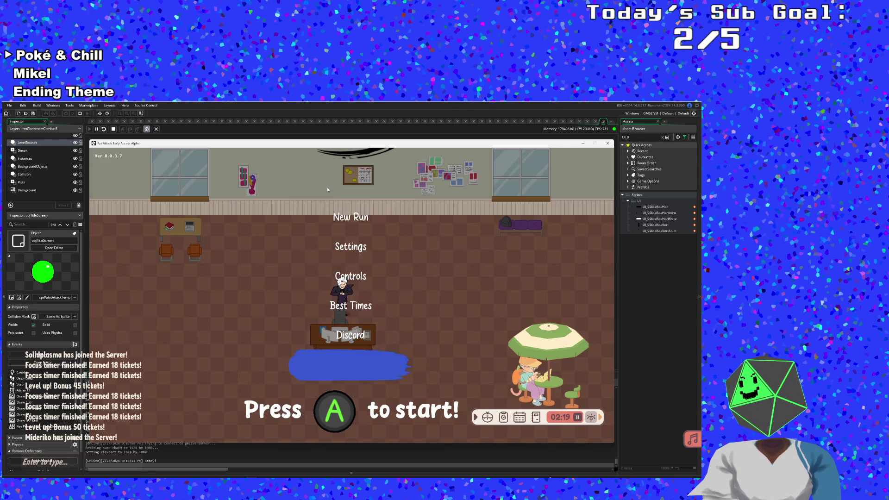
key("Down")
key("Down")
key("Down")
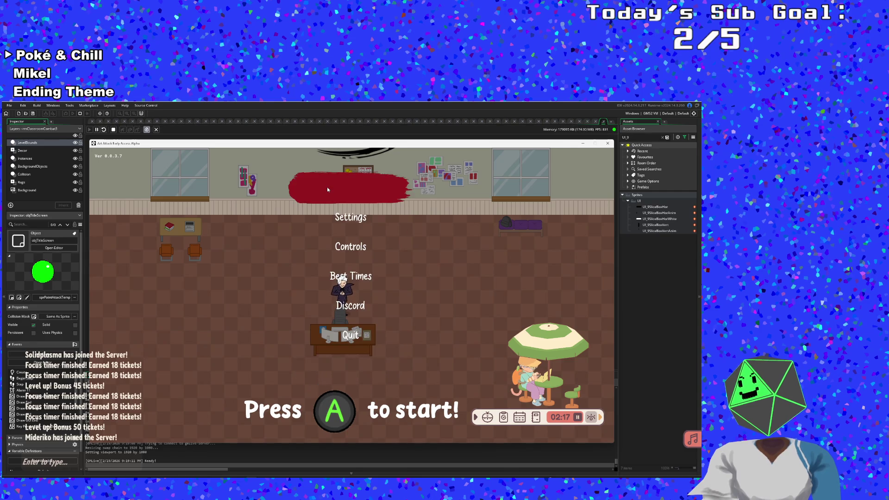
key("Down")
key("Down")
key("Down")
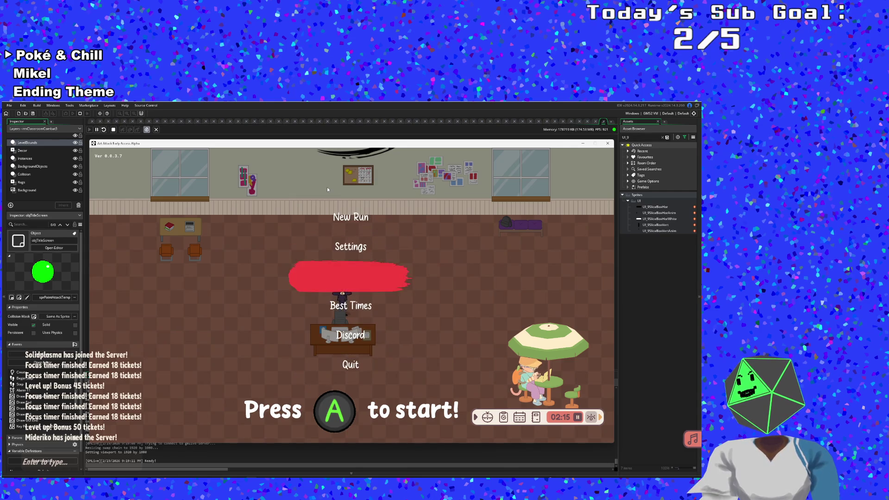
key("Return")
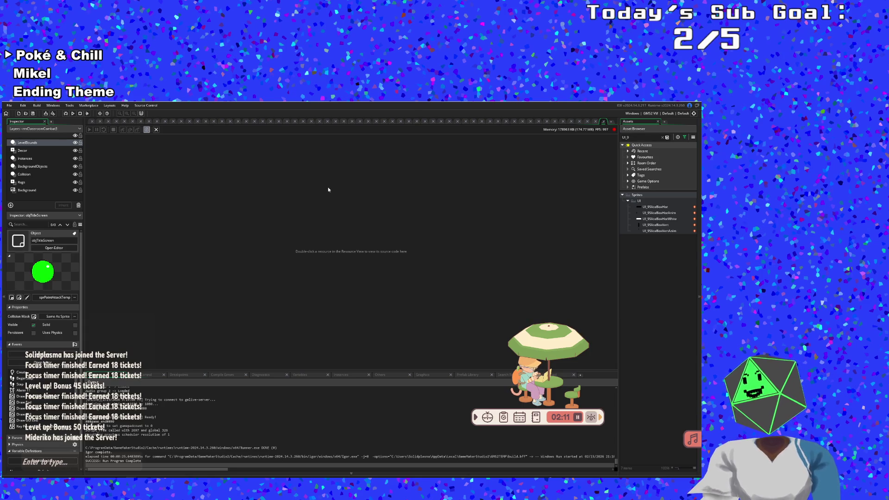
Reopen objTitleScreen's Draw GUI code and inspect lines 34–45 around the backdrop code
left_click(604, 123)
left_click(345, 253)
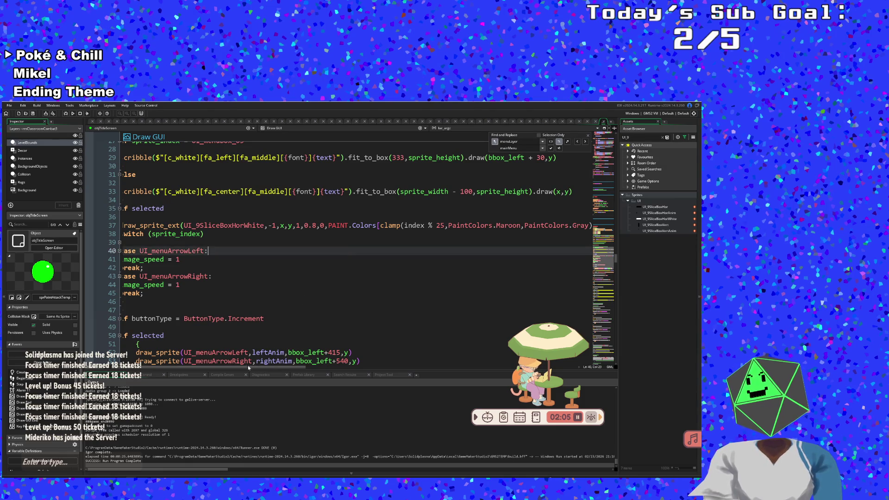
left_click_drag(222, 369, 218, 369)
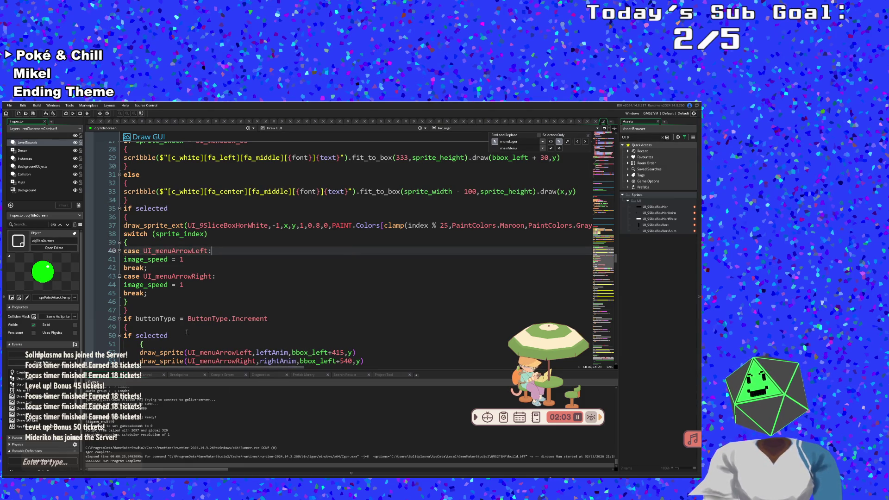
left_click(204, 285)
left_click(217, 259)
left_click(229, 242)
left_click(218, 277)
left_click(215, 294)
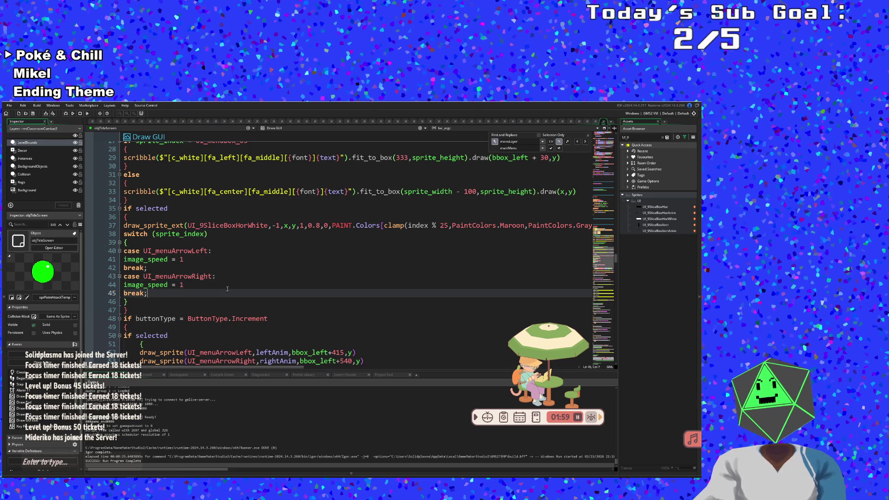
left_click(234, 261)
scroll(227, 261, "up", 4)
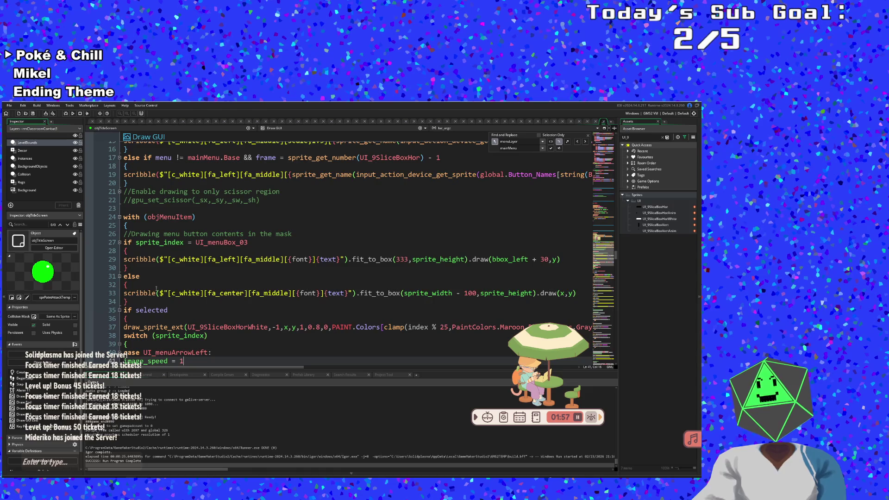
left_click(128, 302)
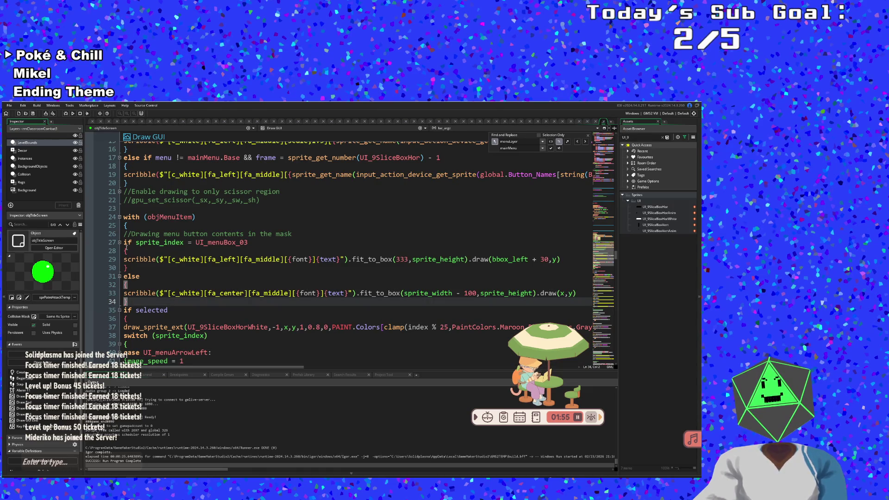
Cut the button-text lines 26–34 and paste them after the selected-item backdrop code
left_click(124, 234)
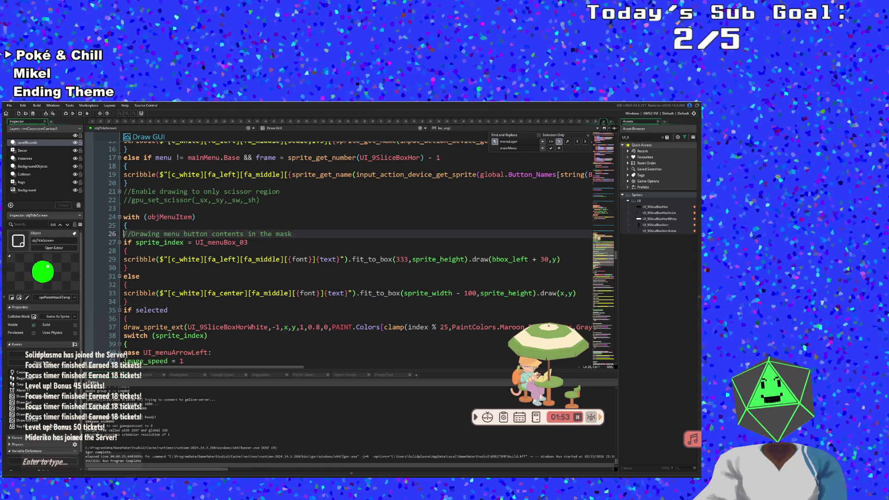
left_click_drag(124, 233, 150, 302)
key("ctrl+c")
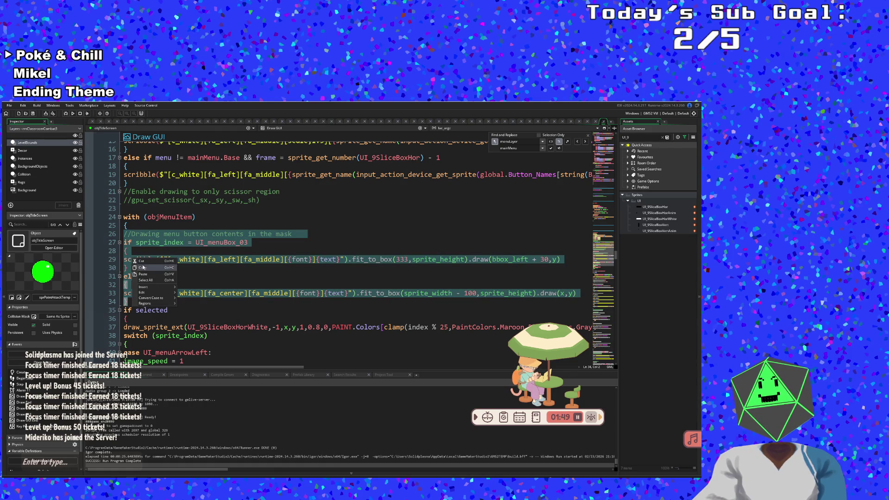
key("Delete")
key("Delete")
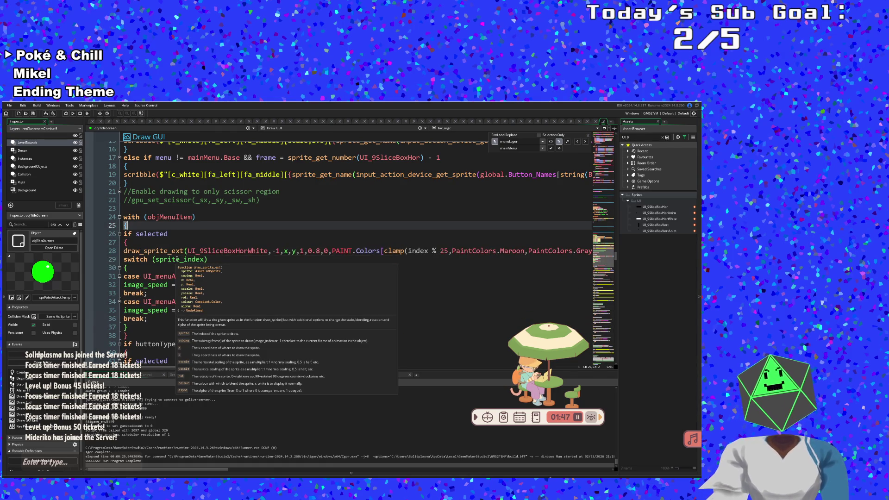
key("Down")
key("Down")
key("Down")
key("Down")
key("Down")
key("Down")
key("Return")
key("ctrl+v")
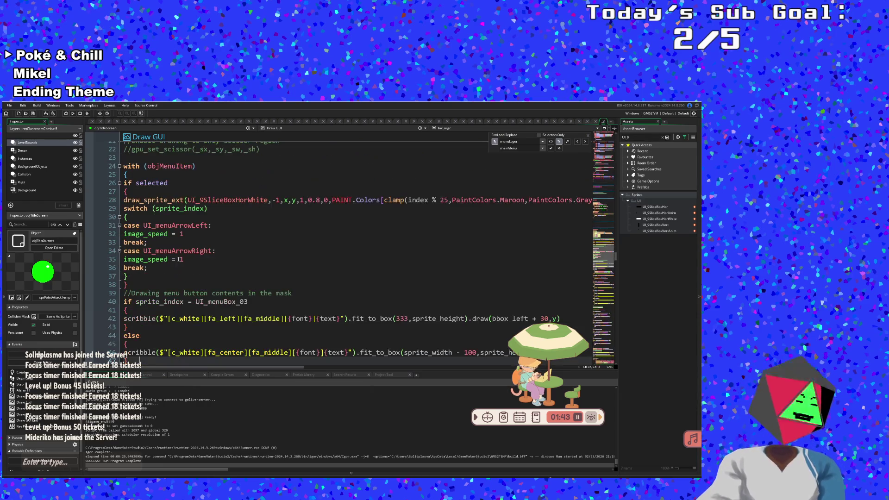
scroll(192, 223, "down", 6)
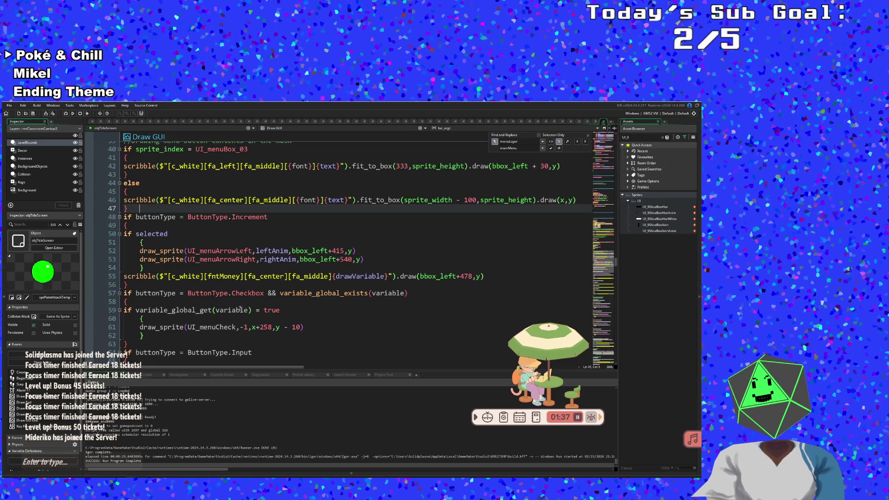
mouse_move(223, 329)
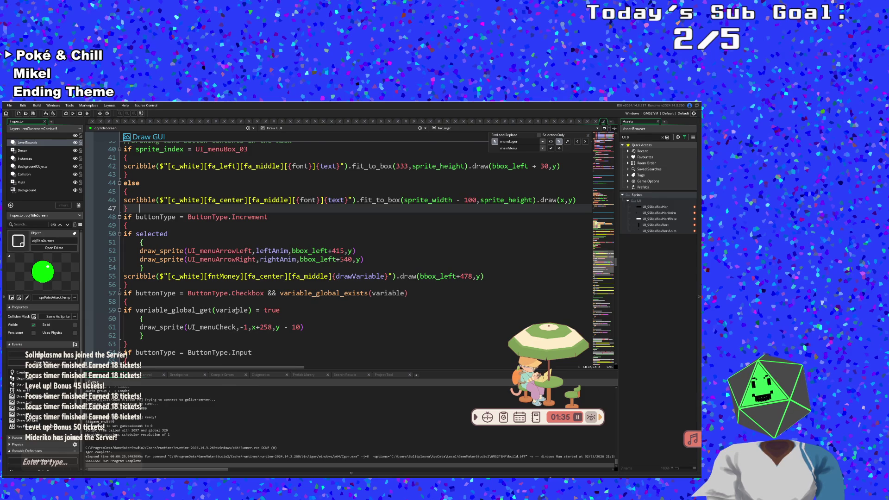
scroll(237, 311, "down", 8)
left_click(238, 309)
Open the project file options, close them unused, and return to line 39
left_click(9, 105)
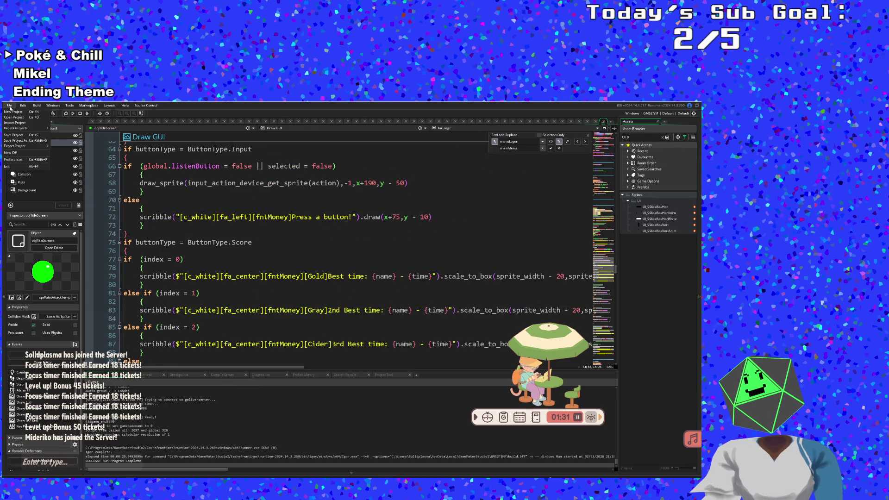
left_click(13, 135)
scroll(369, 245, "up", 12)
left_click(369, 243)
scroll(369, 241, "up", 9)
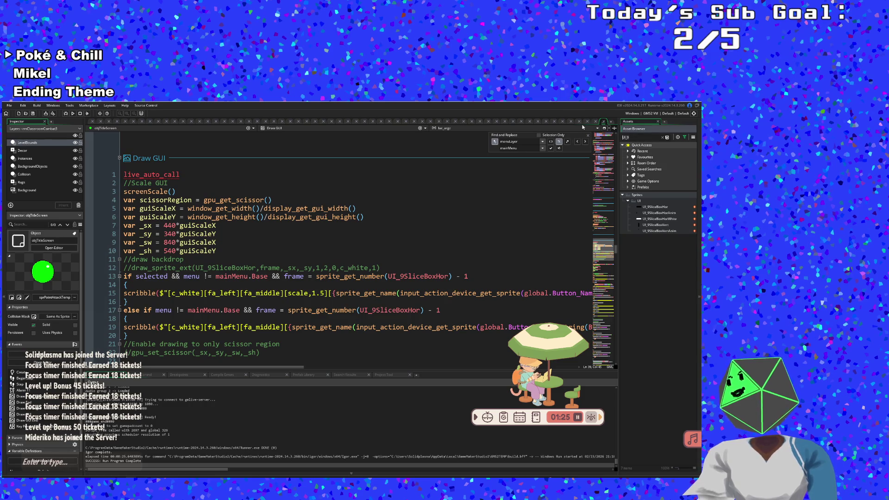
Find objTitle with the 'jtitle' search and open its event code
type("objtitle")
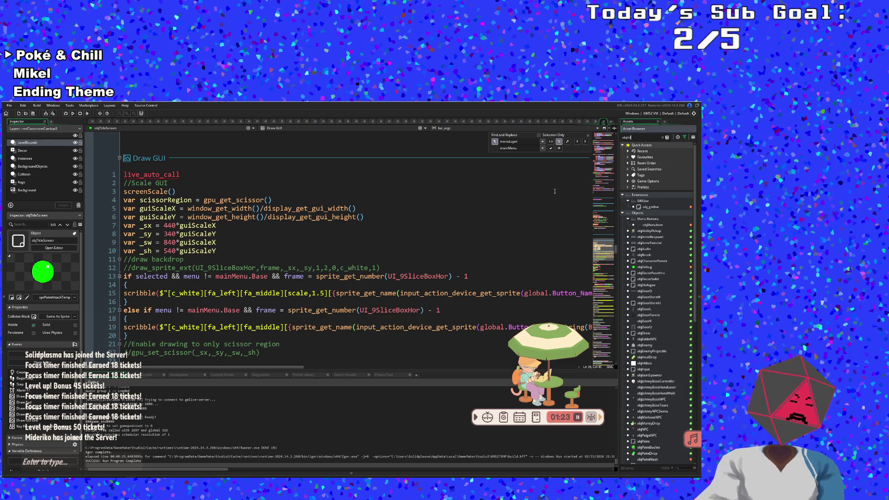
double_click(643, 201)
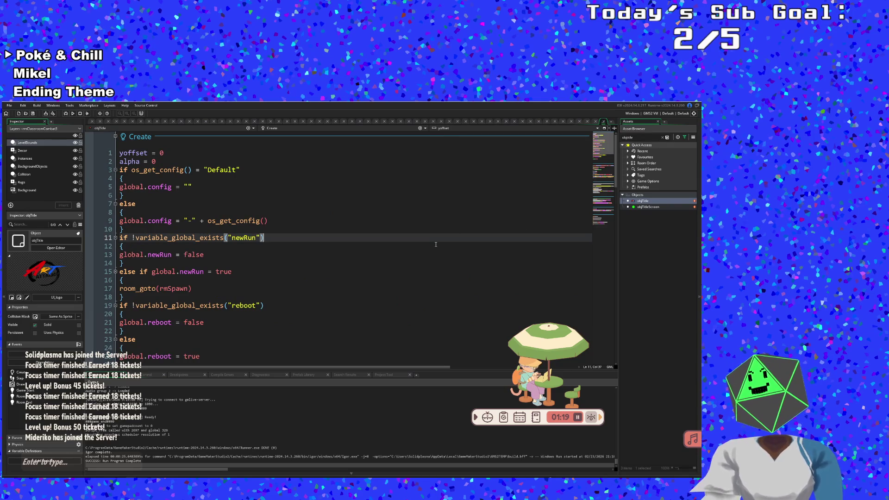
scroll(435, 245, "down", 6)
scroll(436, 245, "down", 4)
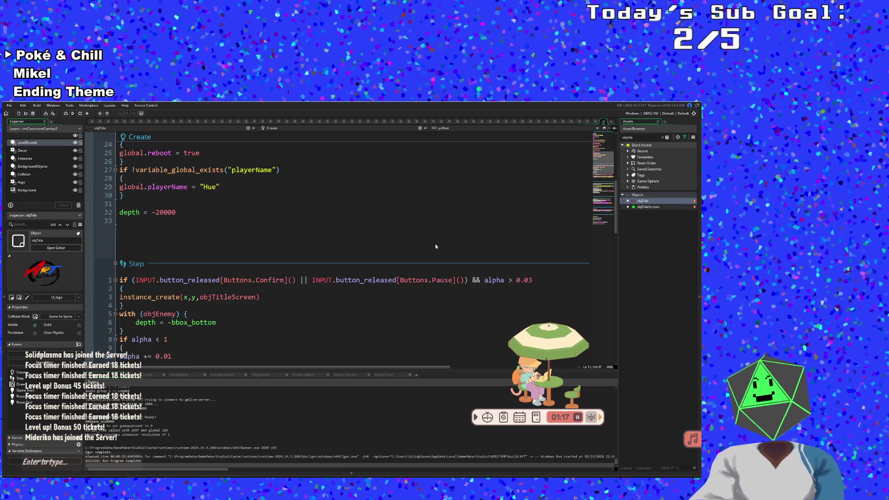
scroll(436, 247, "down", 2)
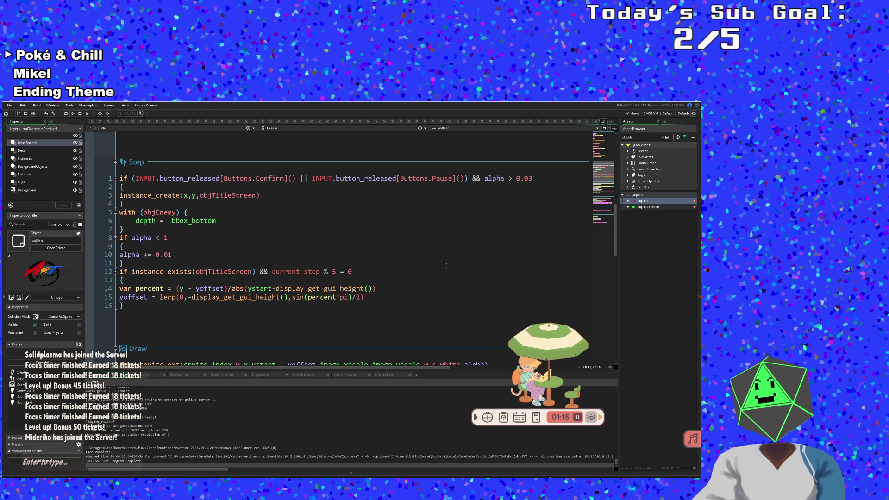
scroll(441, 269, "up", 2)
scroll(437, 275, "up", 9)
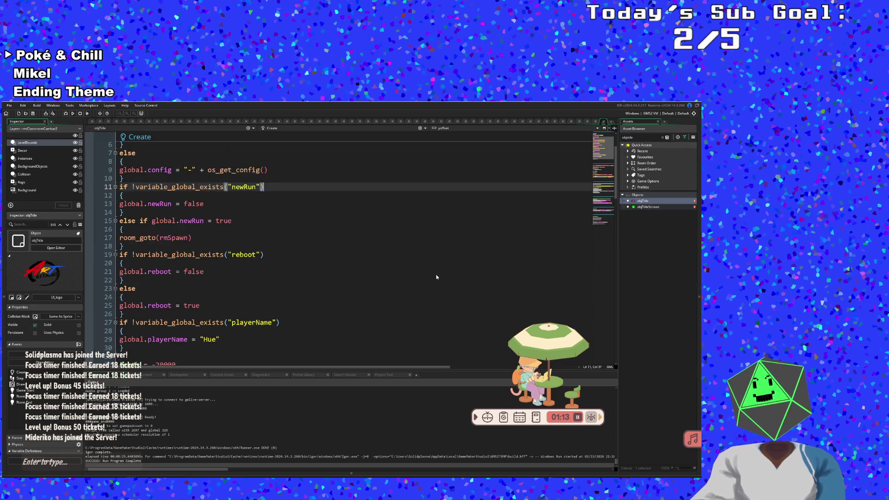
scroll(436, 275, "down", 5)
scroll(436, 275, "down", 12)
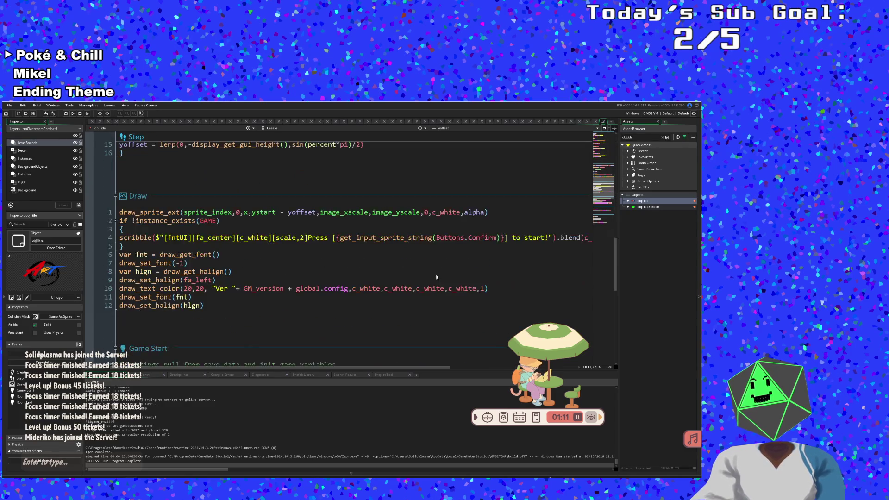
scroll(404, 285, "up", 4)
Change the step interval check on line 12 from 5 to 10
double_click(324, 237)
left_click(346, 246)
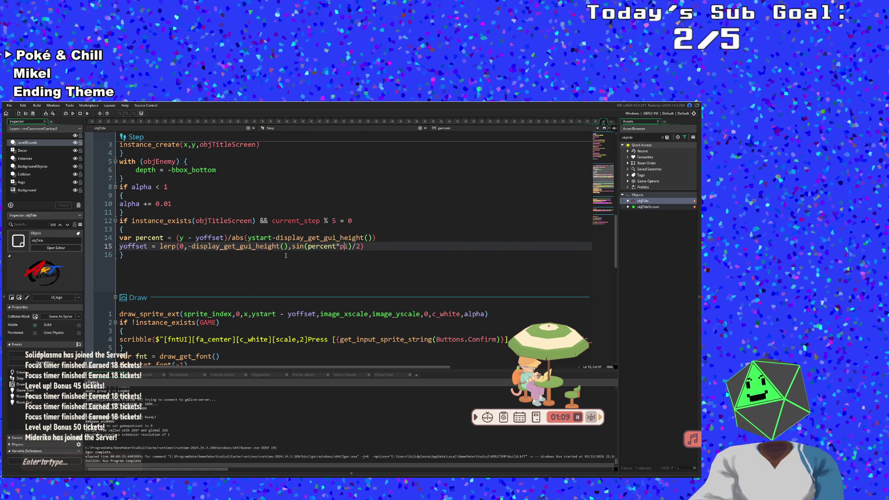
left_click(335, 221)
key("BackSpace")
type("10")
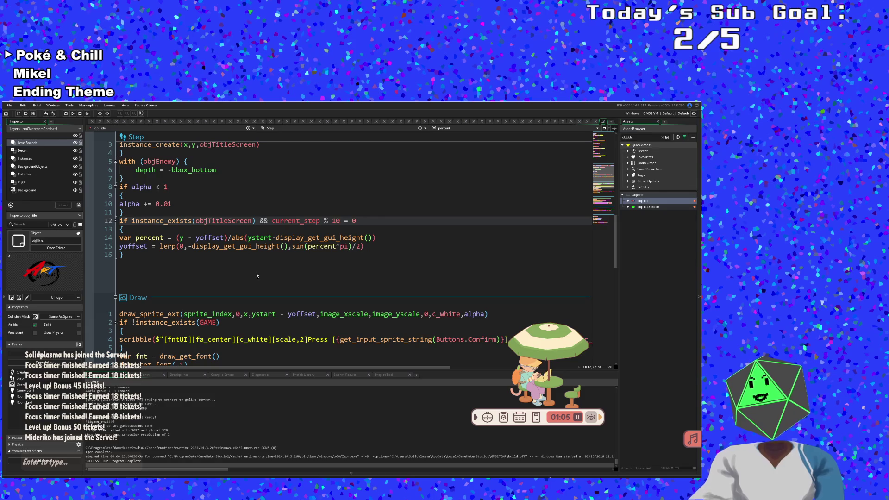
Append *1.5 after display_get_gui_height() in the logo's percent calculation
left_click(289, 247)
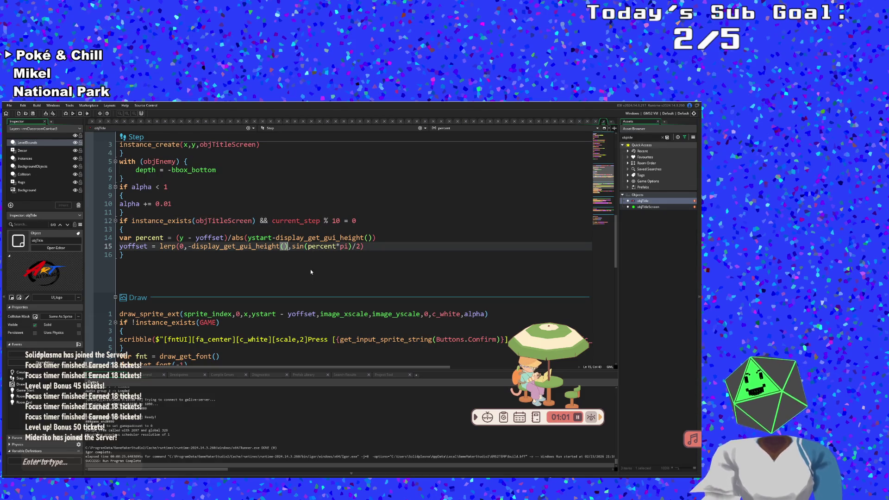
type("*1.5")
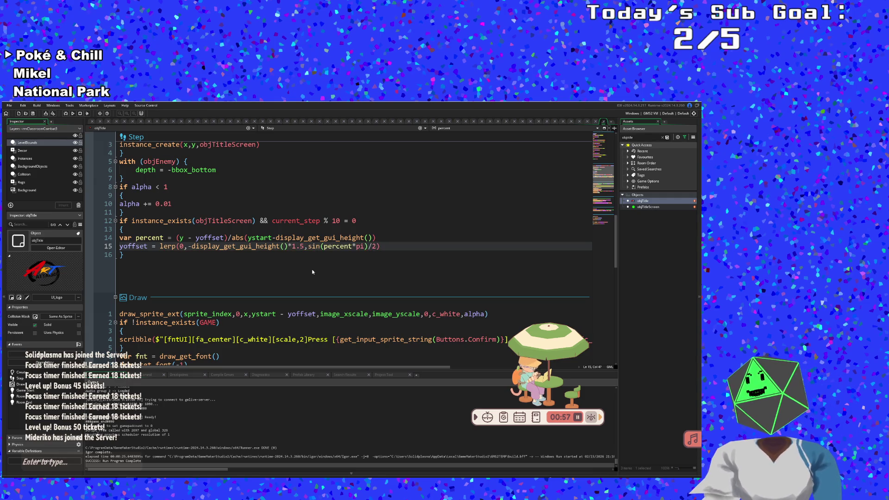
left_click(373, 238)
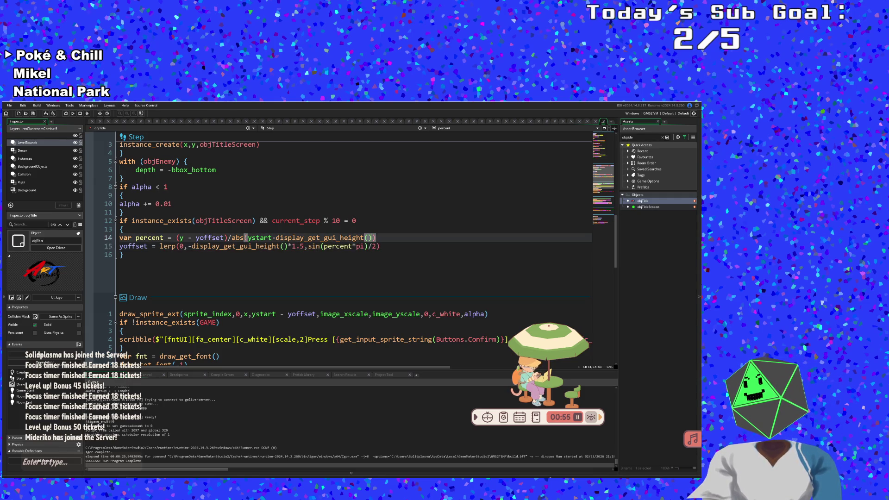
type("*1.5")
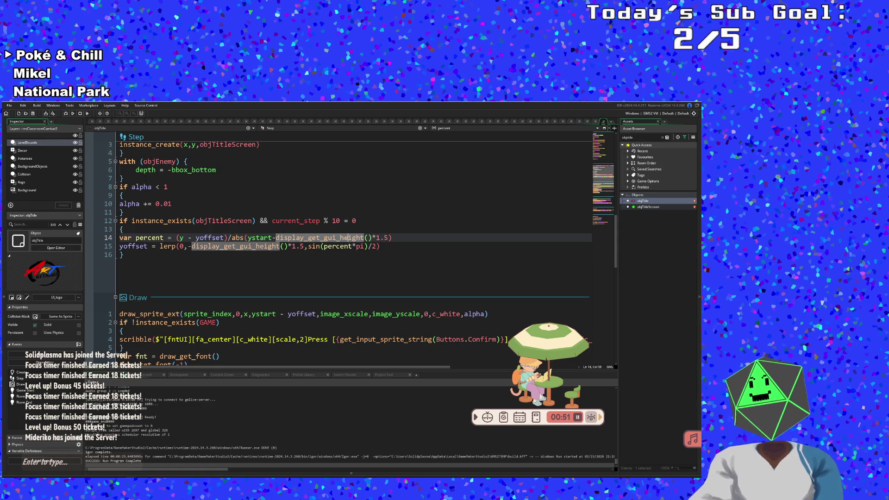
key("Up")
key("Up")
key("Up")
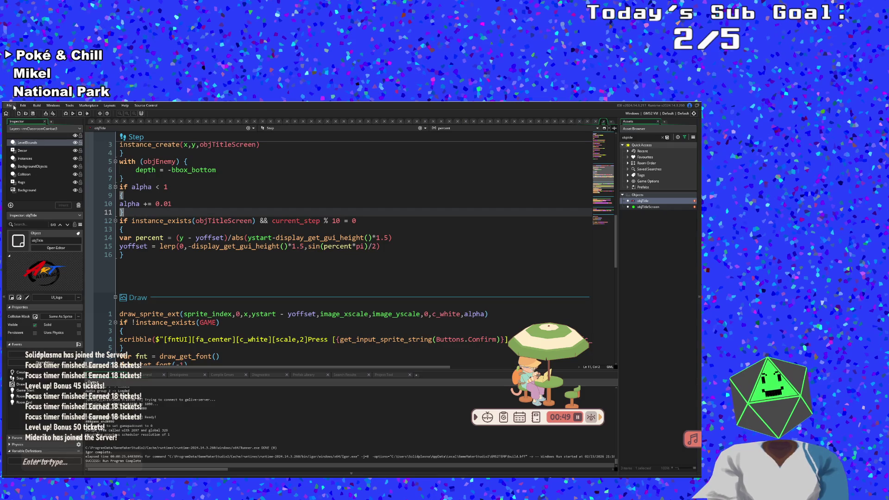
Save the project and start a test run with F5
left_click(9, 105)
left_click(13, 136)
key("F5")
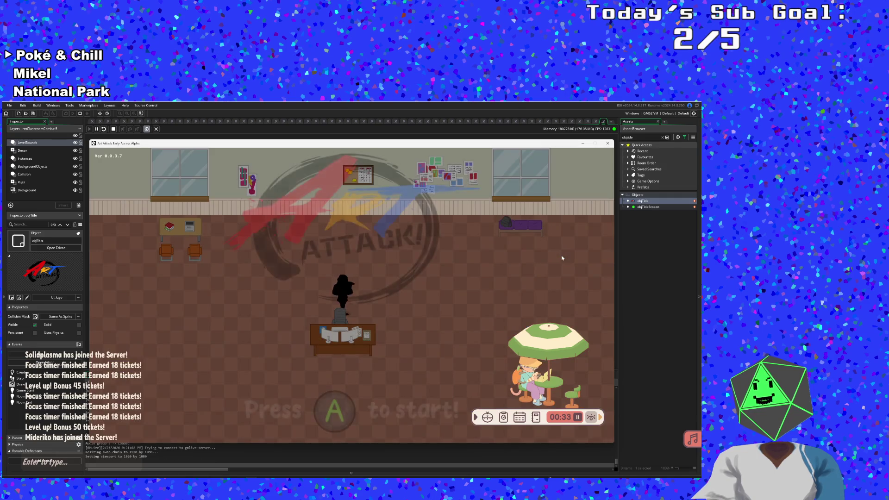
Get past the logo, open the Controls bindings screen, then back out and restart
left_click(517, 286)
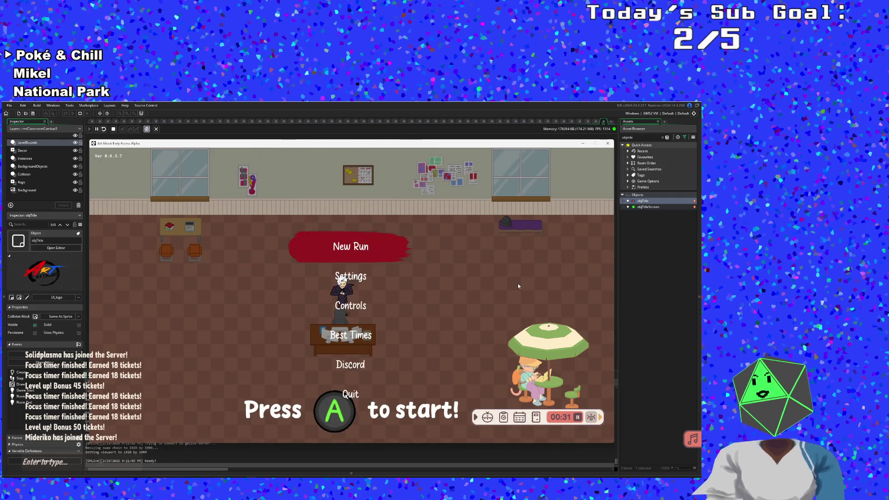
key("Down")
key("Down")
key("Down")
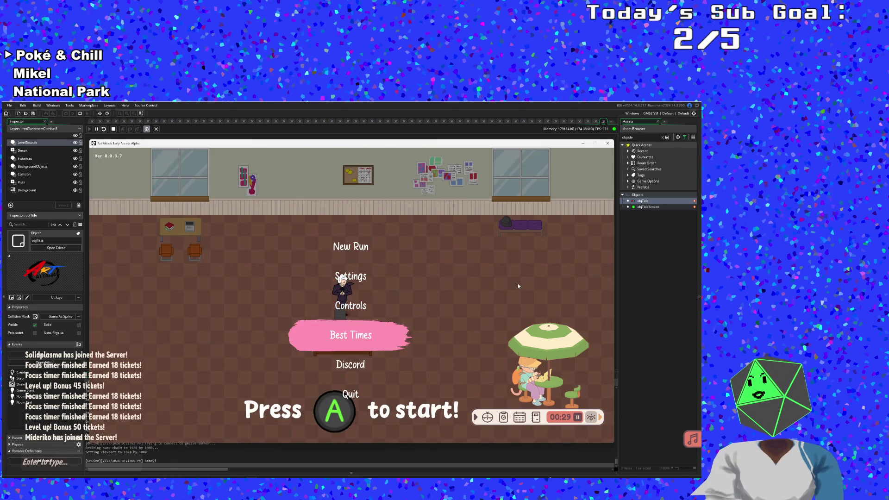
key("Down")
key("Down")
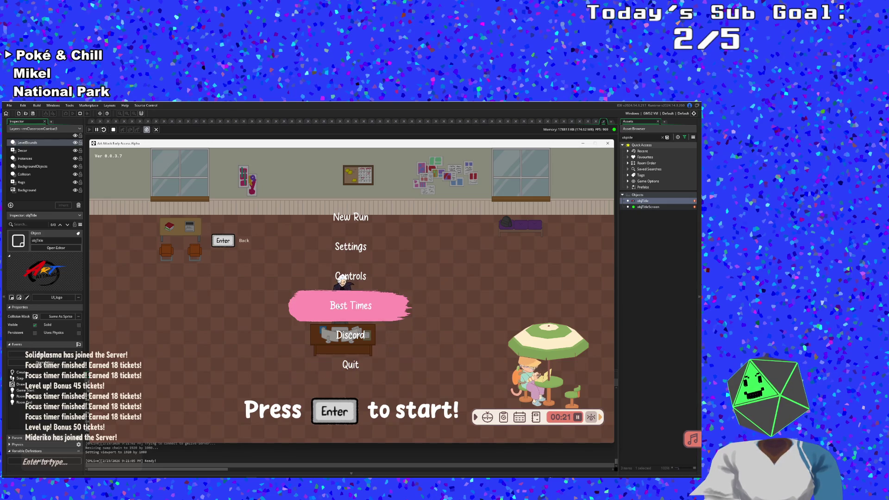
key("Up")
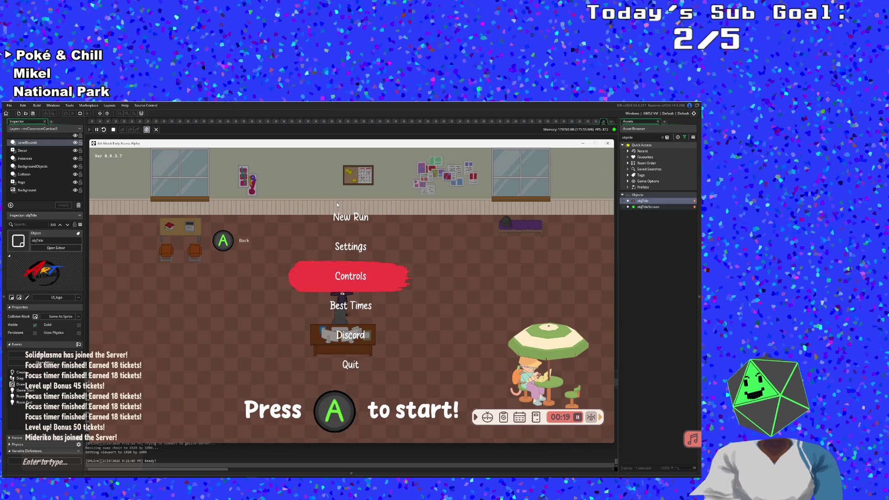
key("Return")
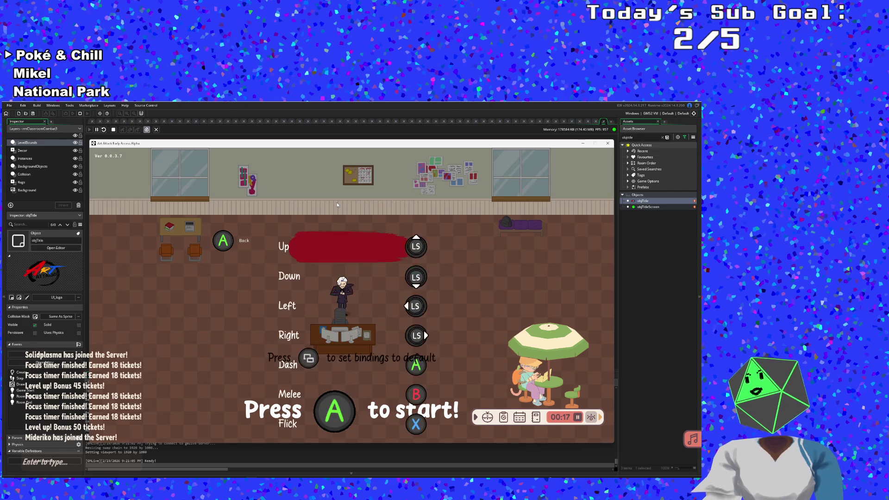
key("Down")
key("Down")
key("Escape")
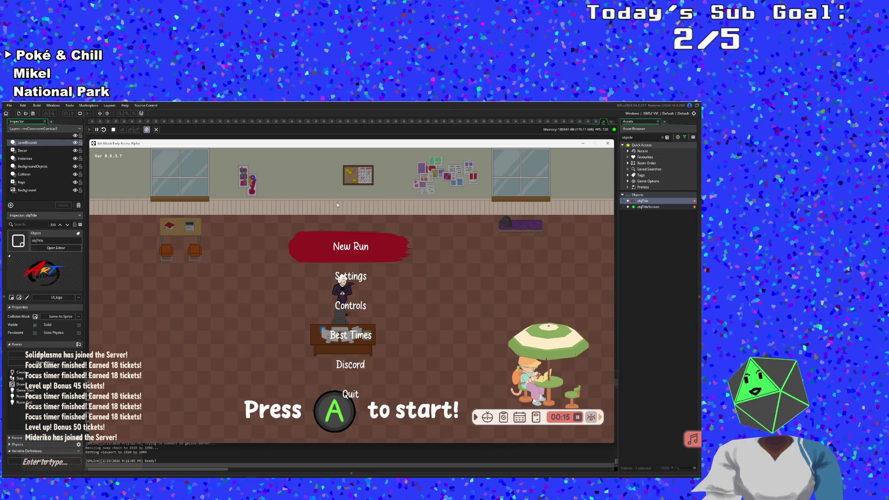
key("Down")
key("Down")
key("Down")
key("Down")
key("Down")
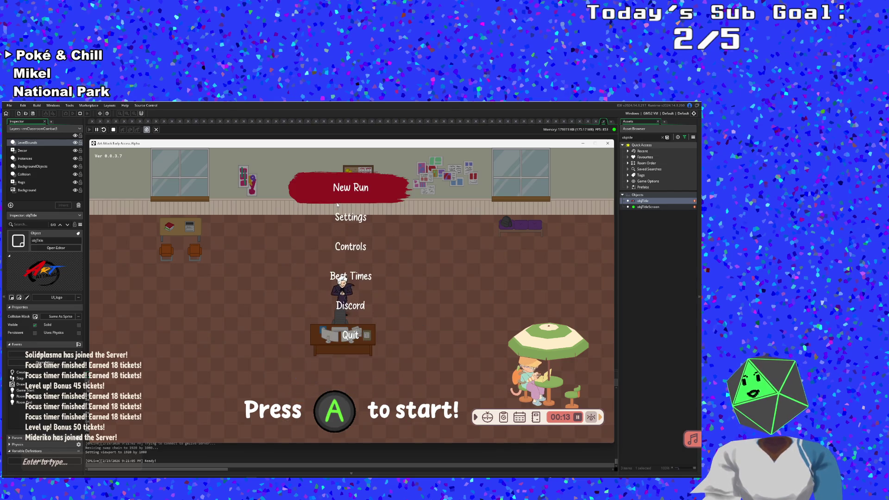
key("Return")
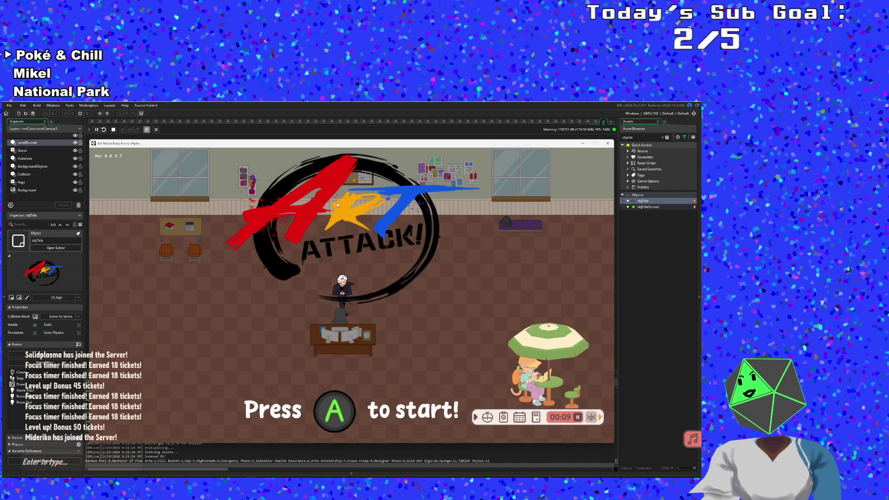
Reopen the bindings screen and step down past Flick, Menu and Confirm to the reset prompt
key("Return")
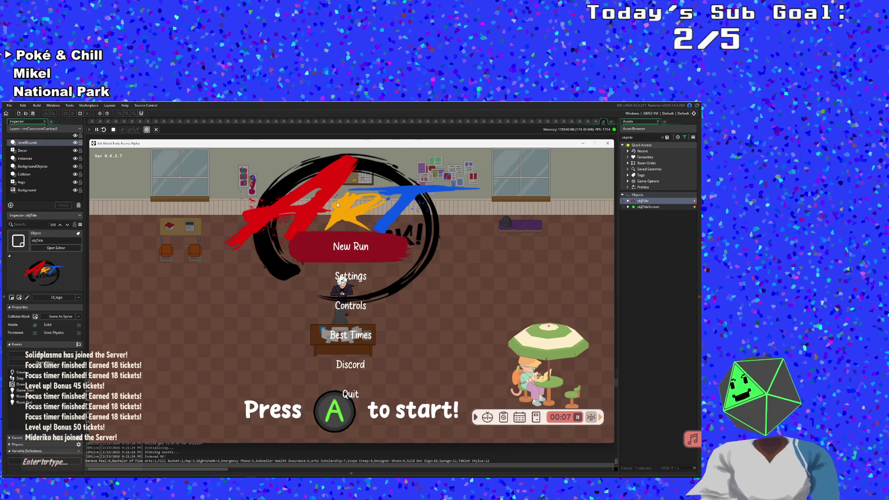
key("Down")
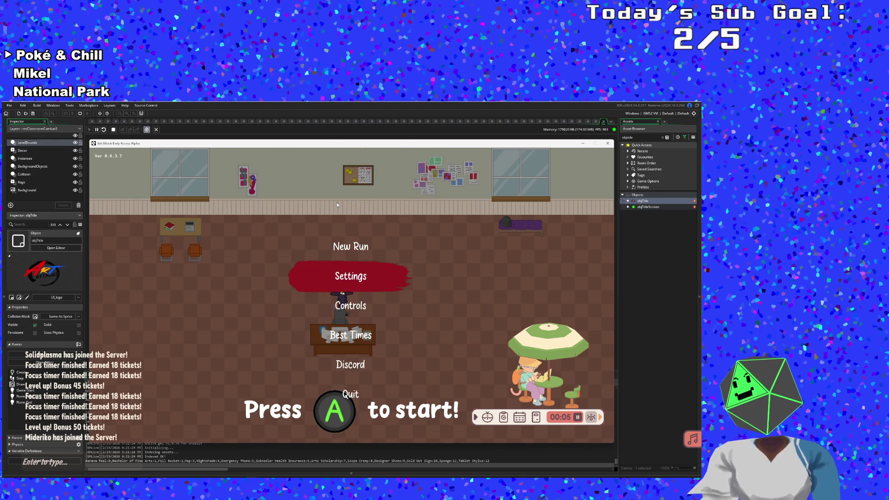
key("Return")
key("Down")
key("Down")
key("Down")
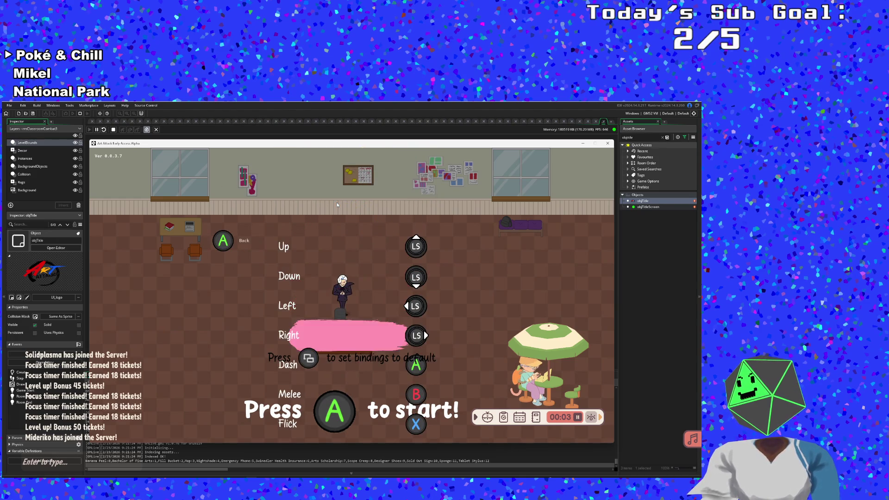
key("Down")
key("Down")
key("Down")
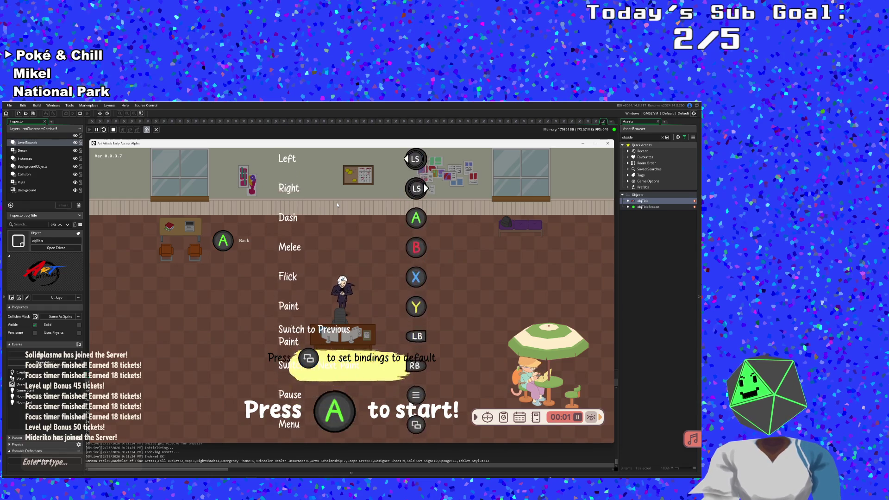
key("Down")
key("Down")
key("Down")
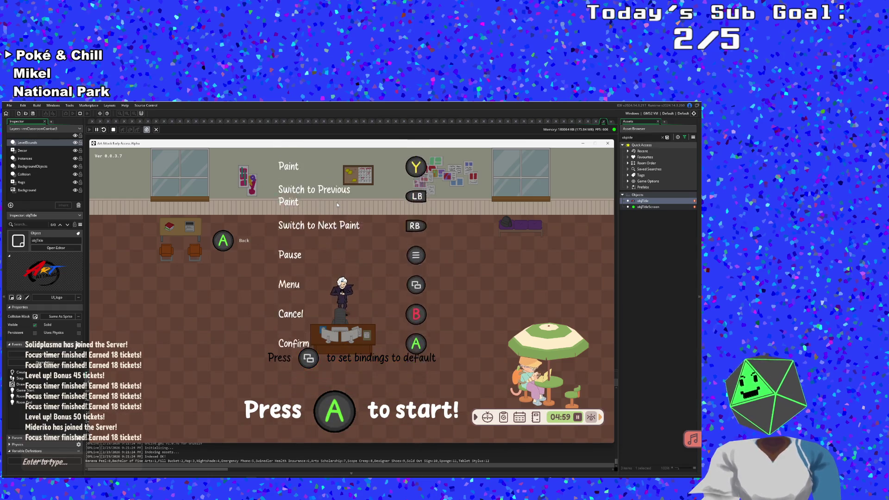
key("Down")
key("Down")
key("Down")
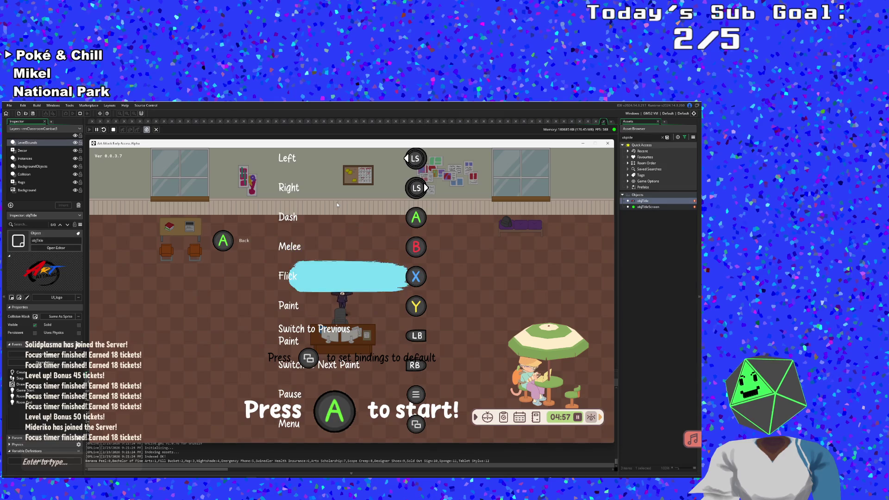
key("Down")
key("Down")
key("Down")
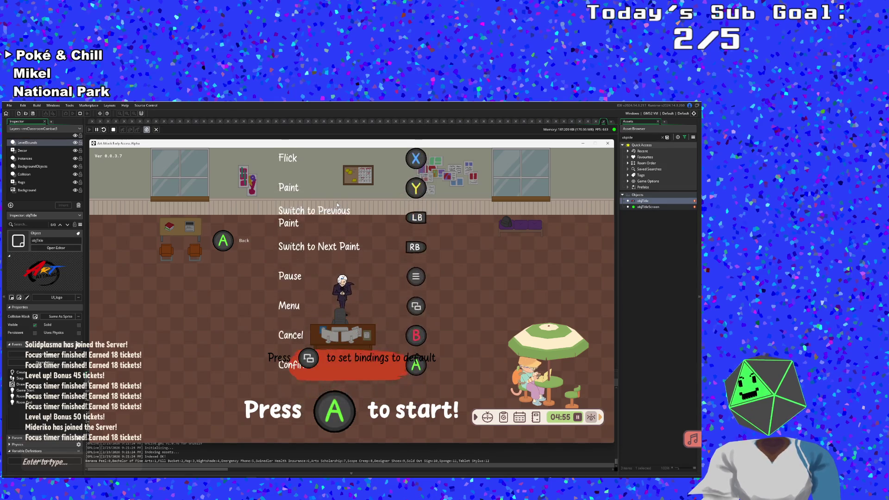
key("Down")
key("Down")
key("Down")
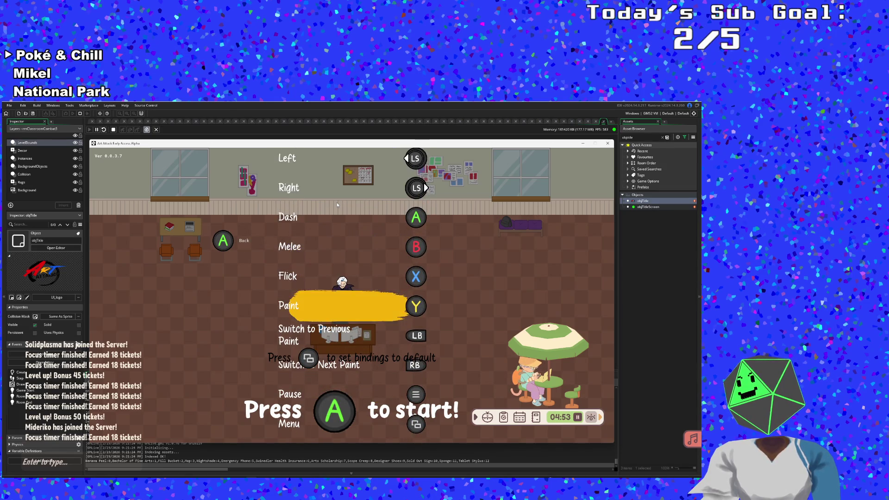
key("Down")
key("Down")
key("Down")
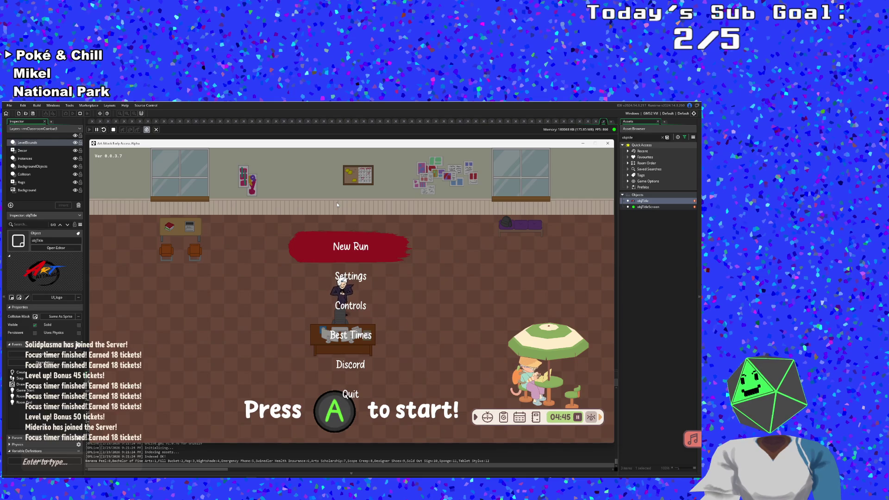
Browse the bindings toward Right again, return to the title menu and choose Quit
key("Down")
key("Down")
key("Return")
key("Down")
key("Down")
key("Down")
key("Down")
key("Down")
key("Down")
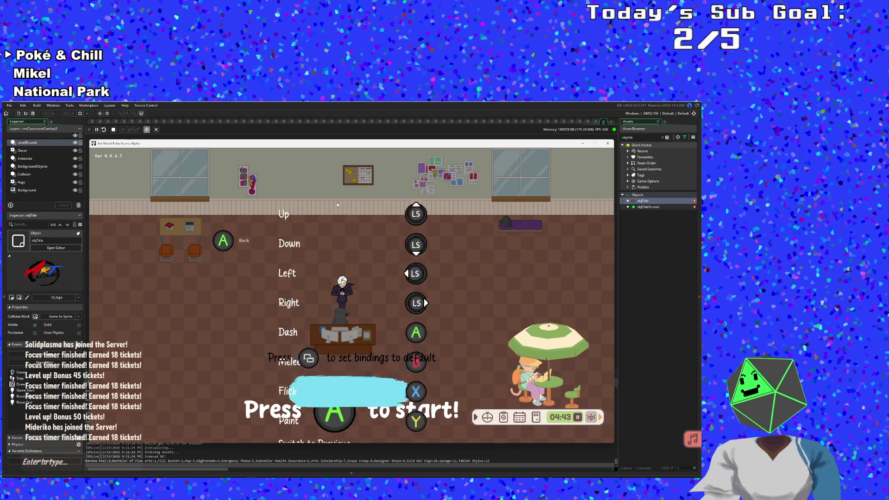
key("Down")
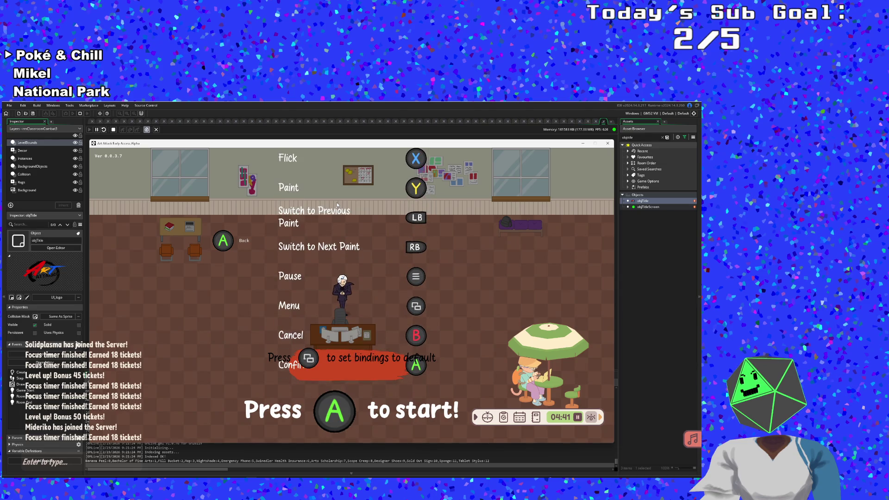
key("Escape")
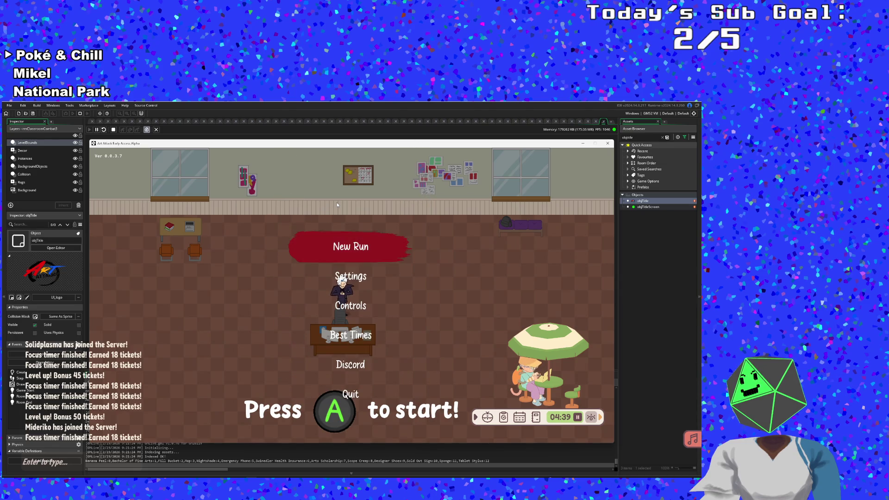
key("Up")
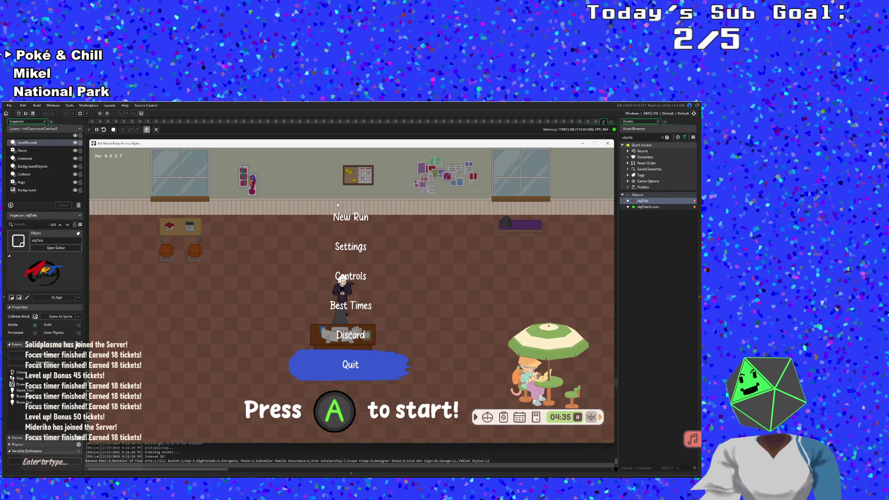
key("Down")
key("Up")
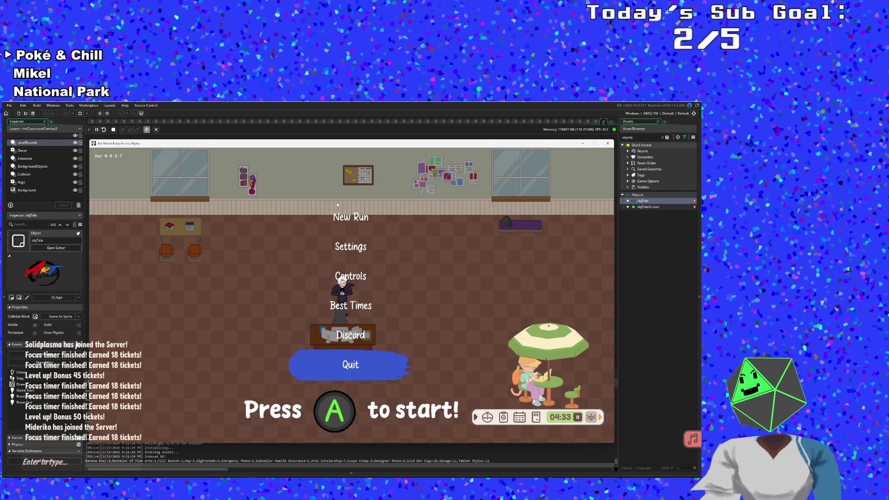
key("Return")
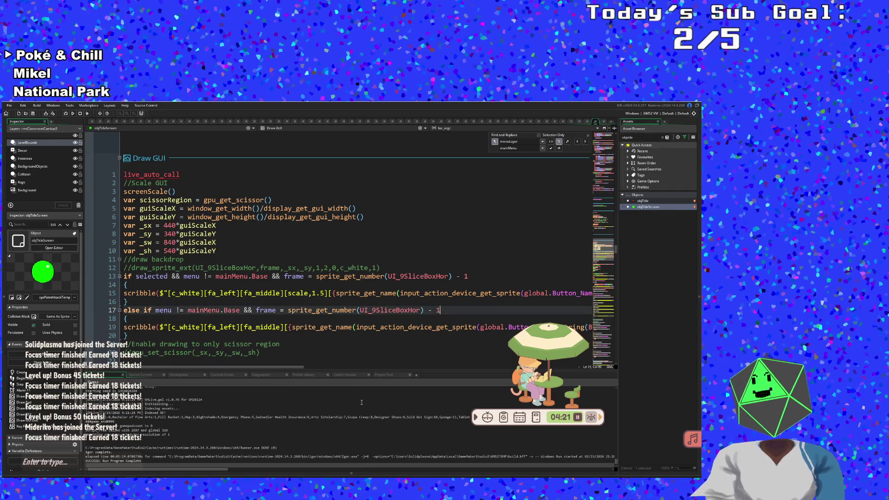
scroll(344, 353, "up", 5)
scroll(344, 354, "up", 4)
scroll(344, 353, "down", 15)
scroll(344, 353, "down", 20)
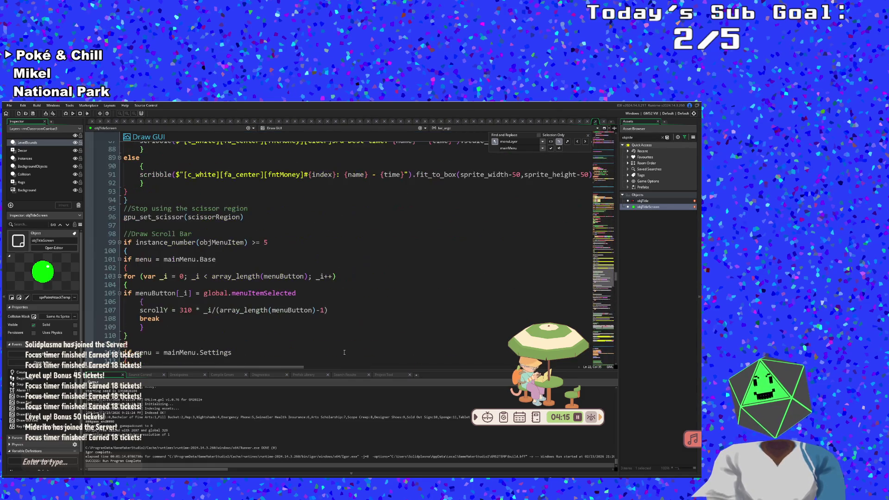
scroll(284, 334, "down", 10)
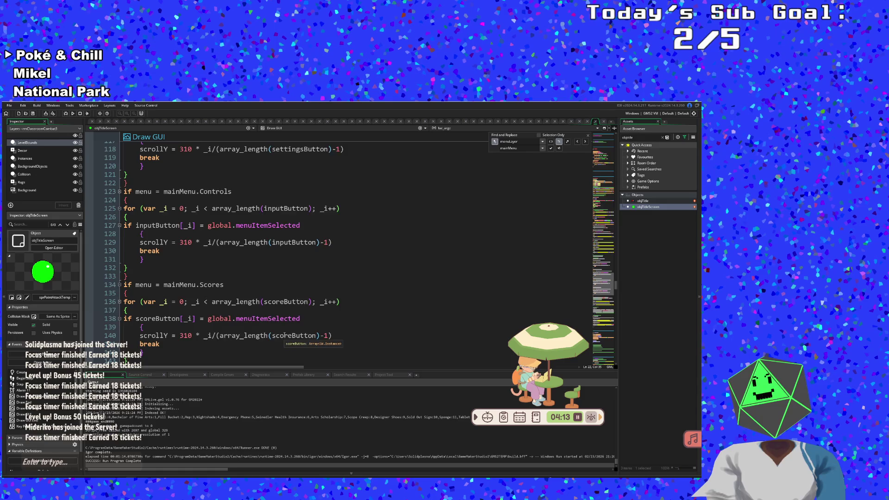
scroll(284, 334, "up", 10)
left_click(211, 259)
left_click(222, 242)
left_click(195, 242)
left_click(218, 255)
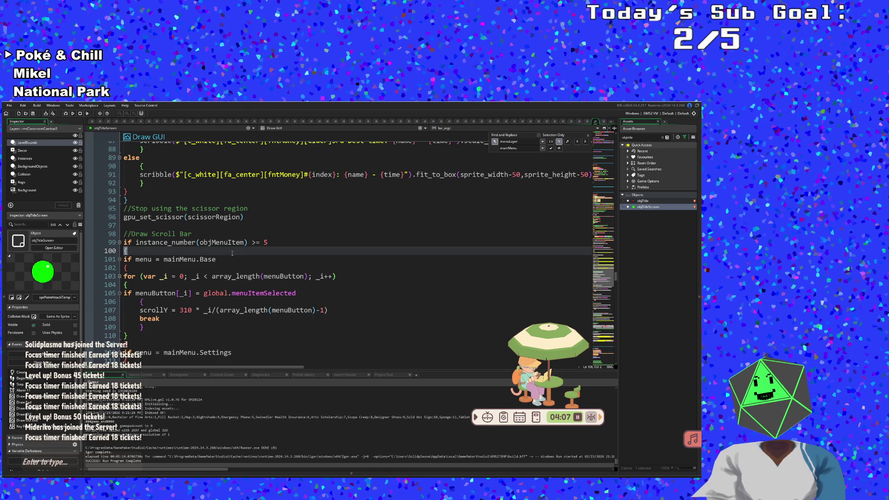
scroll(232, 253, "down", 12)
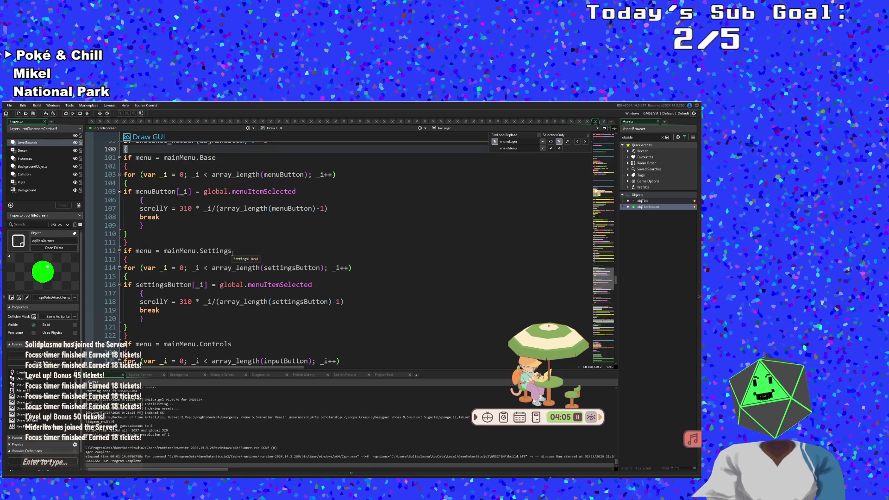
scroll(233, 253, "down", 2)
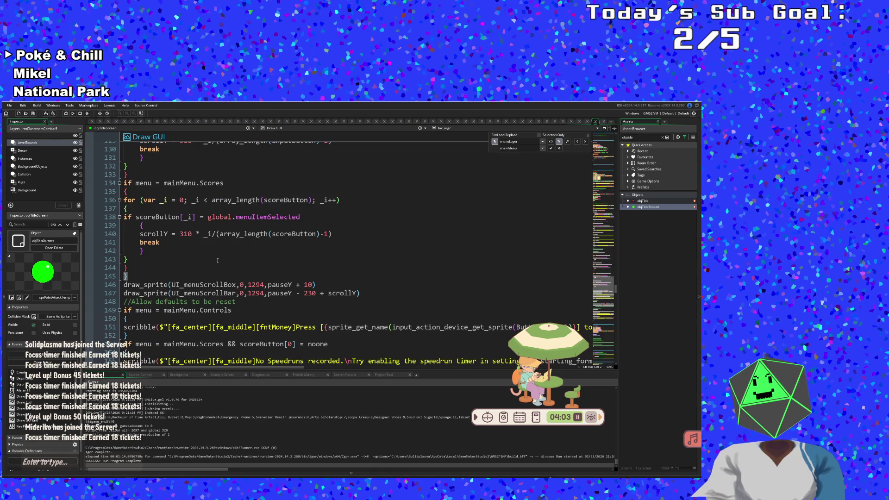
left_click(208, 274)
scroll(199, 262, "down", 4)
left_click(189, 247)
left_click(186, 242)
left_click(177, 236)
left_click(176, 243)
left_click(187, 268)
scroll(191, 268, "up", 2)
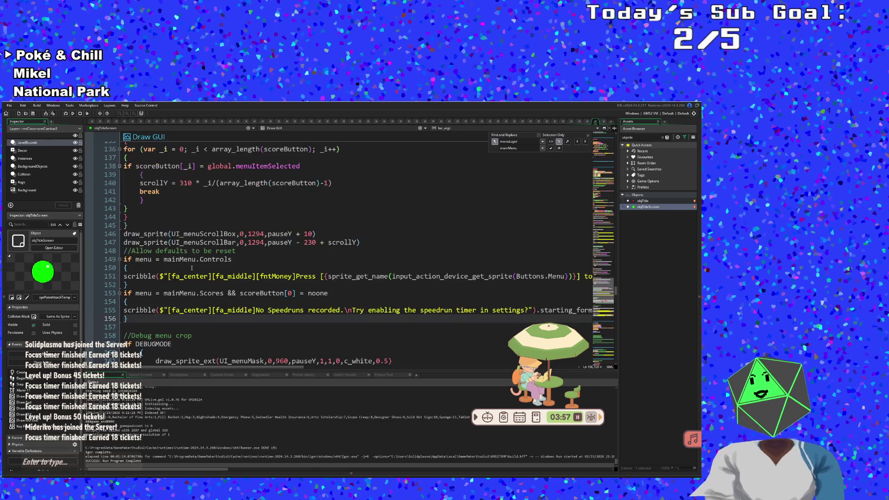
left_click(188, 302)
left_click(185, 286)
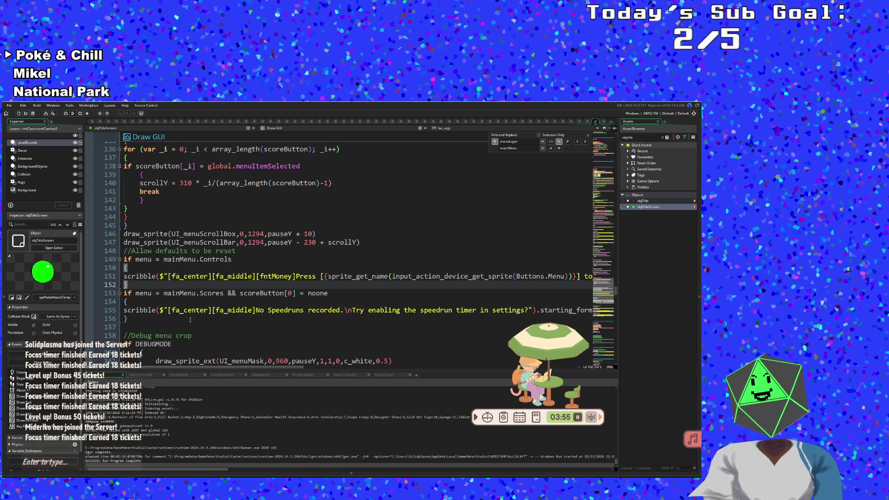
mouse_move(211, 366)
left_mouse_down()
mouse_move(388, 374)
mouse_move(194, 369)
left_mouse_up()
left_click(161, 269)
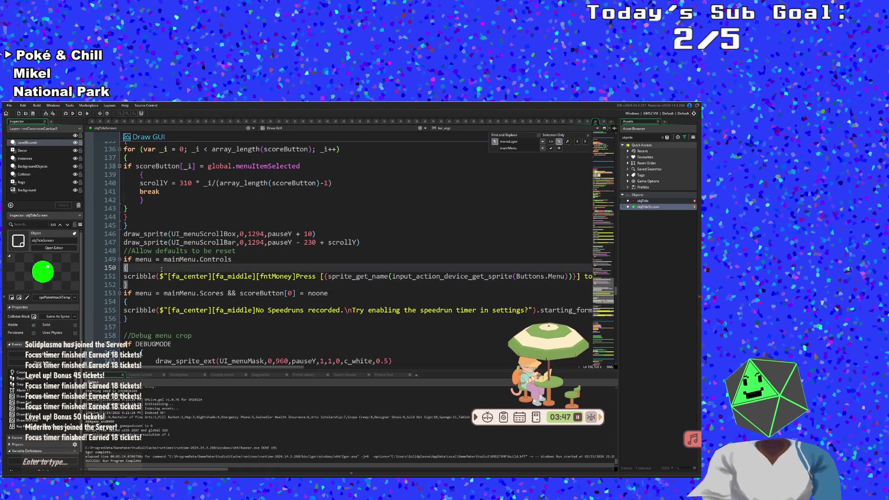
left_click(148, 275)
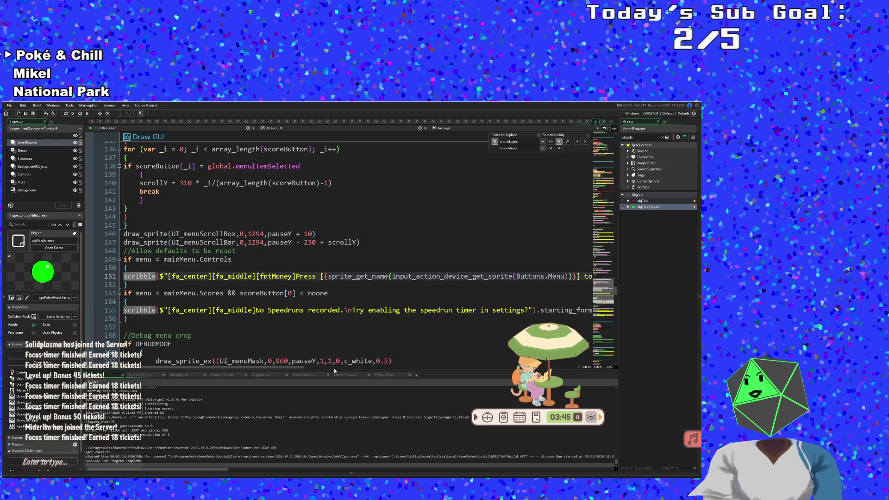
left_click(246, 259)
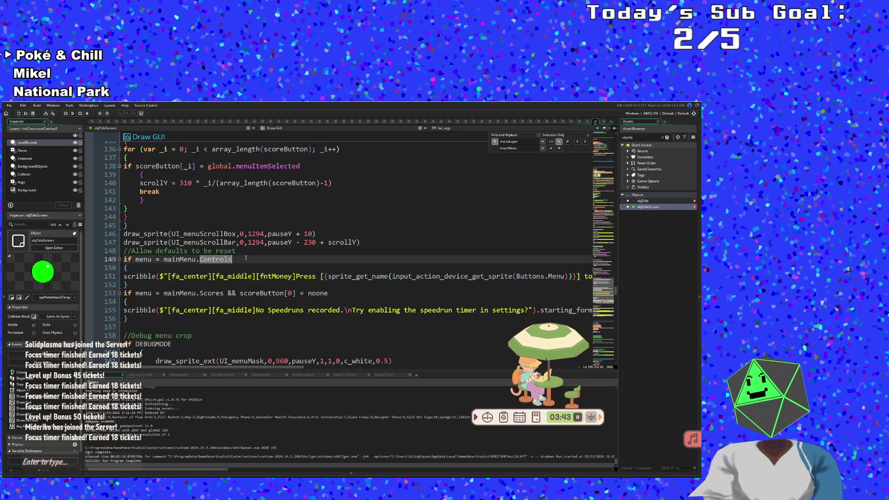
left_click(162, 267)
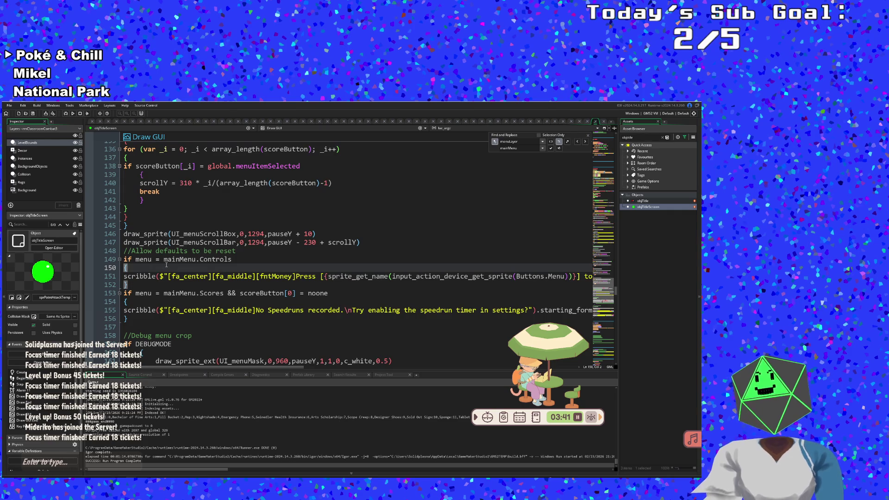
key("Return")
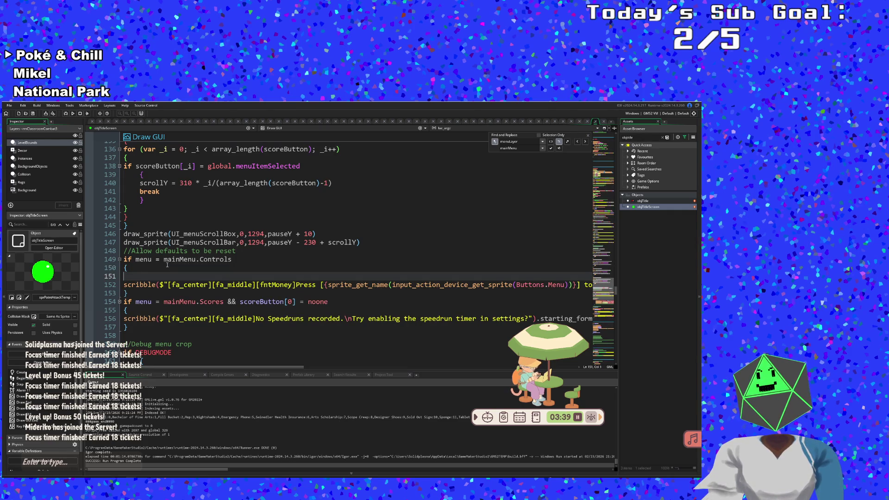
key("ctrl+z")
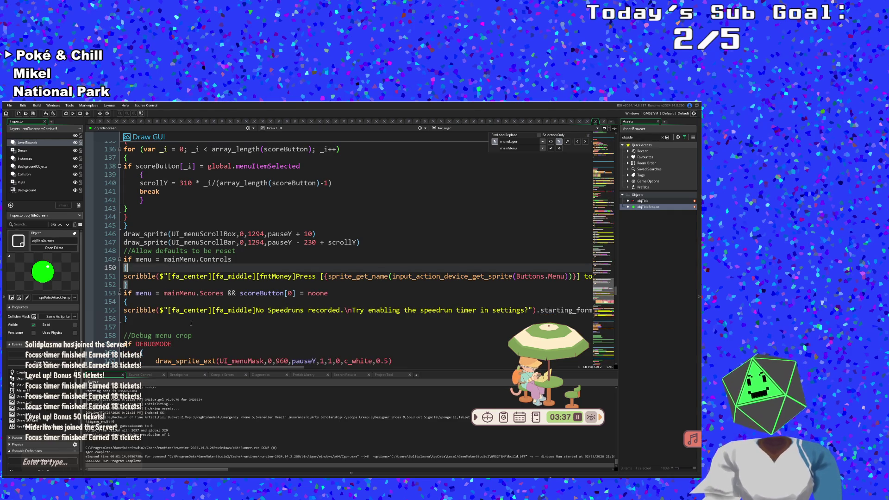
mouse_move(199, 369)
left_mouse_down()
mouse_move(372, 376)
mouse_move(405, 366)
left_mouse_up()
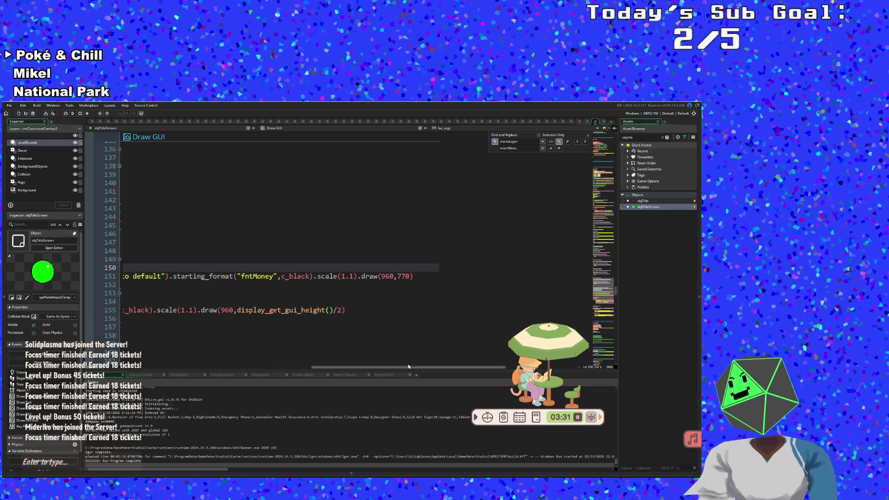
Insert .fit_to_box(300,200) before .draw(960,770) in the reset prompt's scribble call on line 151
left_click(397, 277)
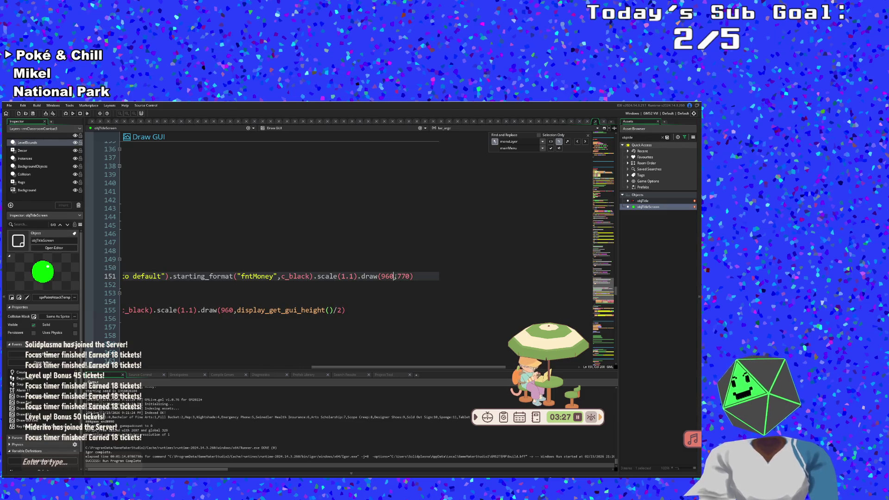
double_click(388, 277)
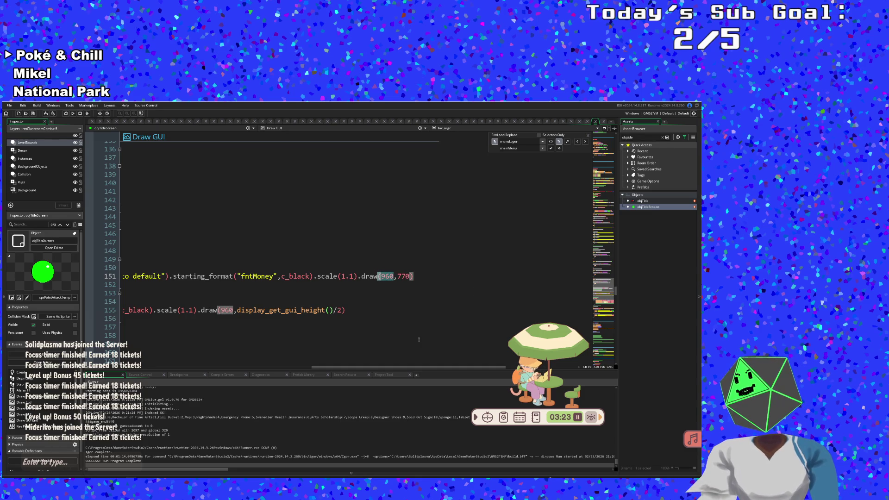
key("Left")
key("ctrl+Left")
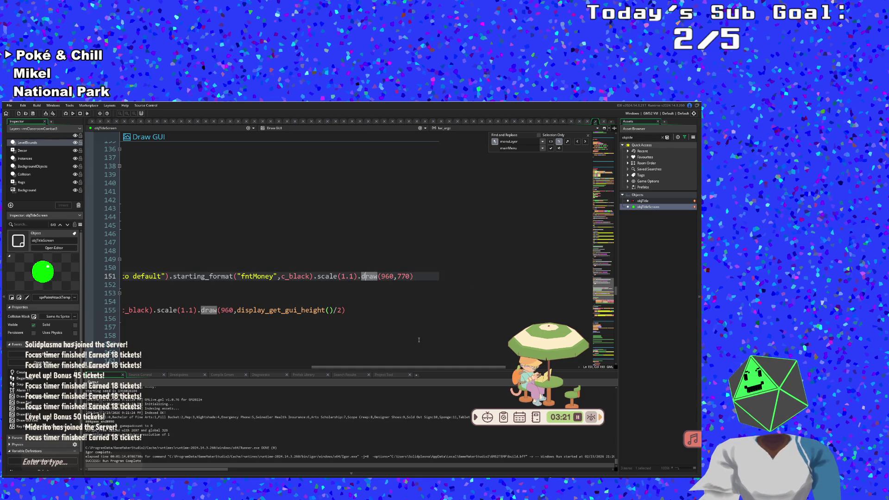
type(".fir")
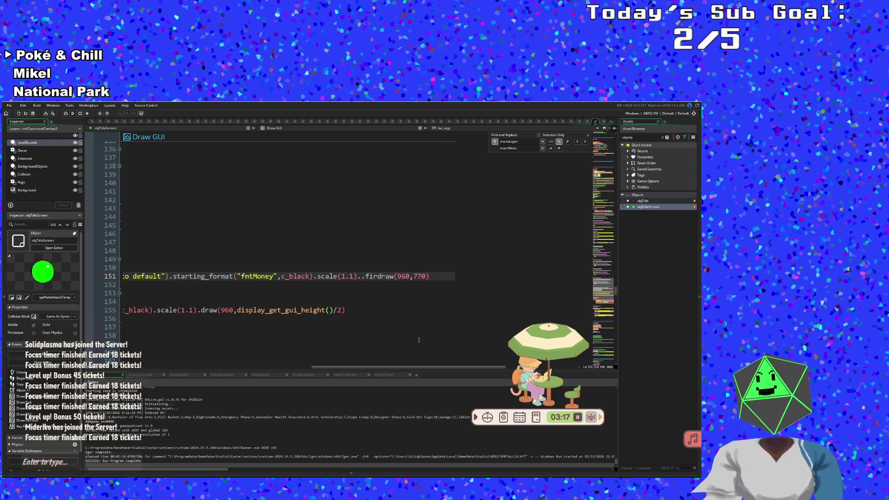
key("BackSpace")
key("BackSpace")
key("BackSpace")
type("fit_to")
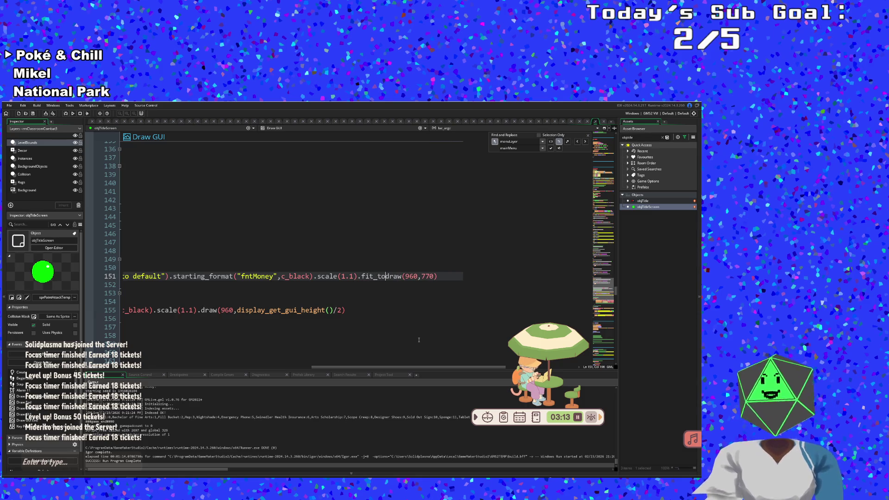
type("_box.")
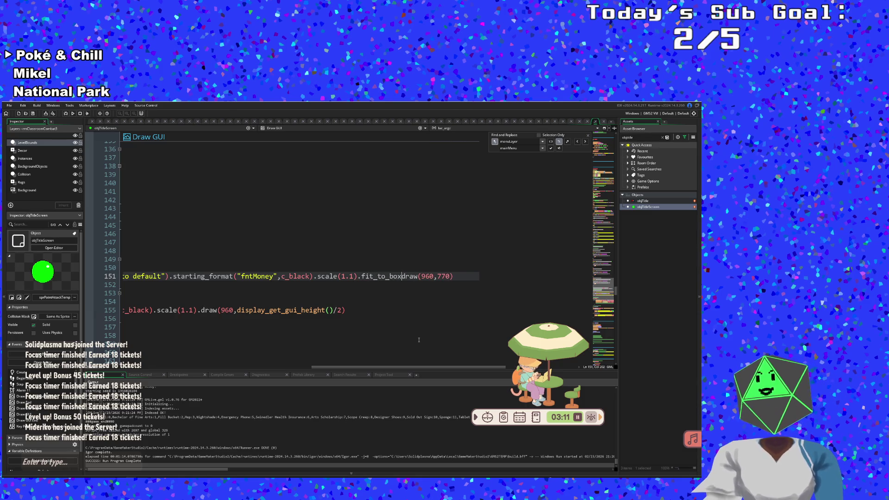
key("Left")
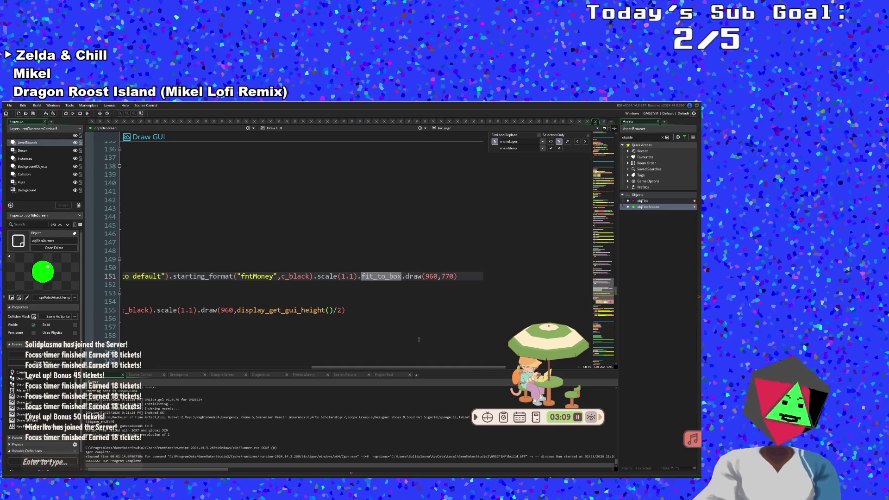
type("(")
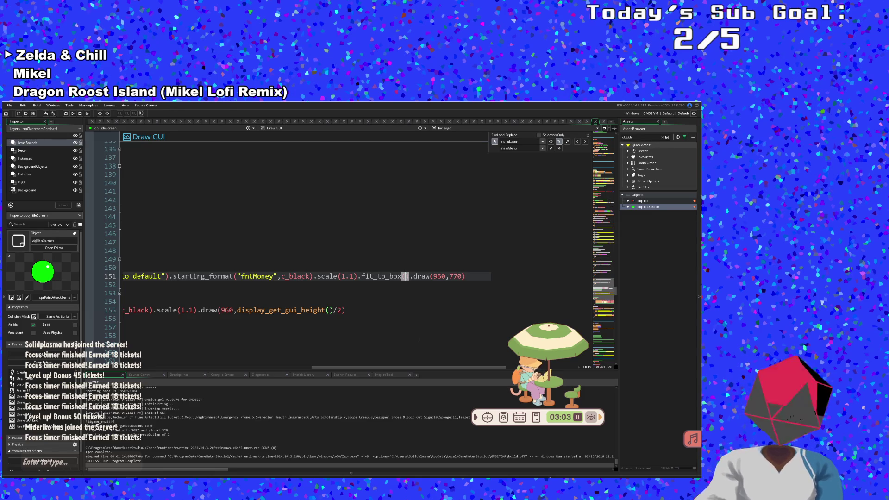
type("300,20")
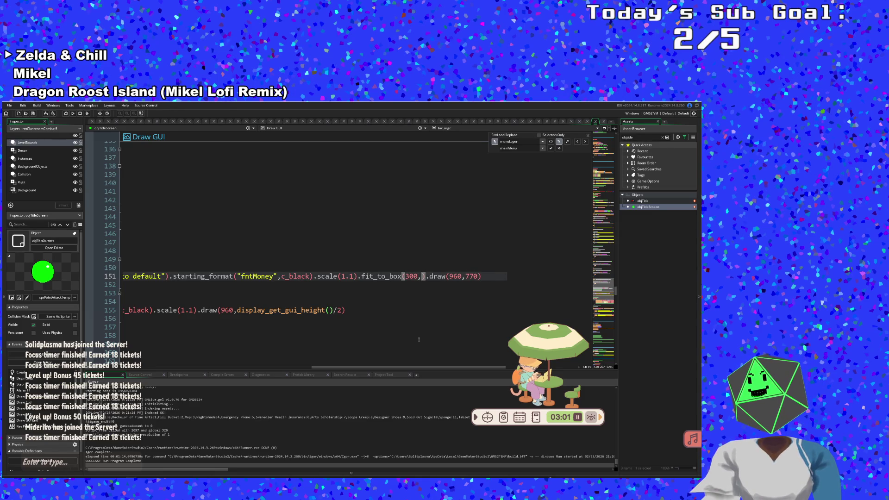
type("0")
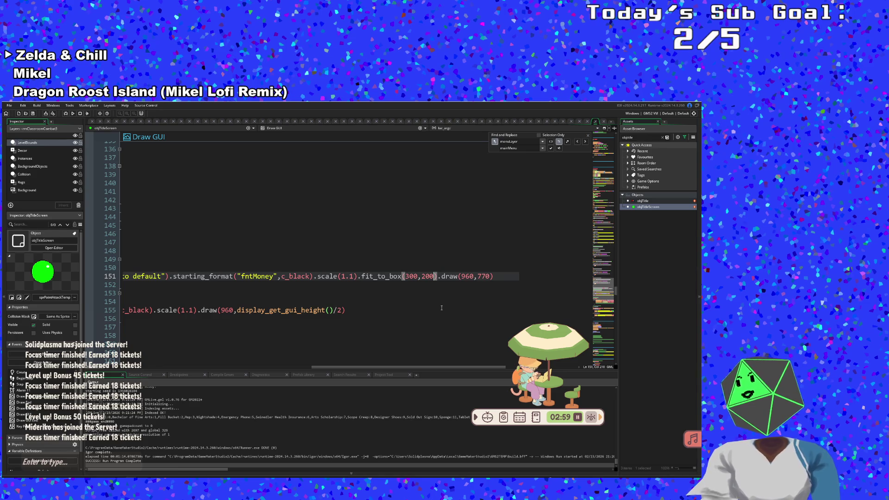
double_click(466, 277)
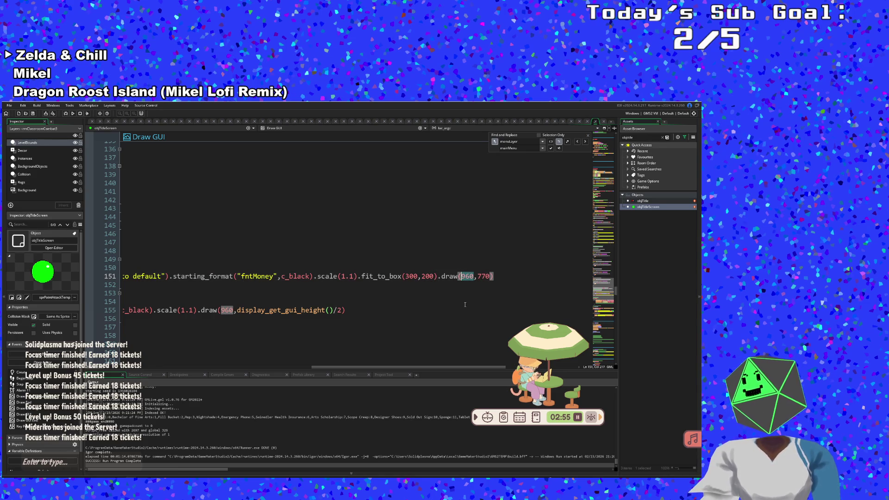
scroll(137, 341, "left", 10)
scroll(160, 329, "up", 20)
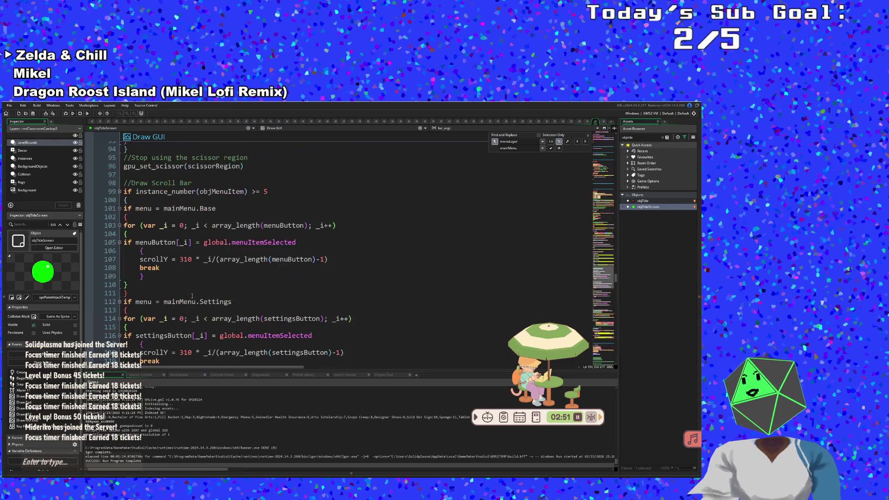
scroll(193, 297, "up", 15)
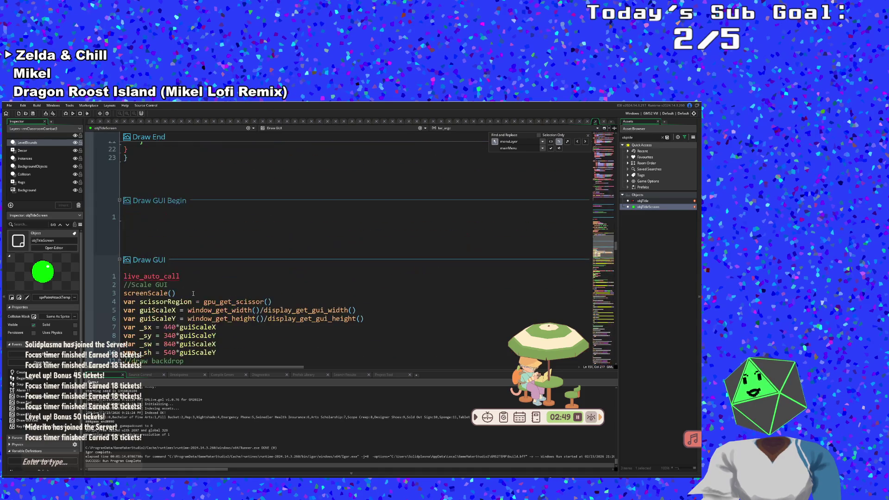
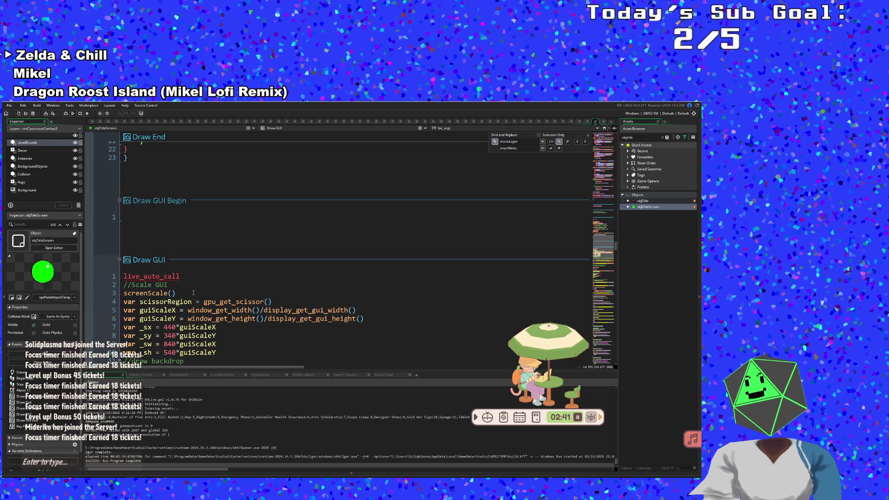
Scroll the Draw GUI code to lines 142–164 and pan right to the ends of lines 151 and 155
scroll(194, 292, "down", 5)
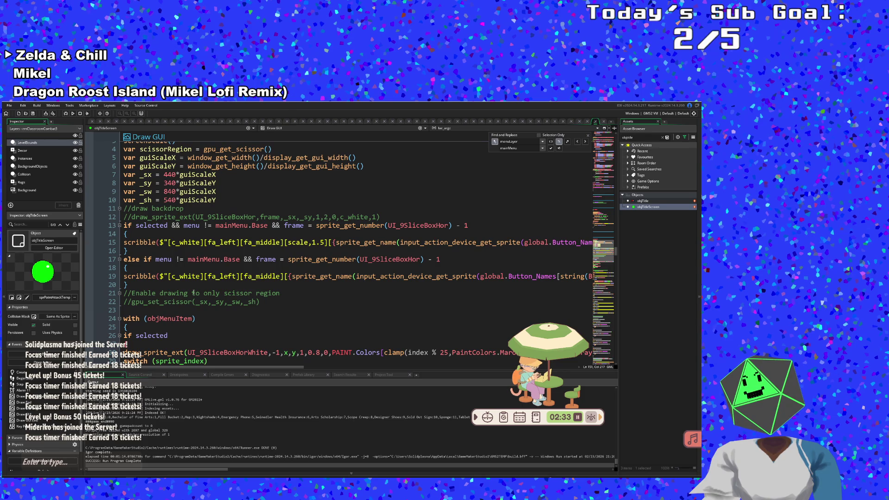
scroll(194, 293, "down", 15)
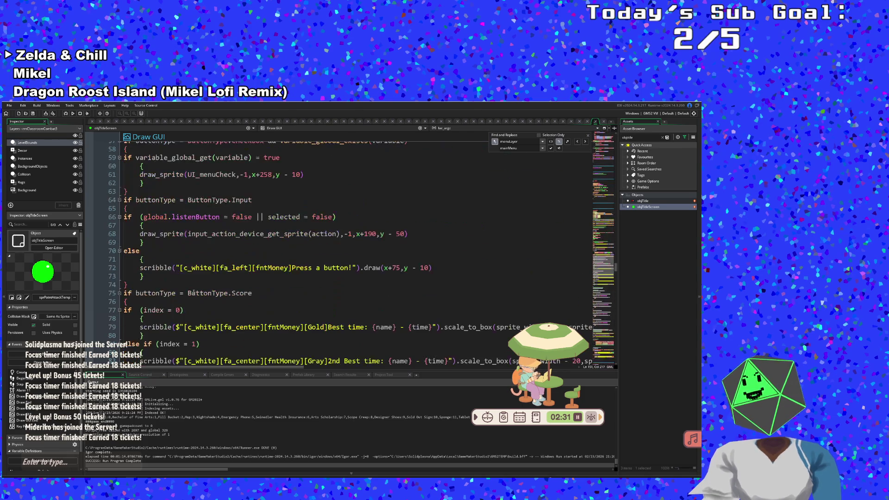
scroll(192, 366, "down", 10)
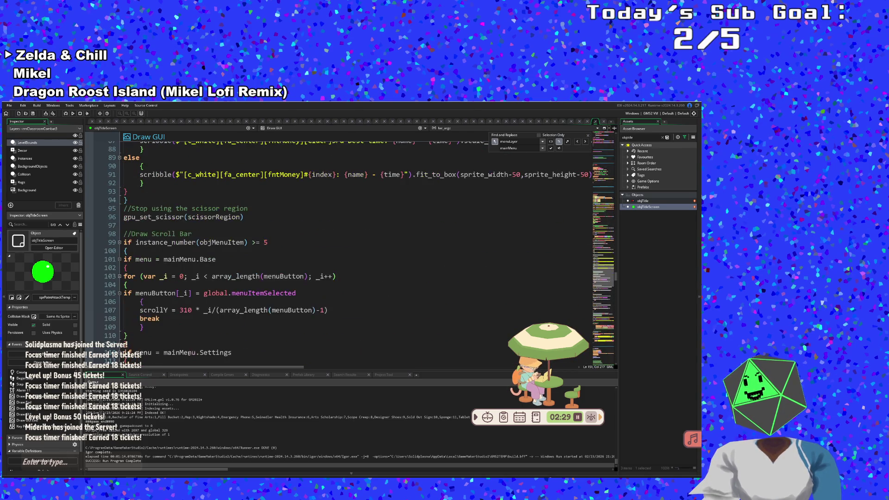
scroll(186, 365, "down", 18)
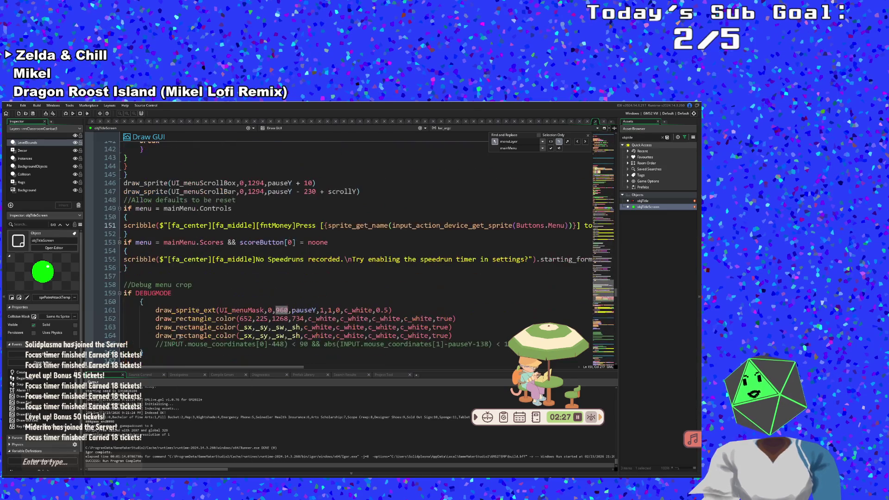
left_click_drag(181, 368, 398, 368)
Replace line 151's hard-coded 960 x-position with display_get_gui_width()/3
left_click(423, 224)
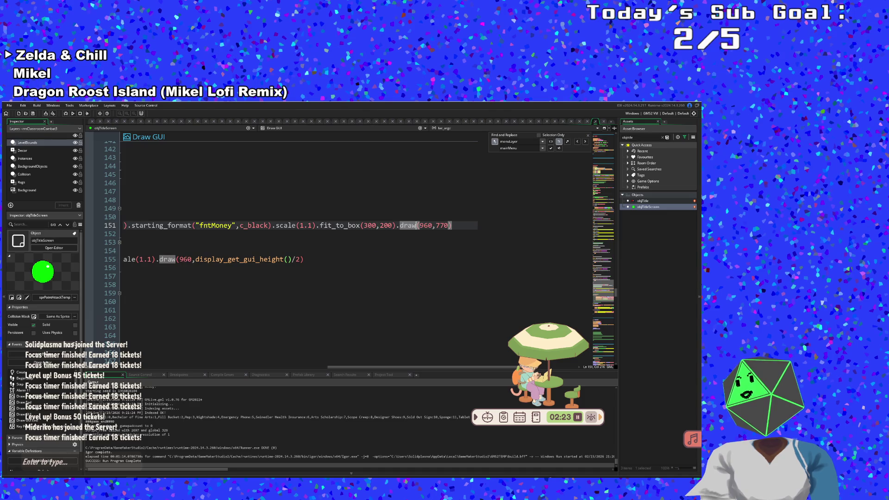
left_click(398, 224)
left_click(429, 225)
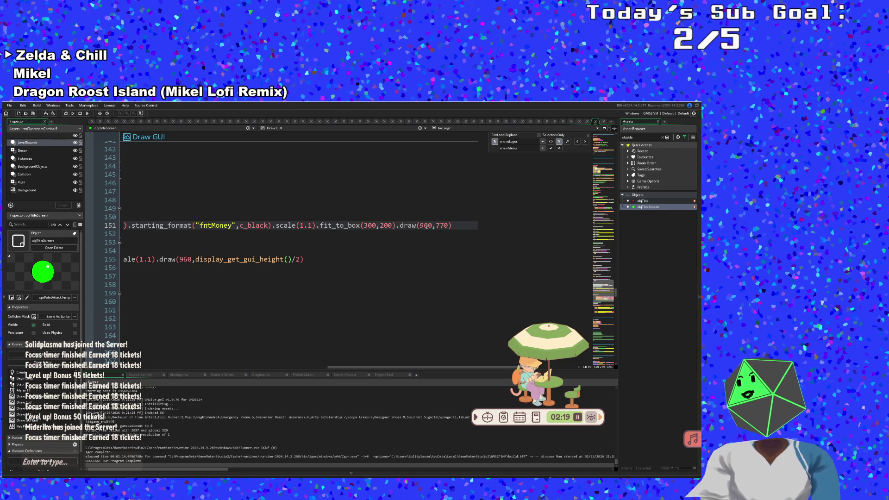
left_click(418, 225)
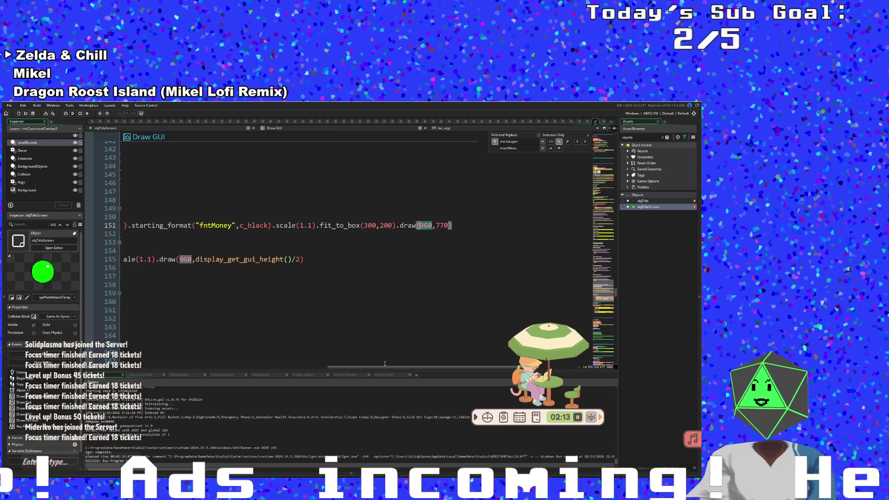
mouse_move(381, 368)
left_mouse_down()
mouse_move(157, 340)
mouse_move(375, 355)
left_mouse_up()
key("Up")
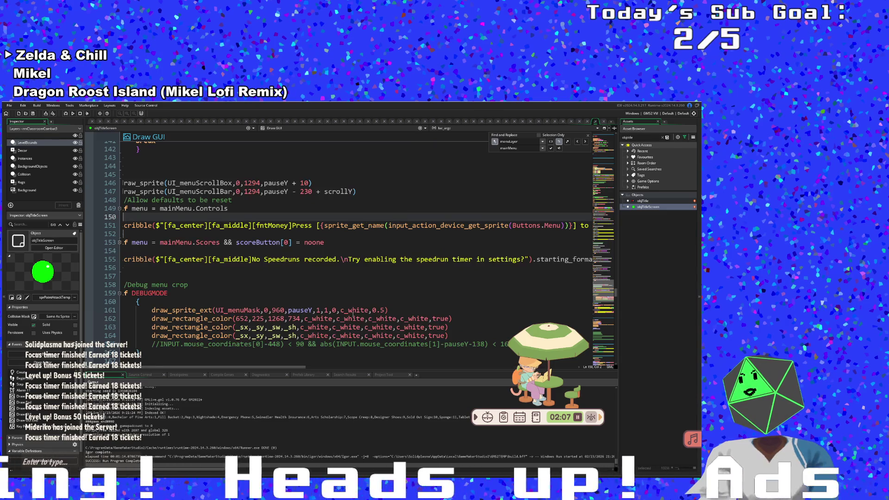
left_click_drag(304, 368, 518, 365)
left_click(409, 225)
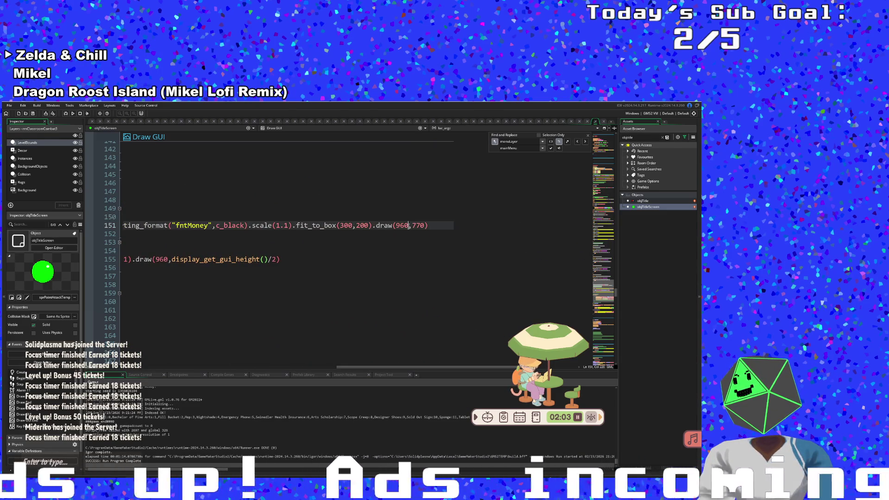
key("BackSpace")
key("BackSpace")
key("BackSpace")
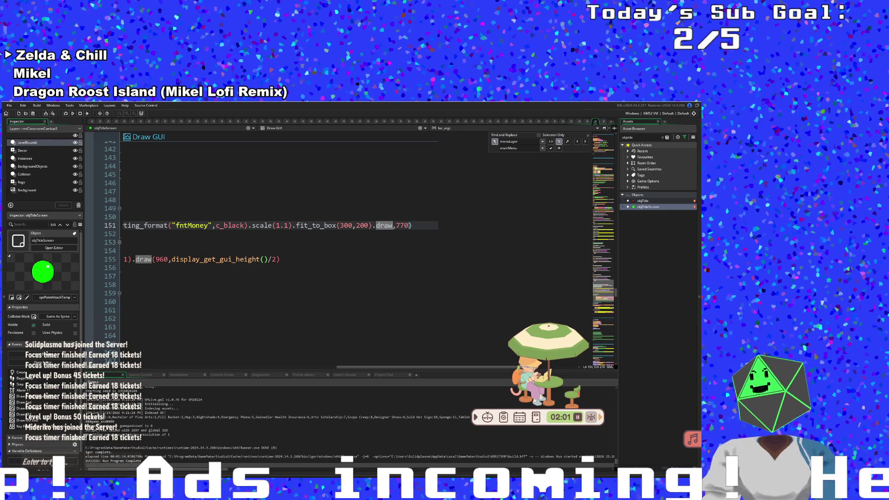
type("displ")
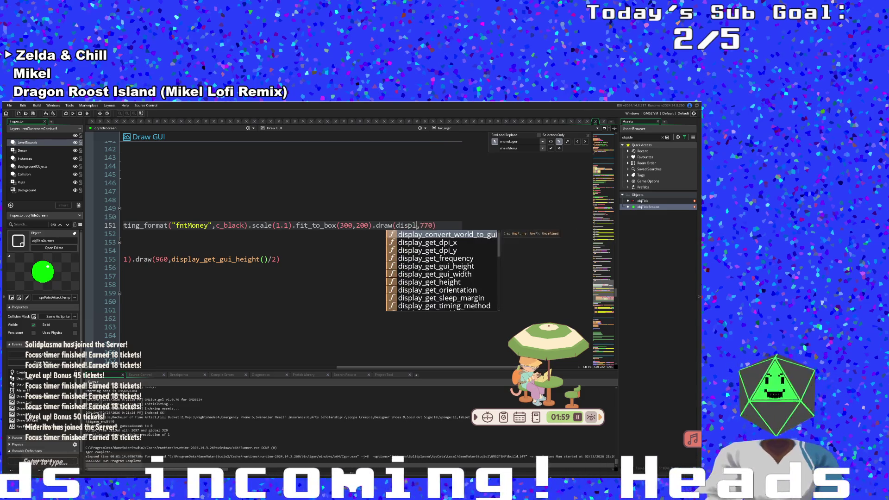
type("ay_g")
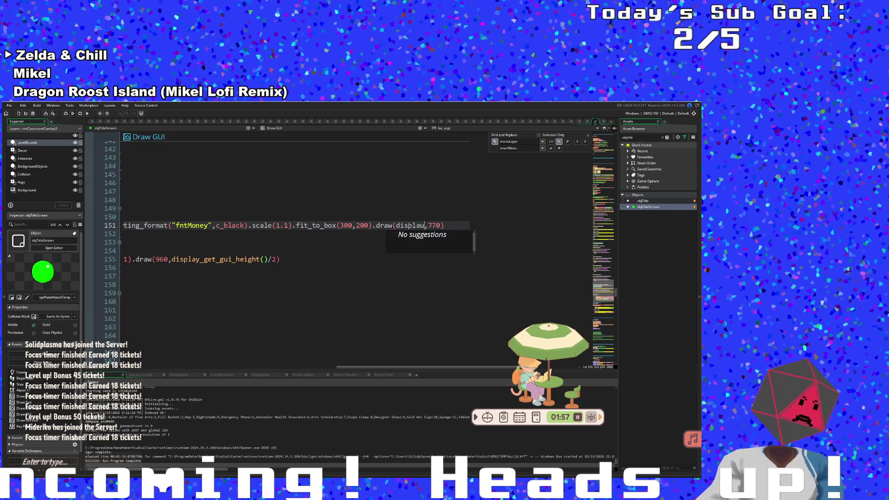
type("e")
key("Down")
key("Down")
key("Down")
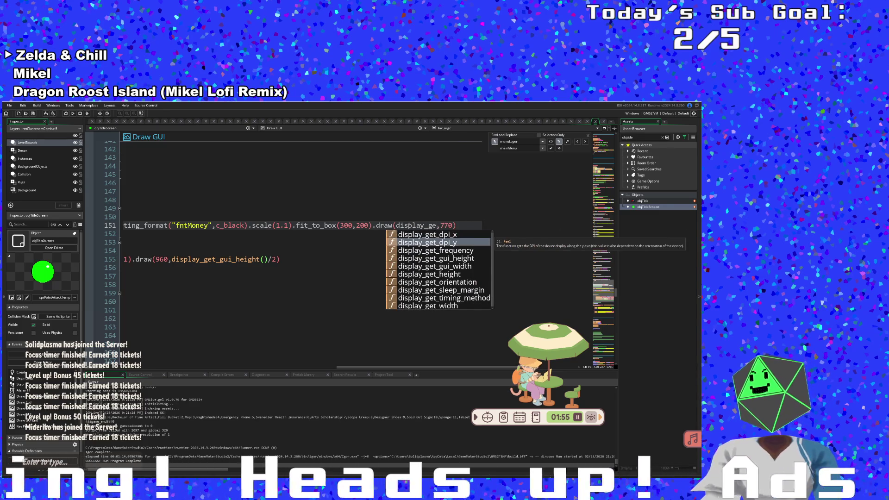
key("Return")
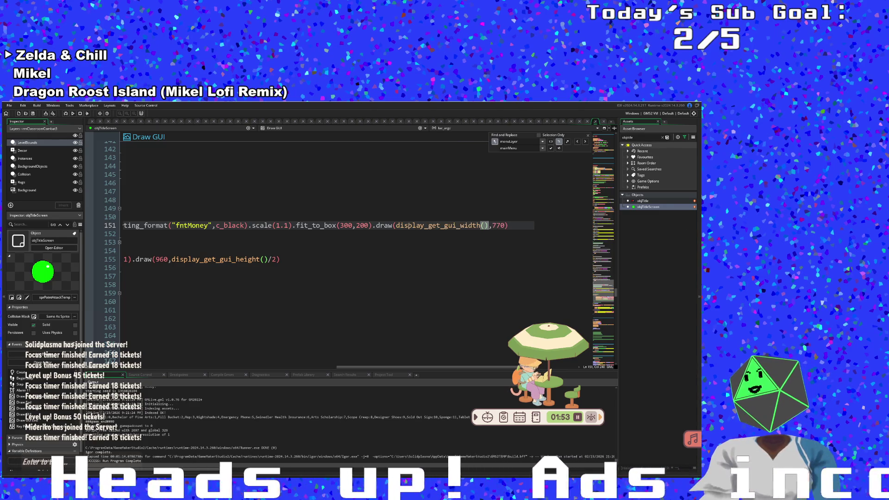
key("ctrl+shift+Left")
key("ctrl+shift+Left")
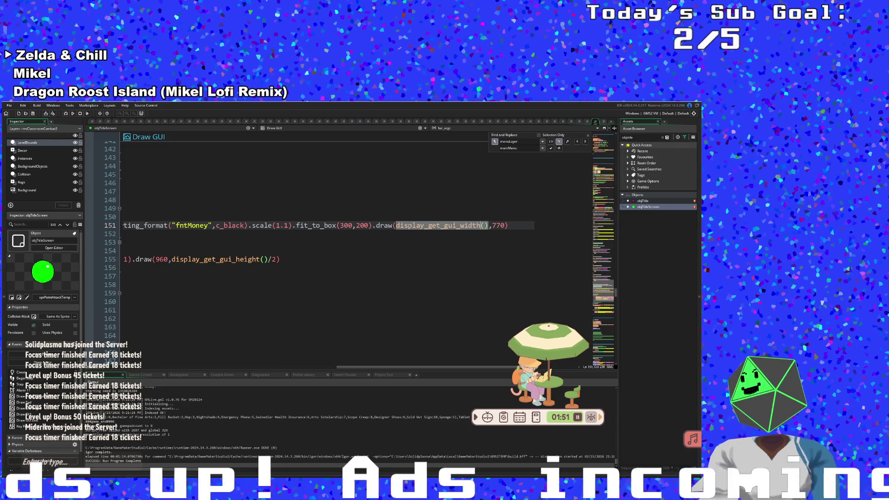
left_click(484, 225)
key("Right")
type("/")
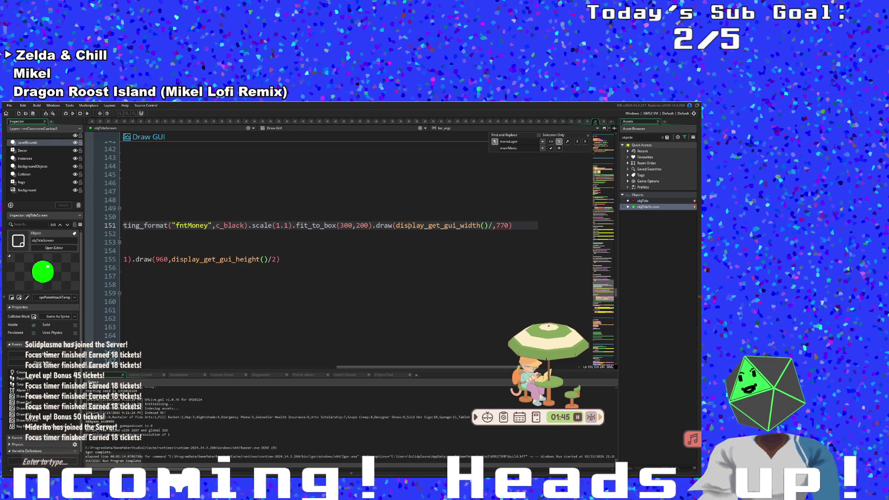
type("4")
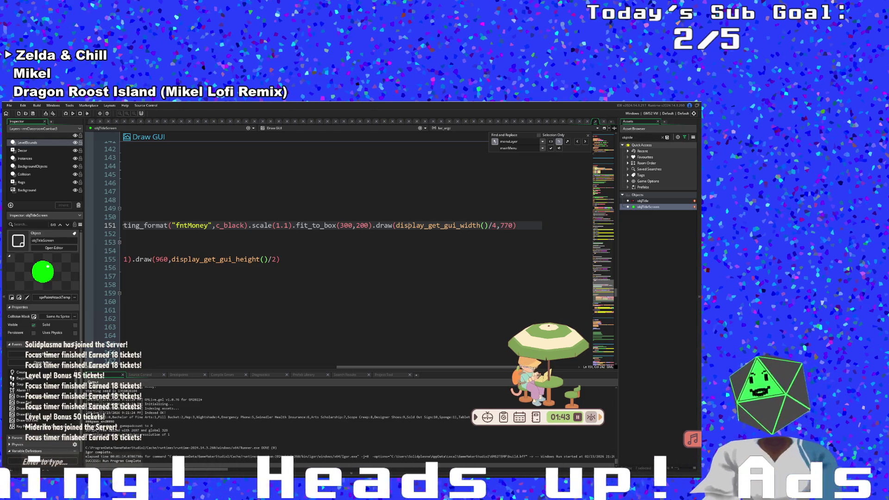
key("BackSpace")
type("3")
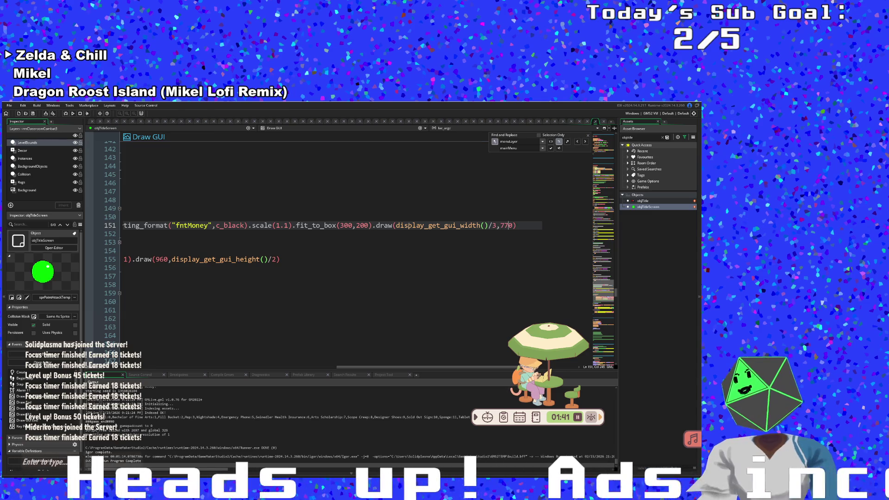
Replace the 770 y-position with display_get_gui_height()/2
key("Right")
key("Right")
key("Right")
key("BackSpace")
key("BackSpace")
key("BackSpace")
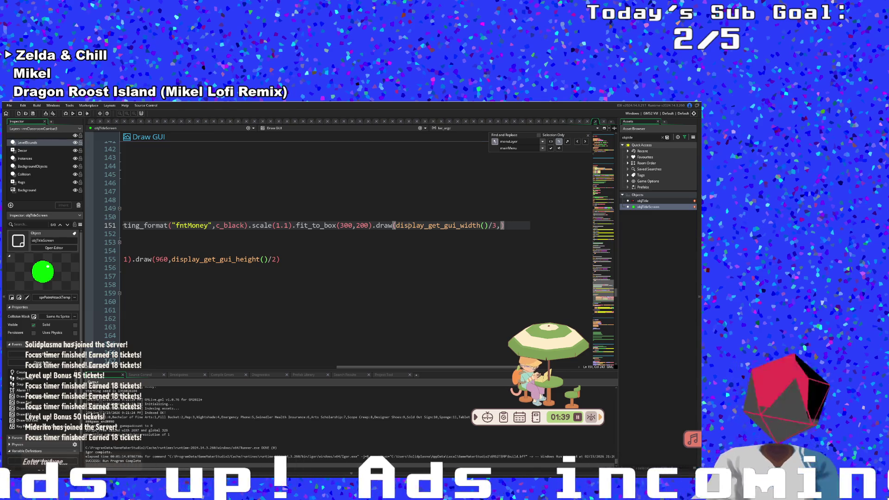
type("display_get")
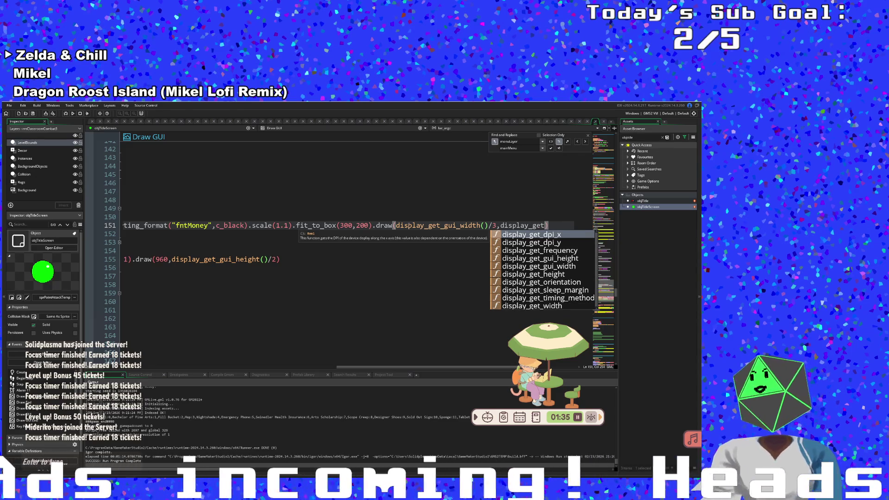
type("_gui")
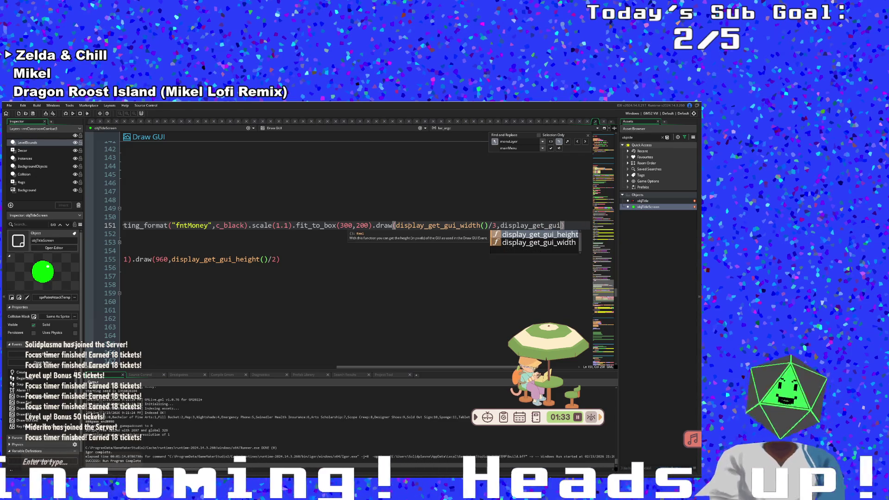
key("Return")
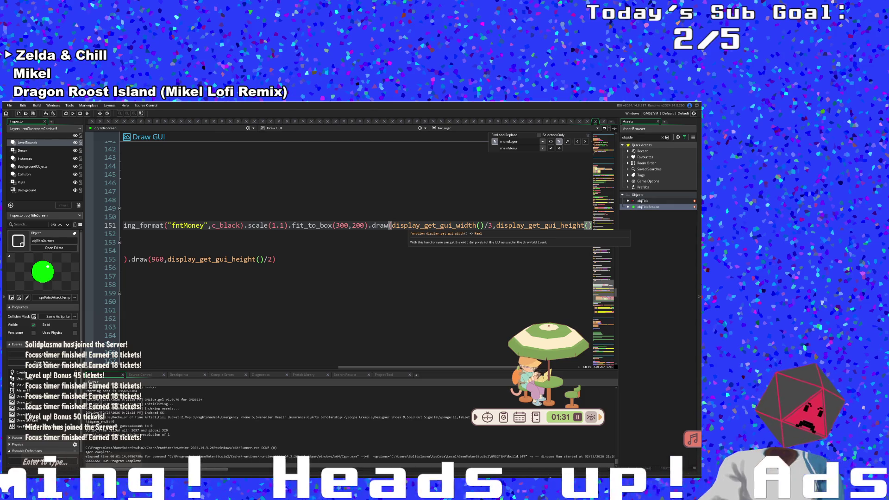
key("Right")
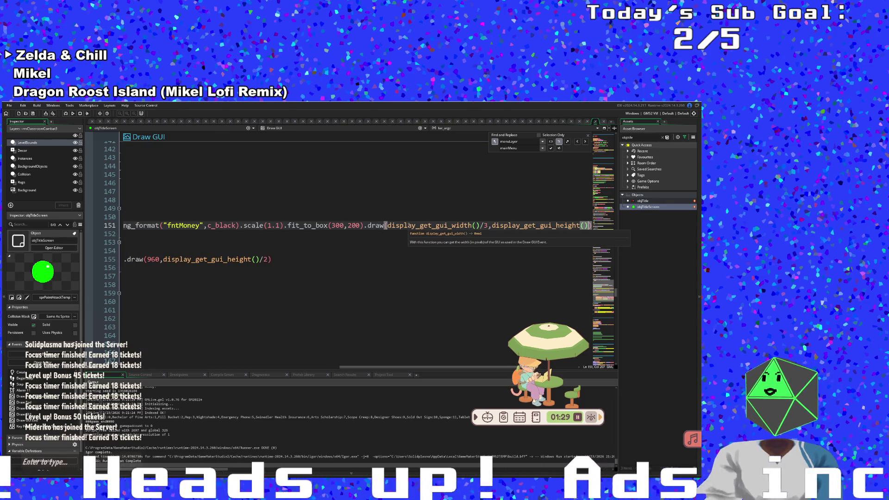
type("/2")
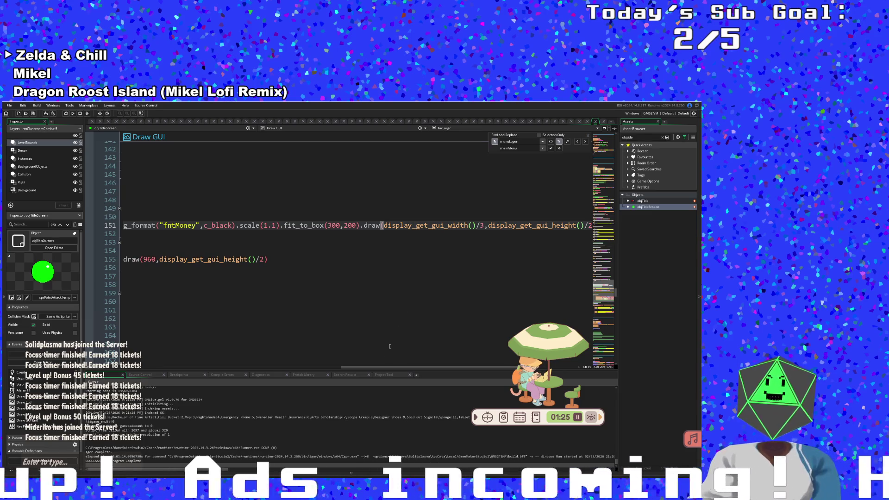
left_click_drag(369, 366, 110, 375)
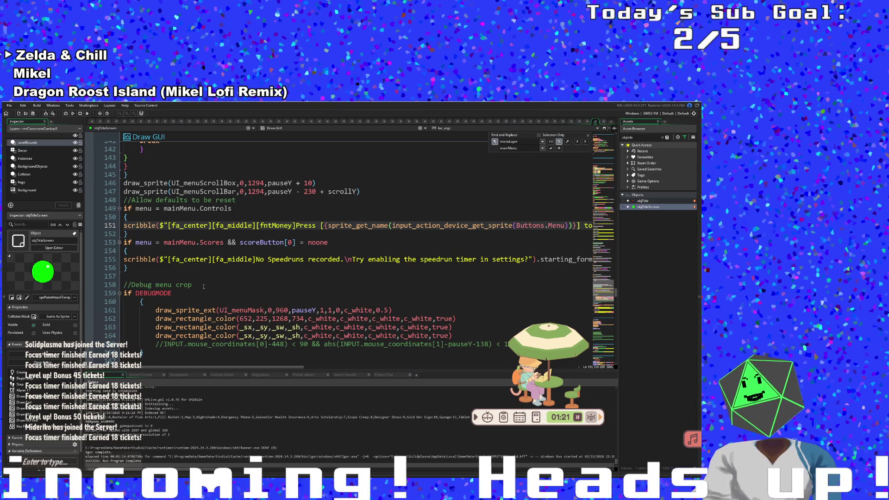
Change the text colour from c_black to c_white on lines 155 and 151
mouse_move(271, 368)
left_mouse_down()
mouse_move(444, 366)
mouse_move(390, 369)
left_mouse_up()
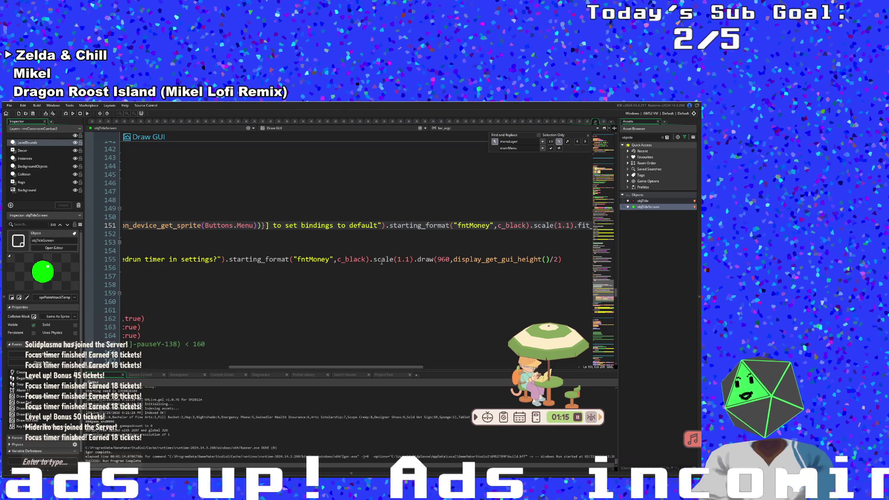
double_click(352, 259)
key("Right")
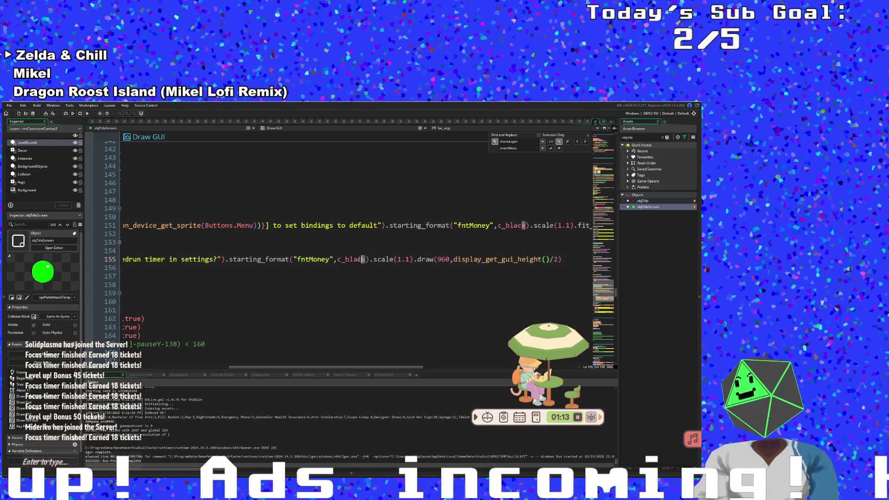
key("shift+Left")
key("shift+Left")
key("shift+Left")
type("white")
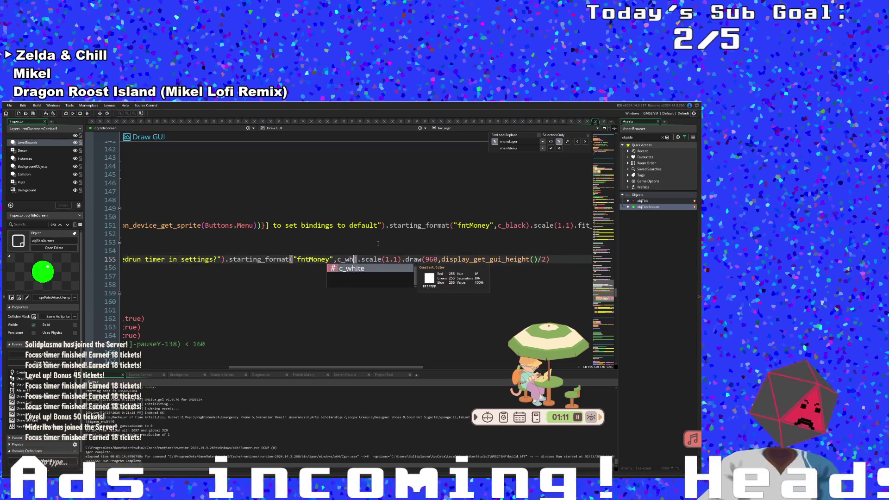
left_click_drag(527, 226, 507, 226)
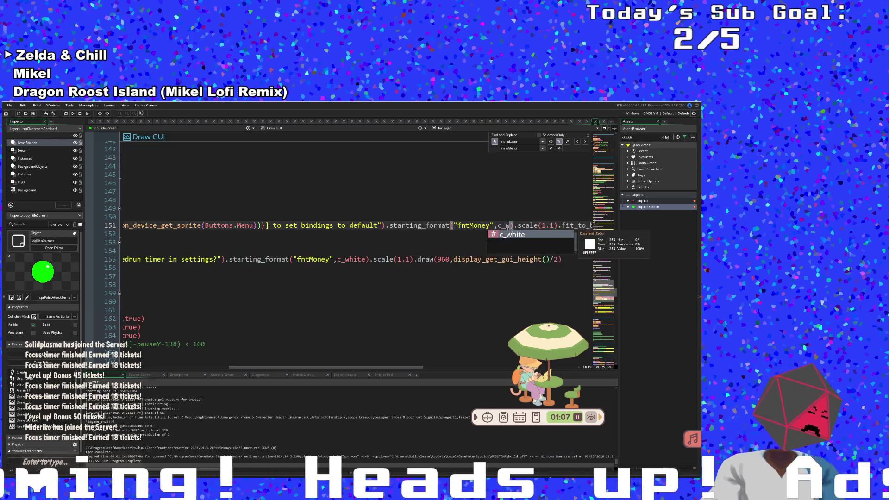
type("white")
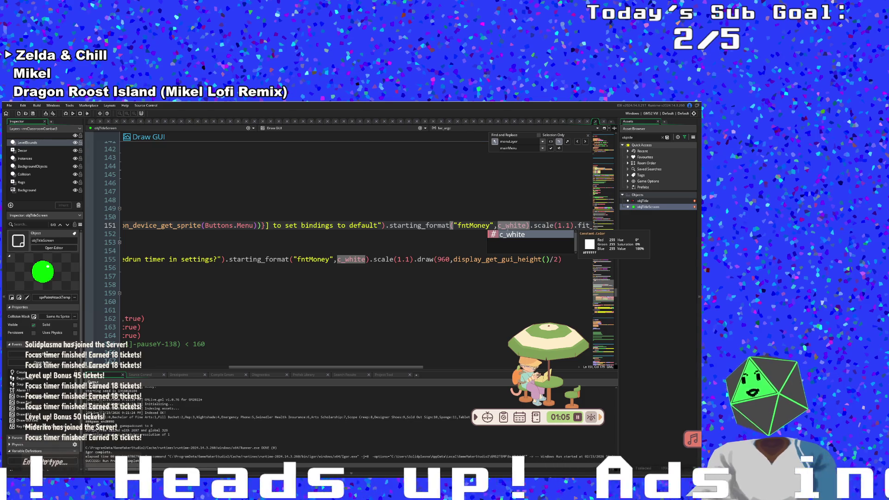
Chain .sdf_outline() after c_white) on line 155's scores message
left_click(371, 260)
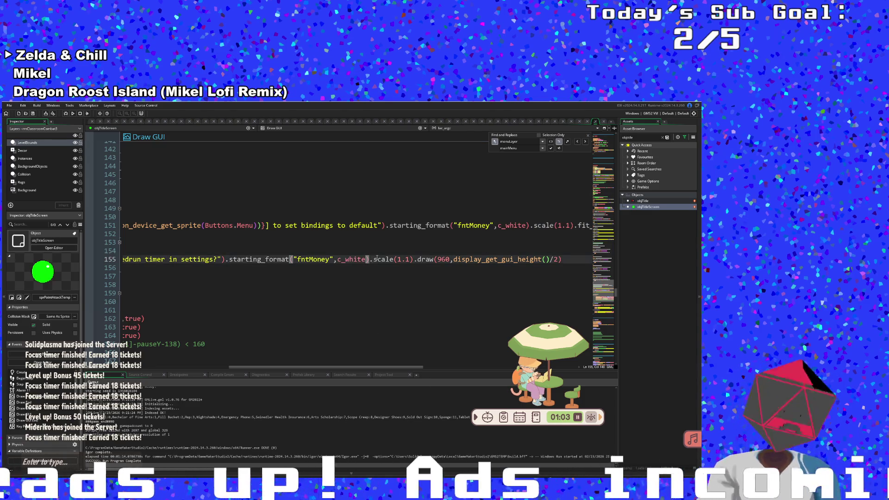
type("sdf")
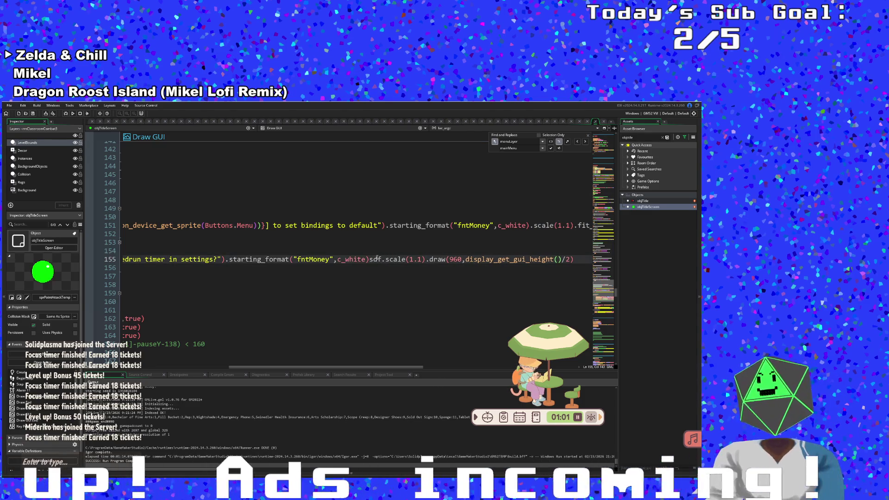
type("_op")
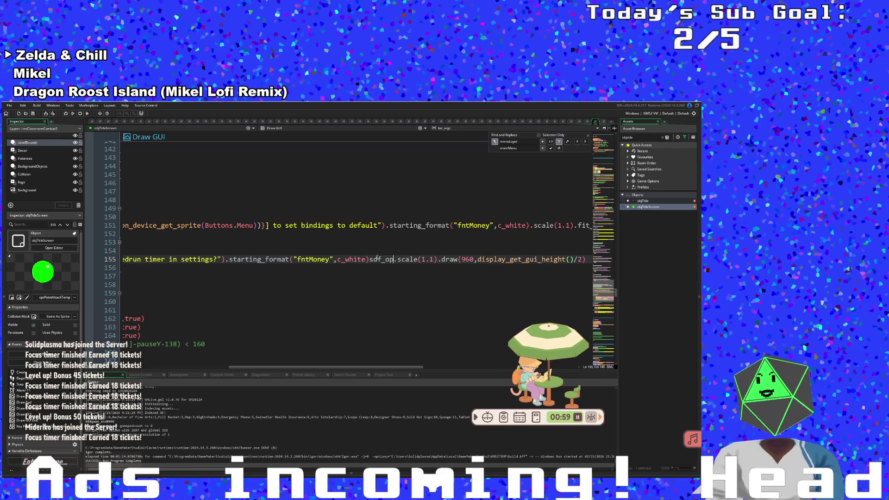
key("BackSpace")
type("utline")
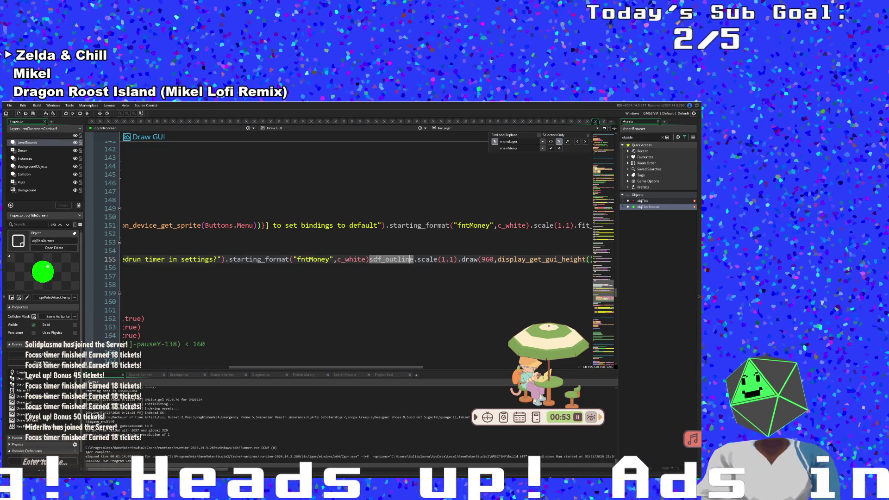
left_click(371, 259)
type(".")
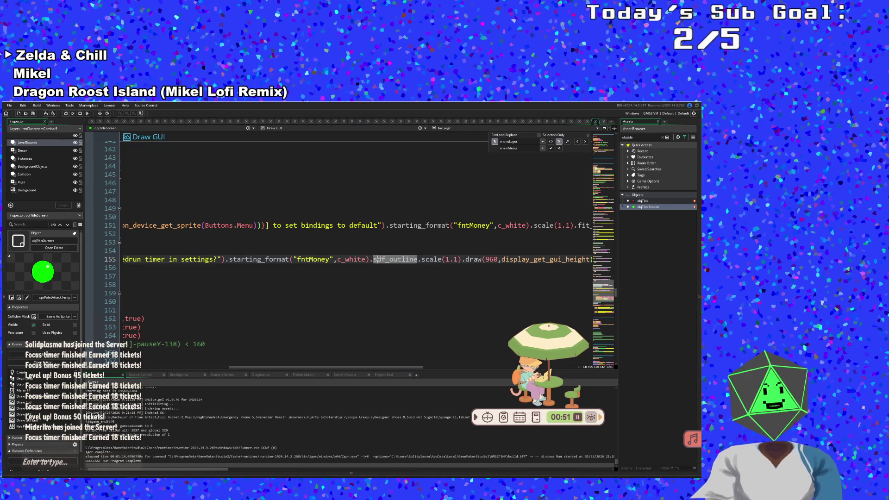
key("Right")
key("Right")
key("Right")
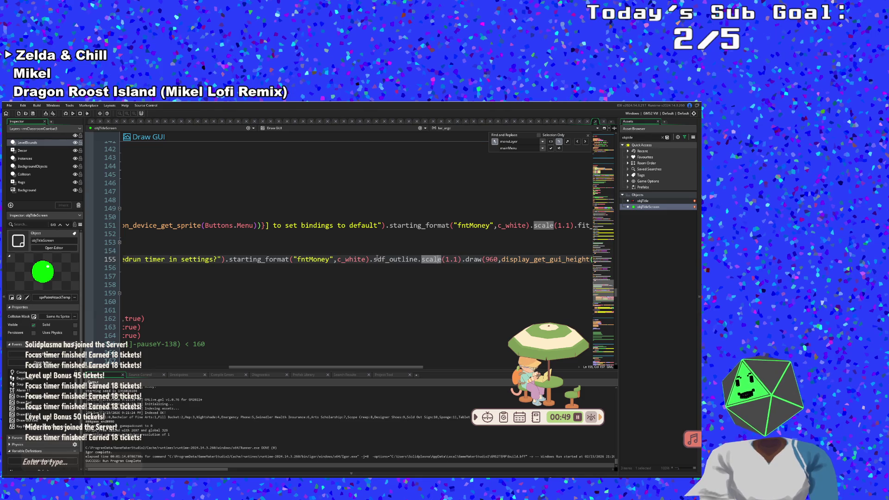
key("Left")
key("Left")
key("Left")
type("(")
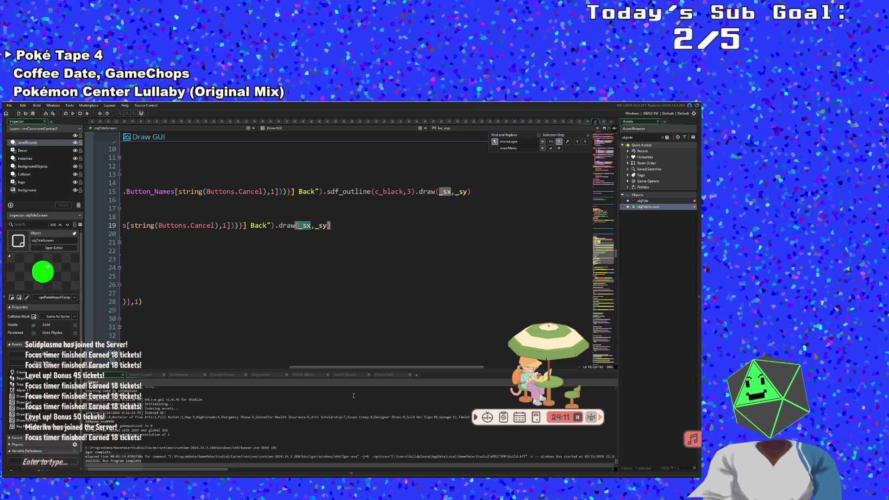
Change line 15's Back prompt draw position from _sx,_sy to 0,50
left_click_drag(352, 366, 157, 375)
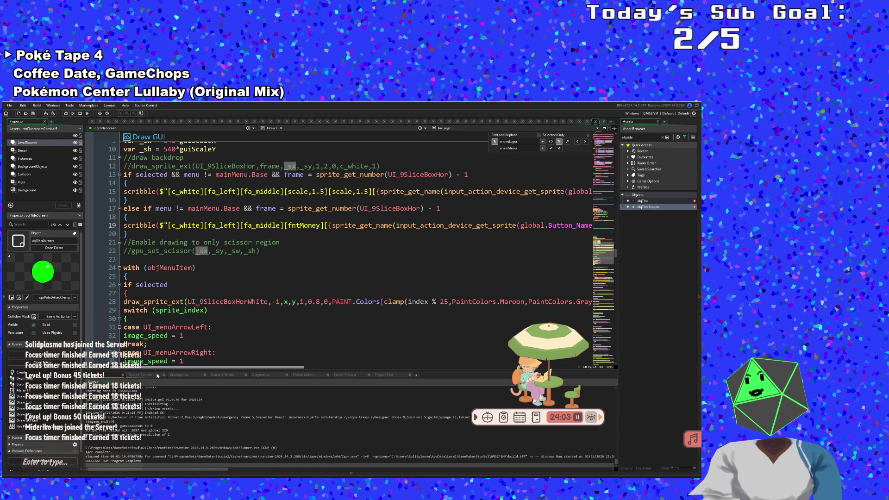
left_click_drag(157, 375, 354, 372)
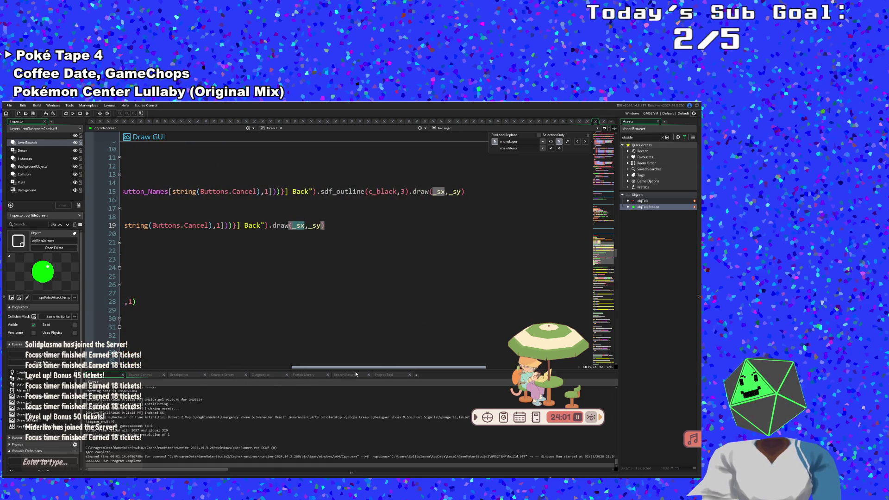
left_click(450, 191)
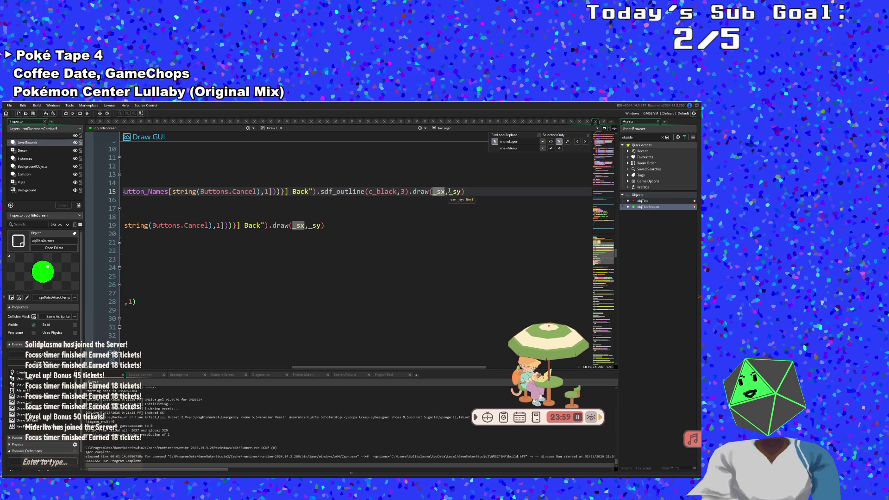
key("BackSpace")
key("BackSpace")
type("0")
key("BackSpace")
key("BackSpace")
type("0")
key("Right")
key("Right")
key("BackSpace")
key("BackSpace")
key("Delete")
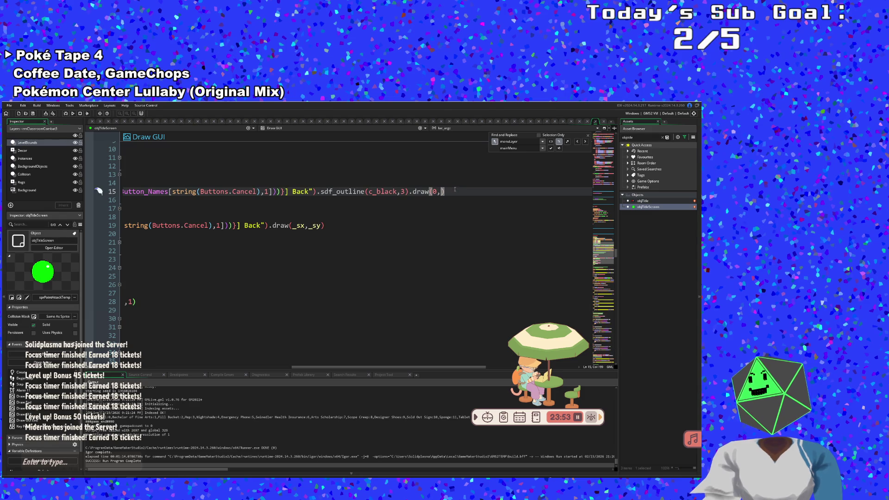
type("50")
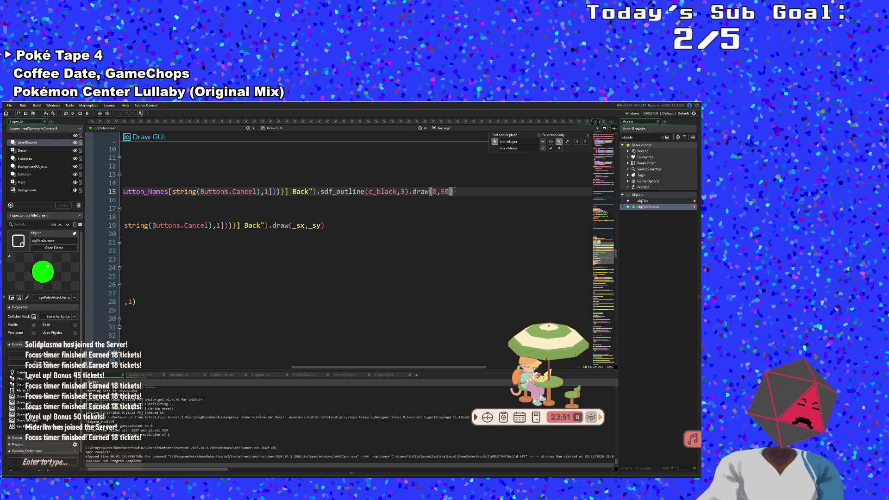
Set line 19's Back prompt draw call to 0,50 as well
left_click(292, 226)
type("0")
key("Home")
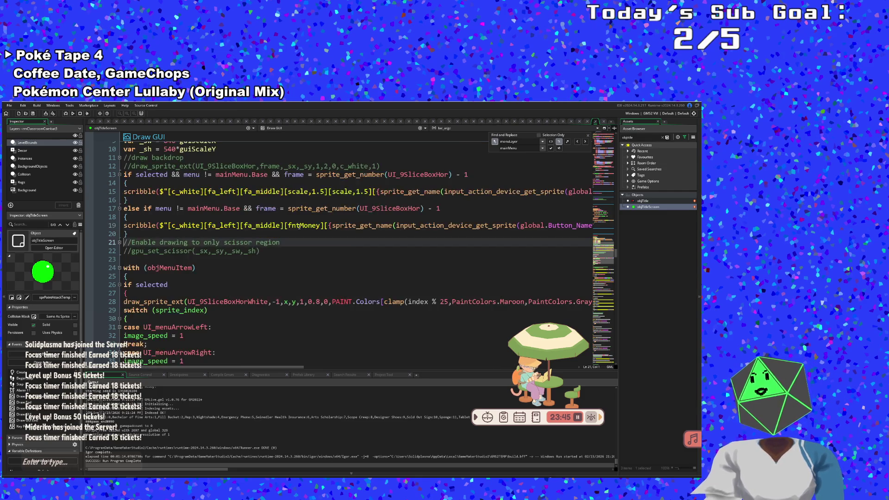
key("End")
key("Left")
key("BackSpace")
key("BackSpace")
key("BackSpace")
type("50")
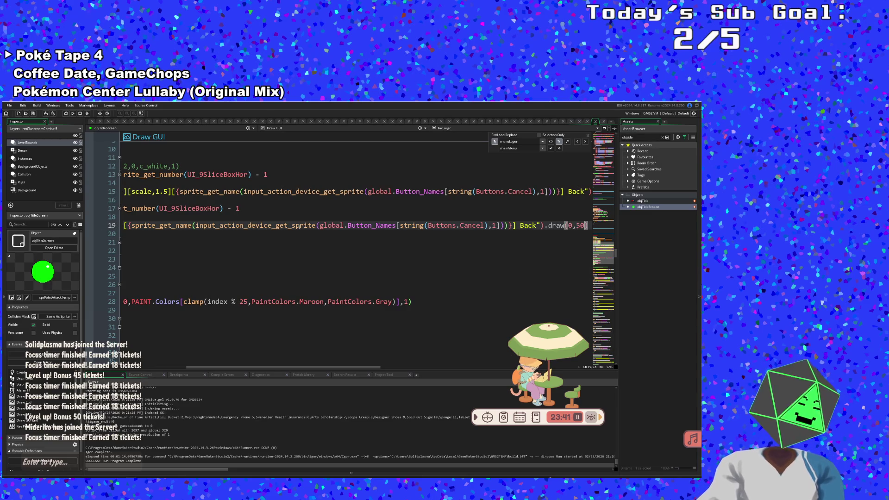
left_click(177, 241)
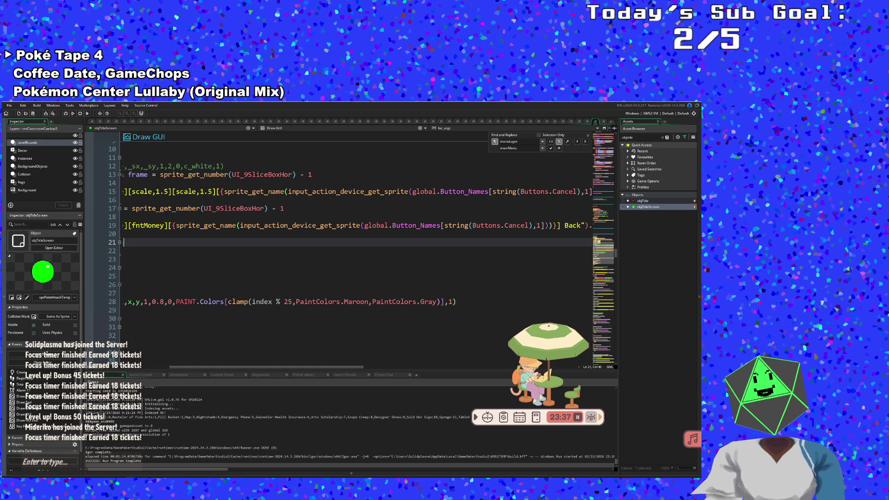
key("alt")
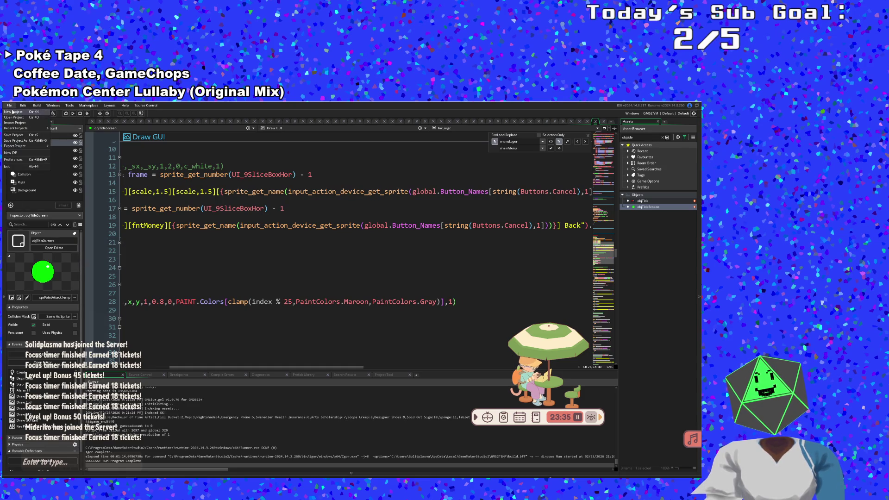
Run the build, remove the doubled dot in ..scale on line 151, and rebuild with F5
left_click(66, 114)
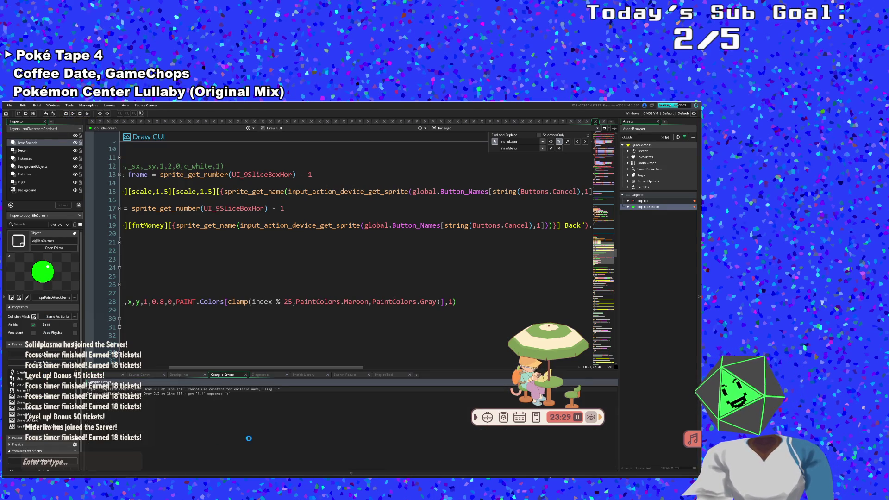
double_click(248, 390)
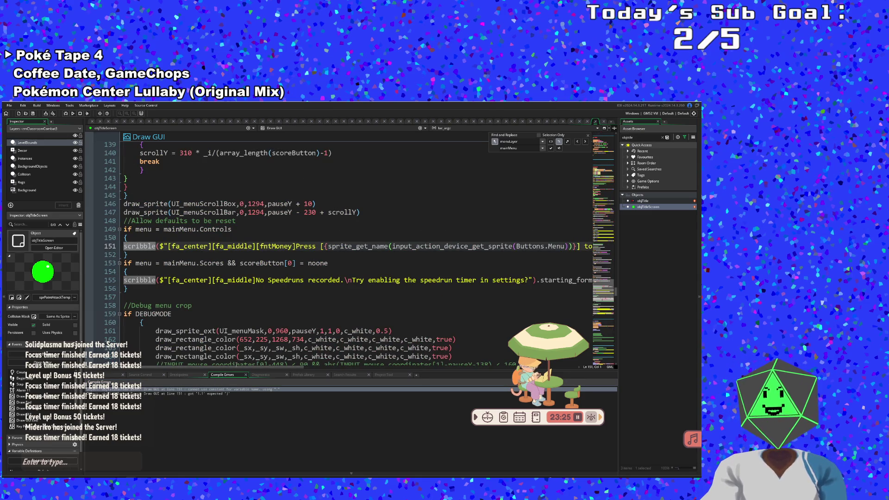
left_click_drag(229, 368, 414, 356)
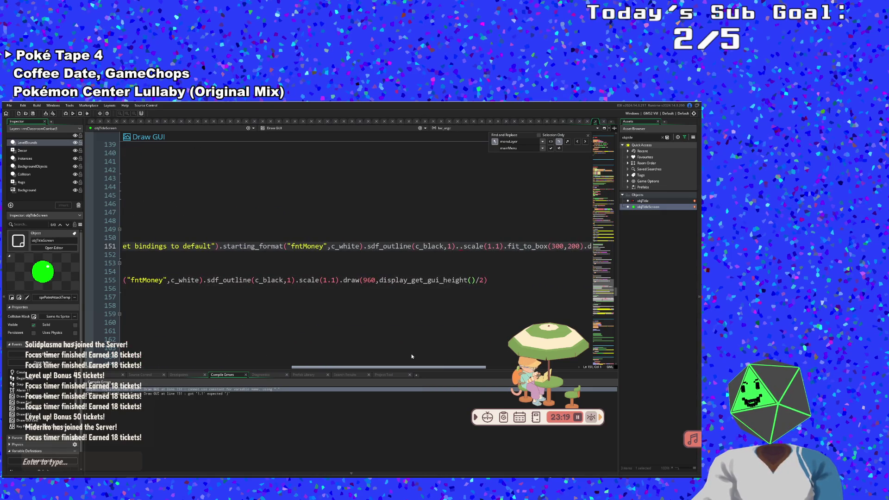
double_click(461, 248)
key("BackSpace")
key("F5")
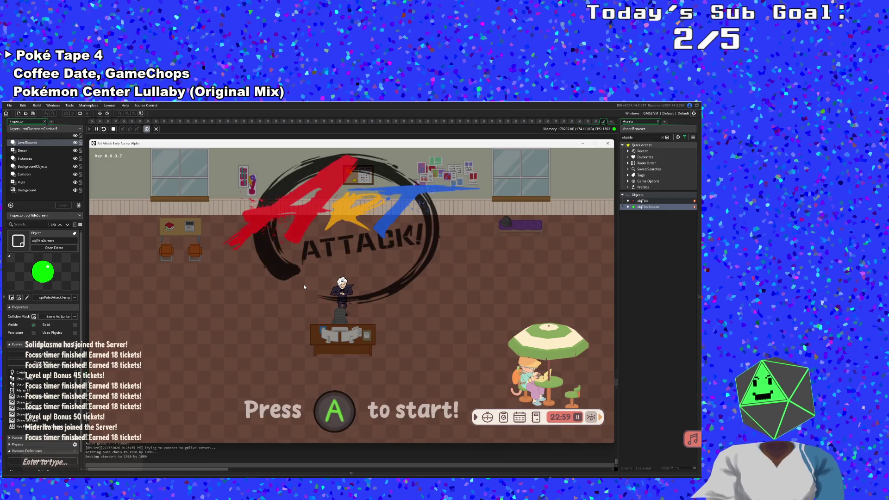
In the running game, open Settings > Controls and step down the bindings to Flick and Confirm
key("Return")
key("Down")
key("Down")
key("Return")
key("Down")
key("Down")
key("Down")
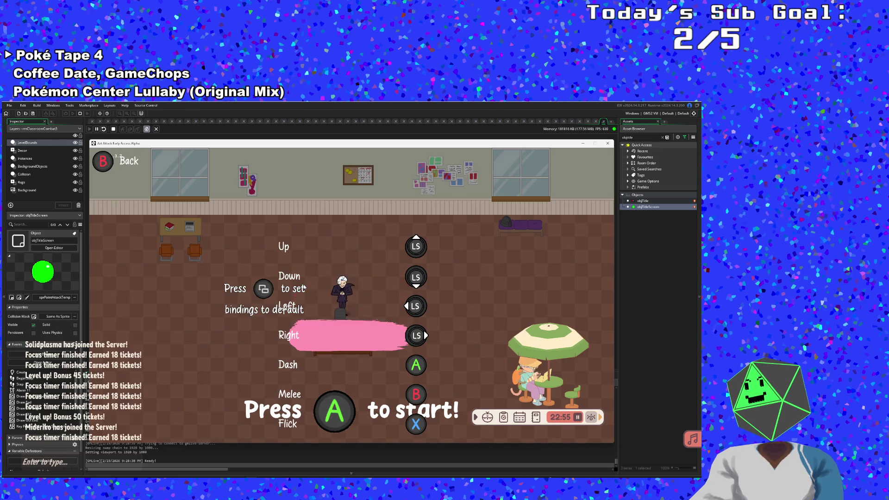
key("Down")
key("Down")
key("Down")
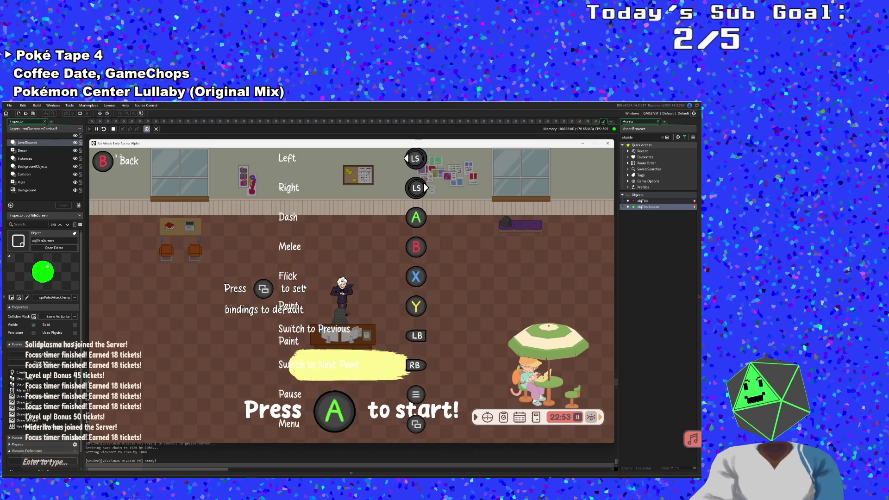
key("Down")
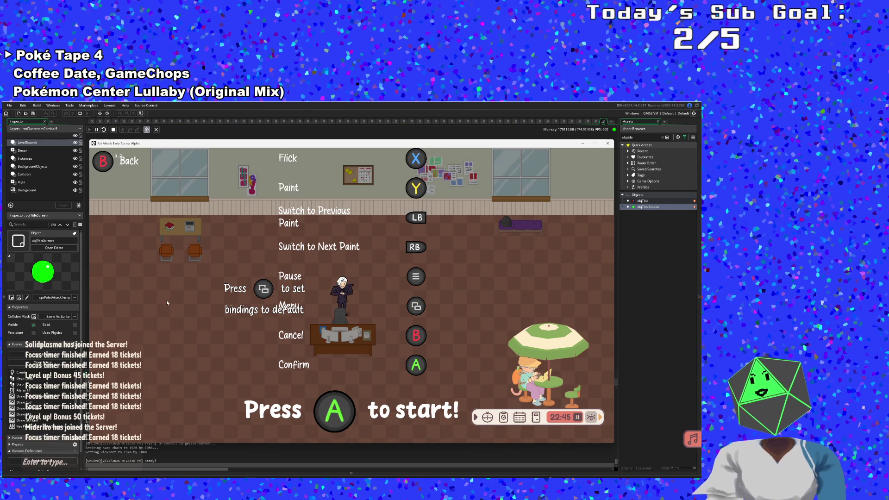
Back out of Controls to the title menu and open Best Times
key("Return")
key("Down")
key("Down")
key("Escape")
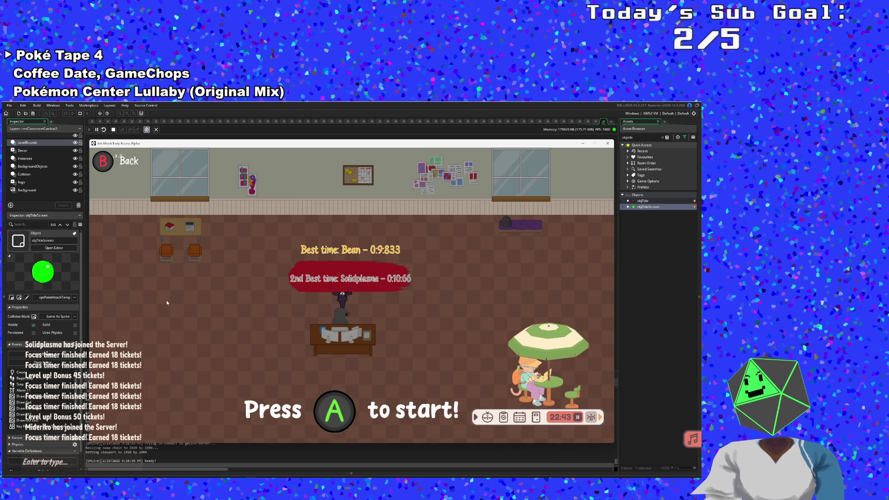
key("Escape")
key("Down")
key("Down")
key("Down")
key("Down")
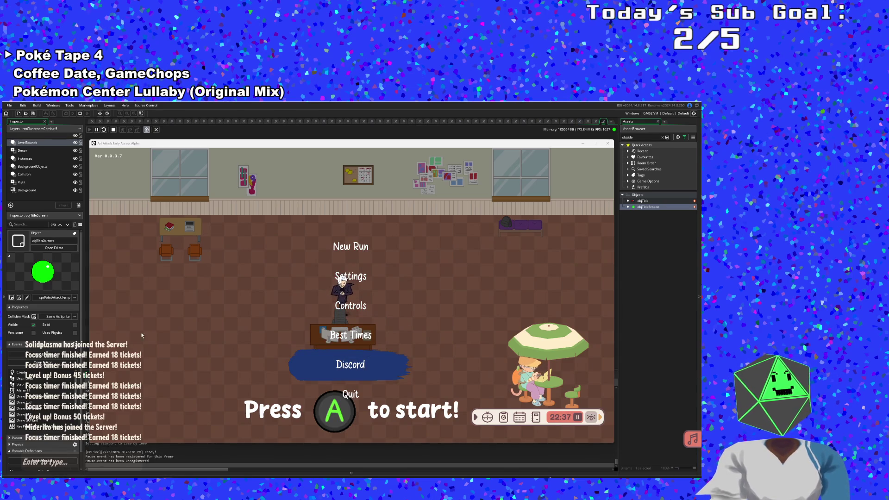
key("Up")
key("Return")
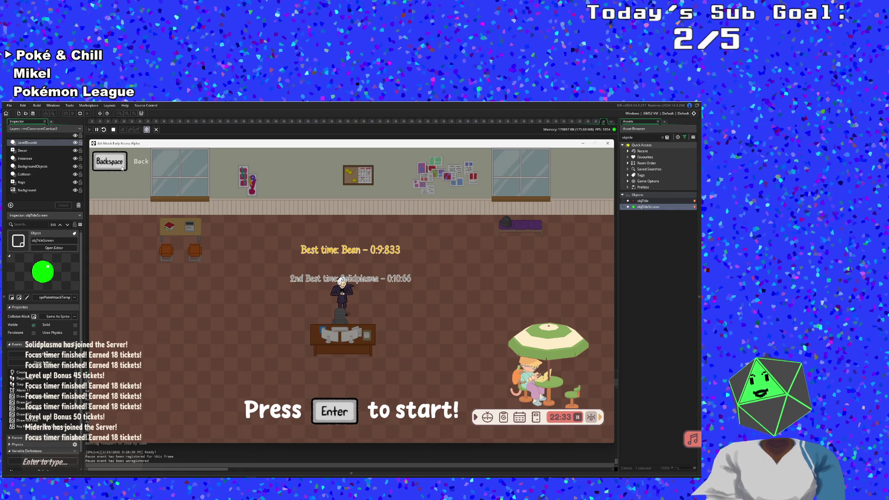
Return from Best Times to the title menu, reopen Controls, then close the game window
key("BackSpace")
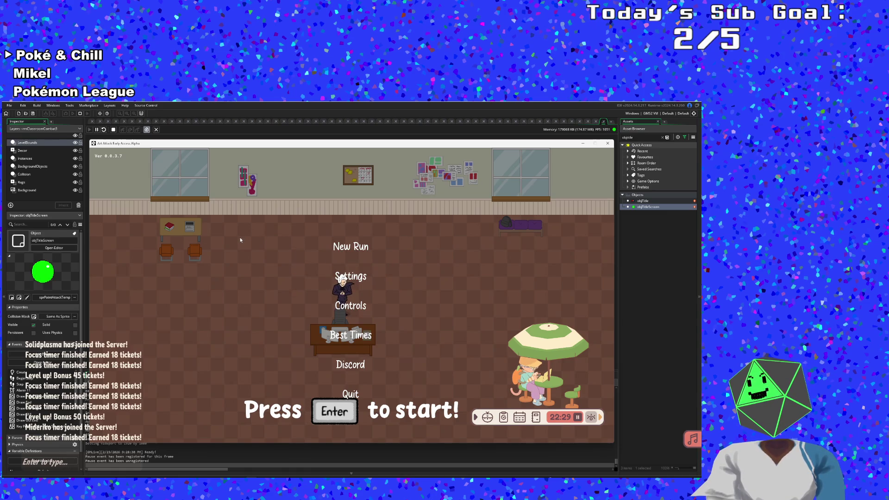
left_click(339, 342)
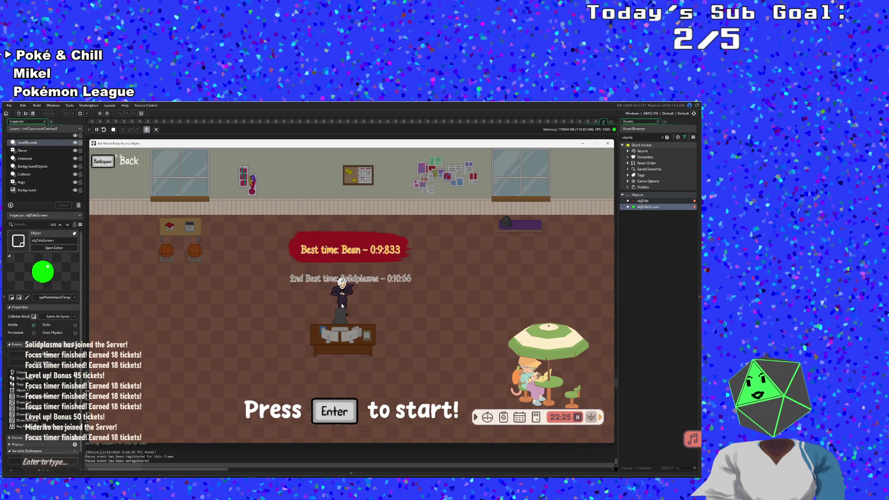
left_click(106, 174)
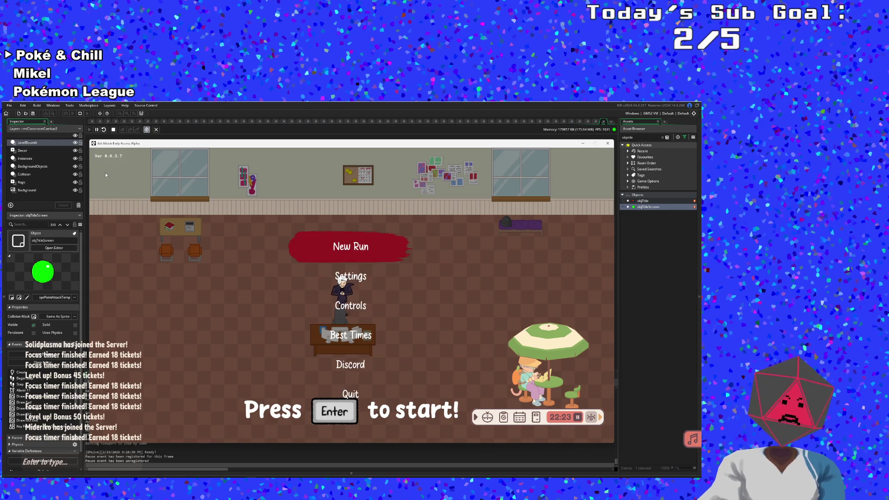
left_click(347, 305)
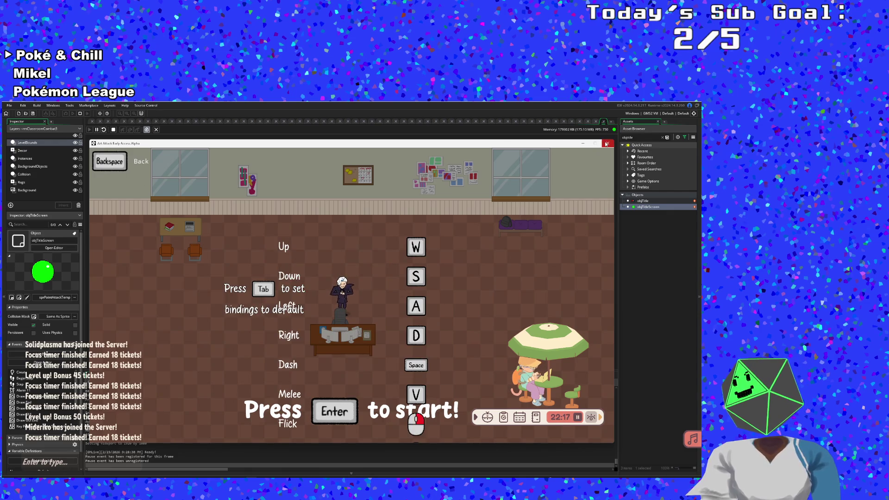
left_click(605, 145)
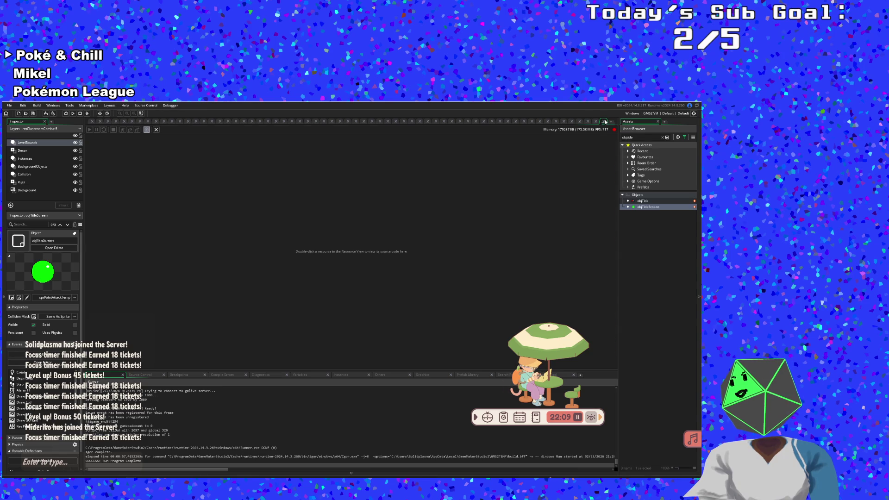
Search the assets for 'objmenu' and open objMenuItem's Step event code
left_click(605, 122)
left_click(454, 263)
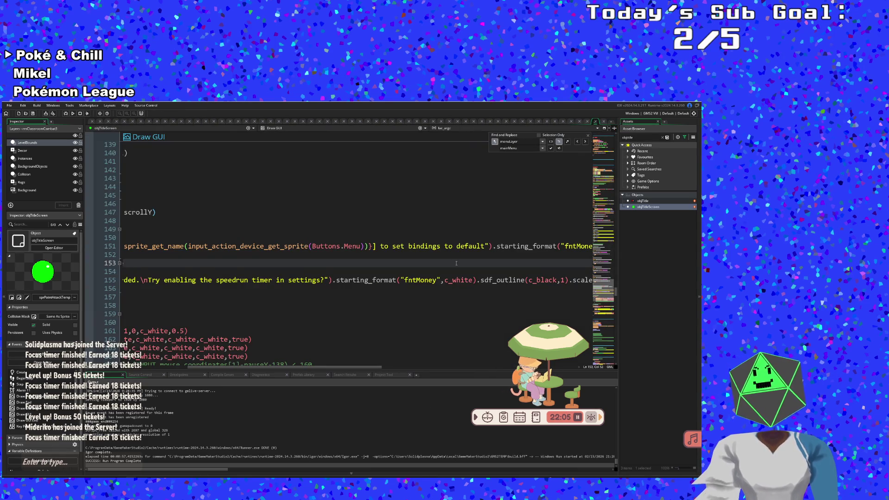
key("ctrl+t")
type("objmenu")
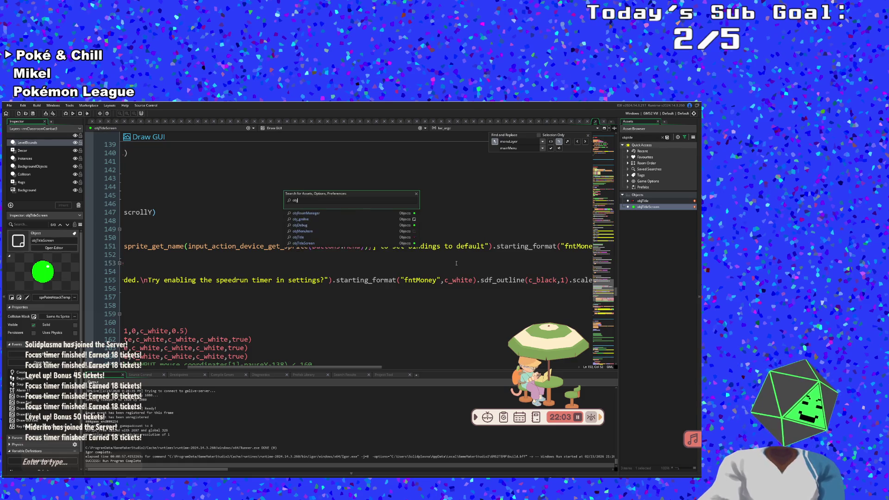
key("Return")
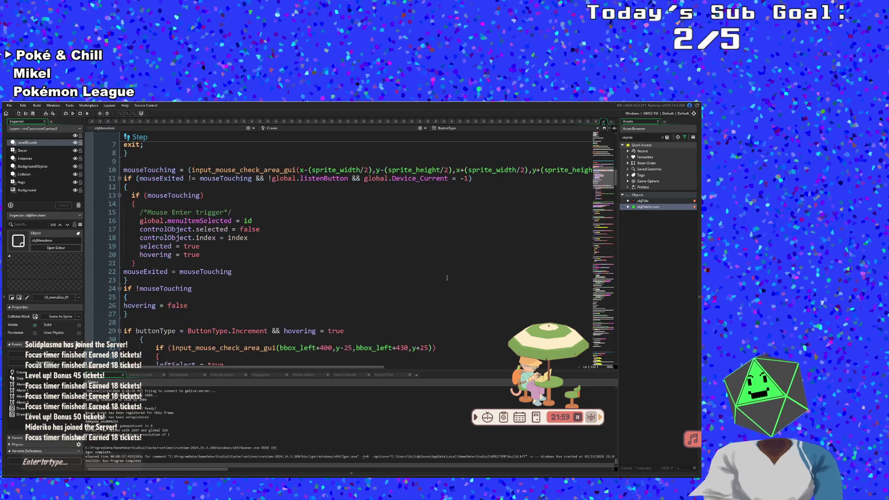
mouse_move(291, 366)
left_mouse_down()
mouse_move(471, 366)
mouse_move(339, 367)
mouse_move(296, 386)
left_mouse_up()
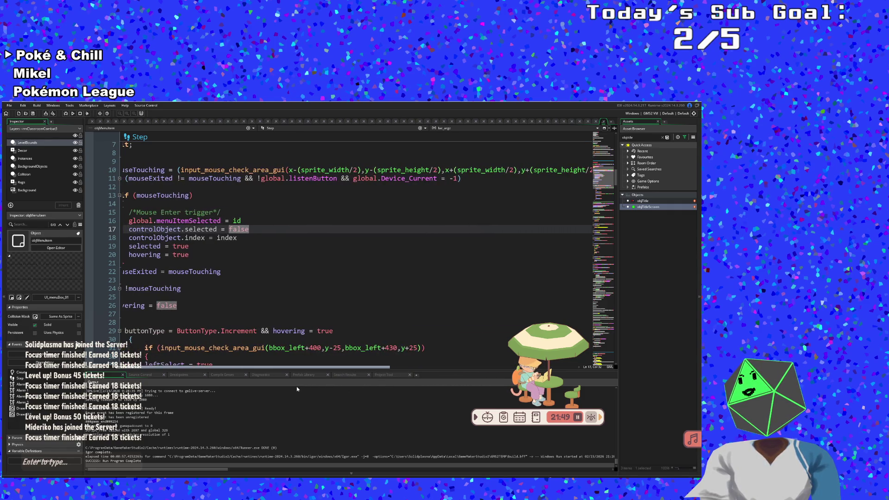
Inspect the sprite_width/2 bracket expression and its documentation on line 10
left_click(329, 170)
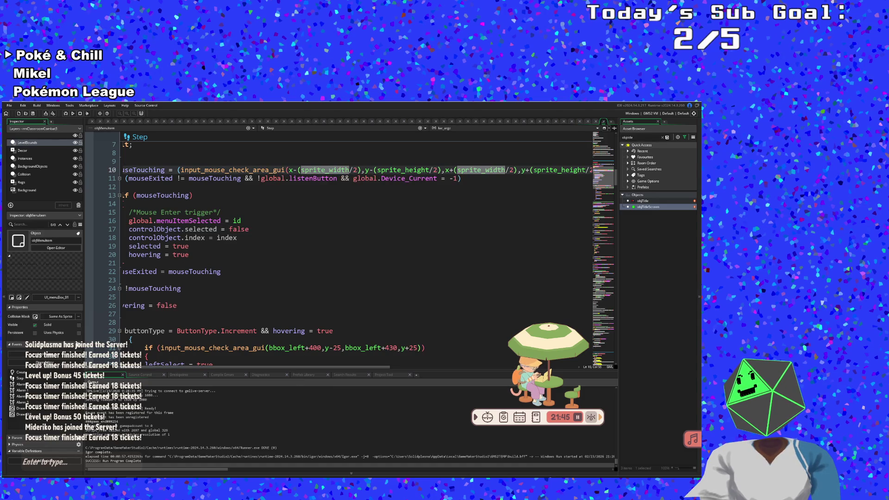
left_click(348, 171)
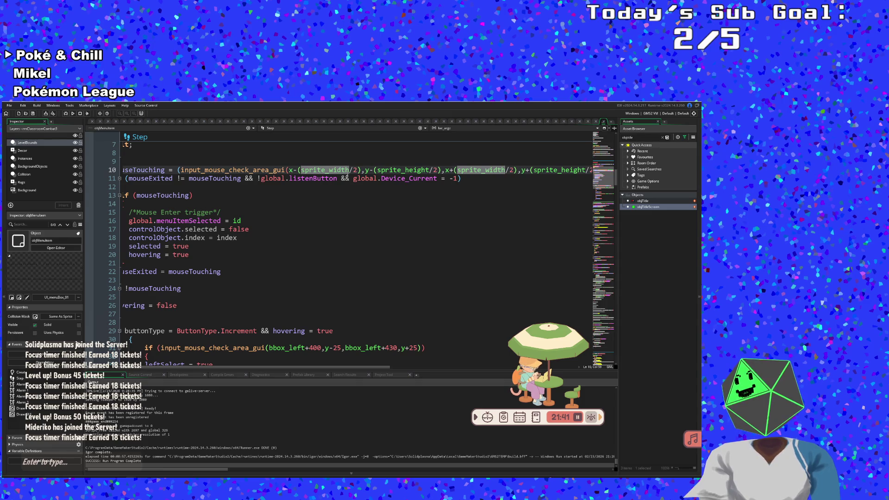
key("Right")
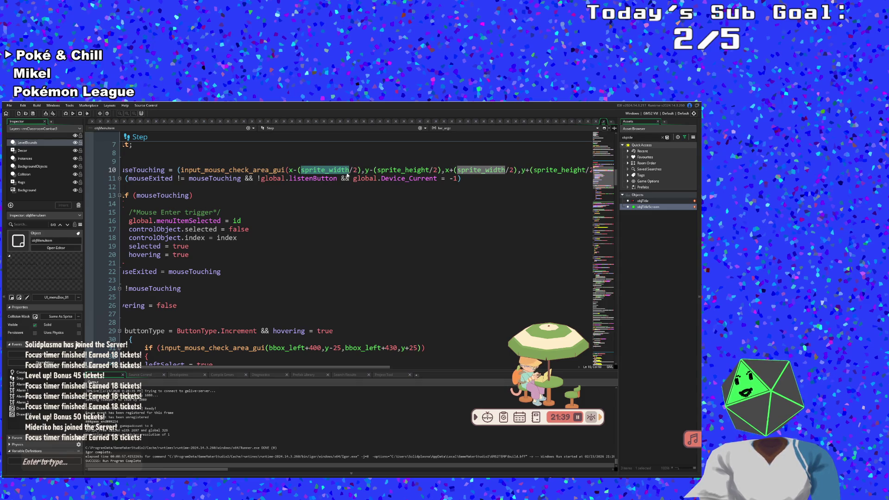
left_click(302, 167)
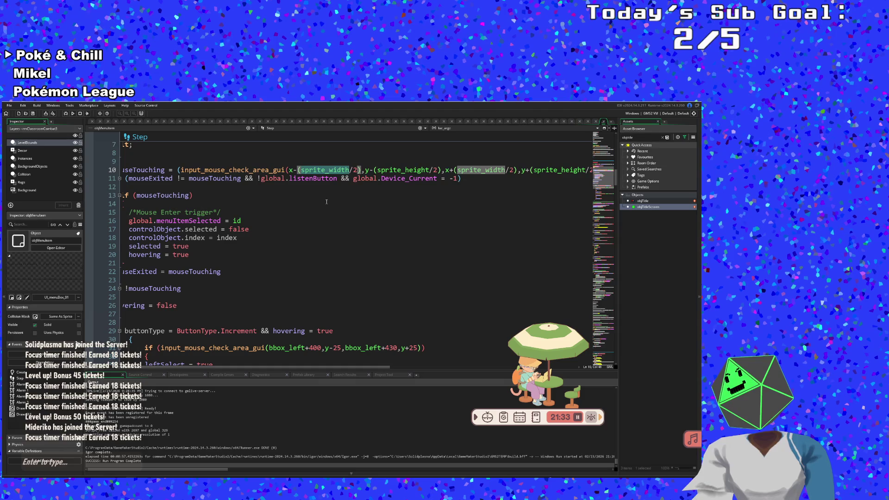
left_click(331, 172)
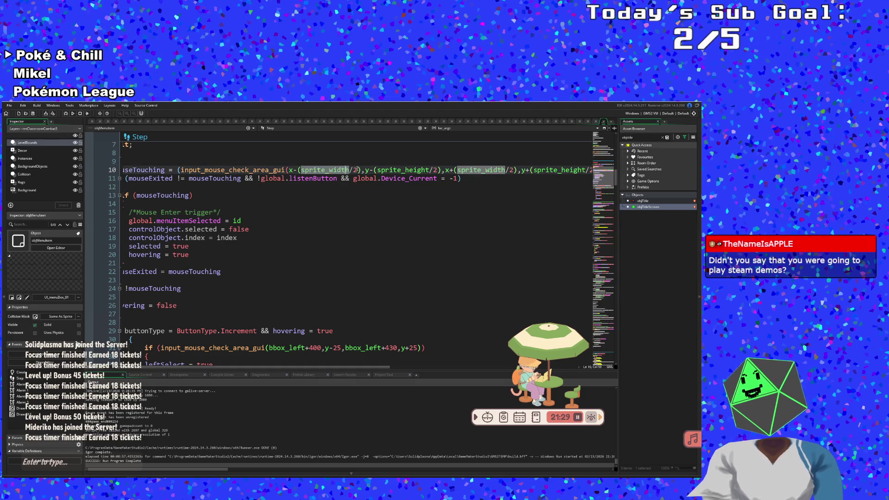
key("Left")
key("Left")
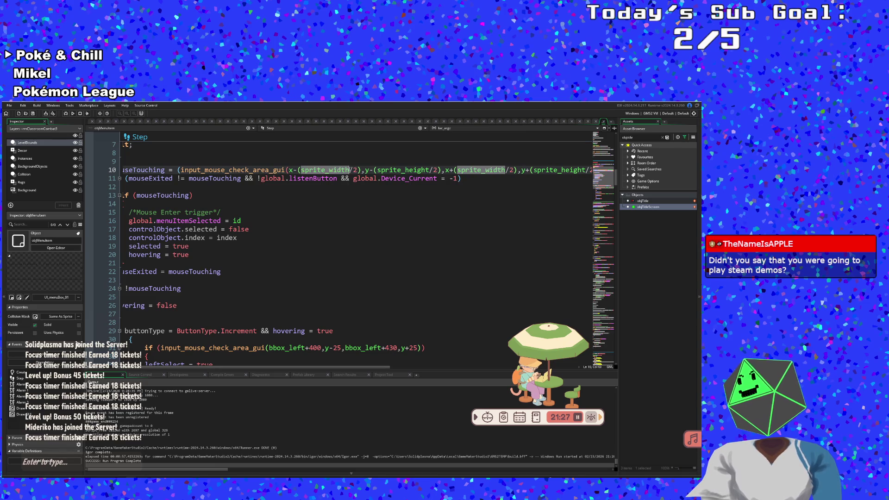
left_click(299, 170)
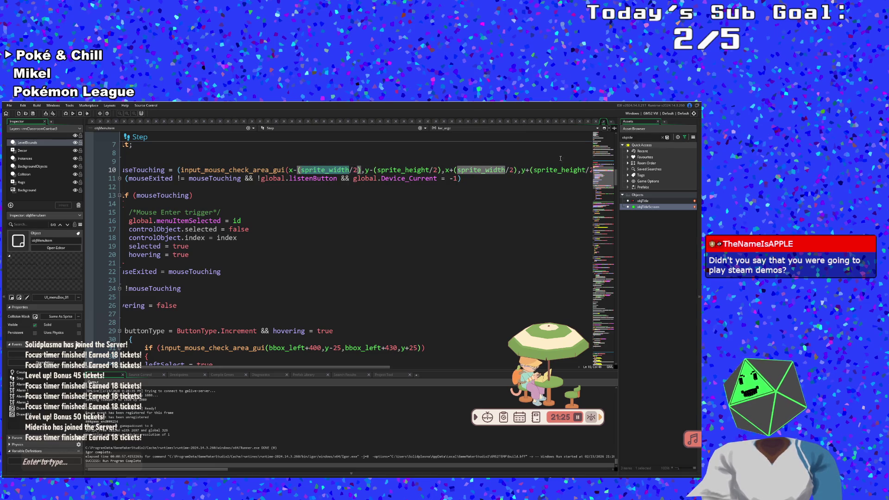
left_click_drag(652, 137, 585, 132)
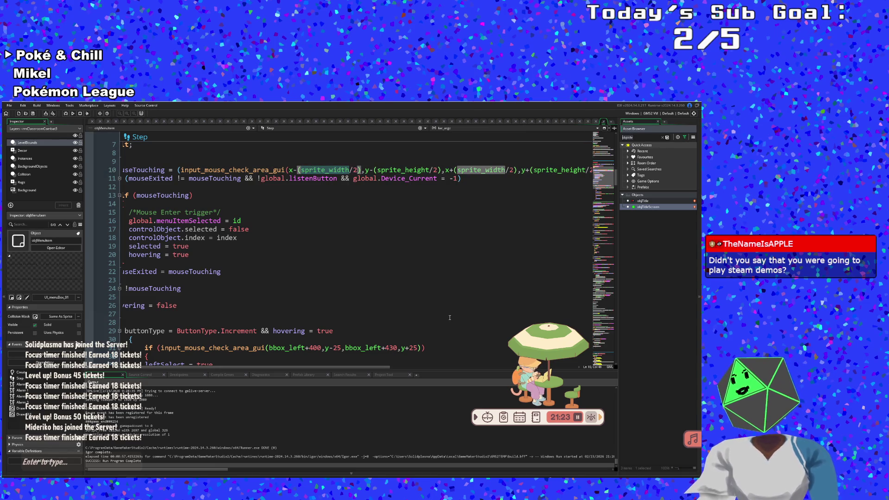
left_click(336, 171)
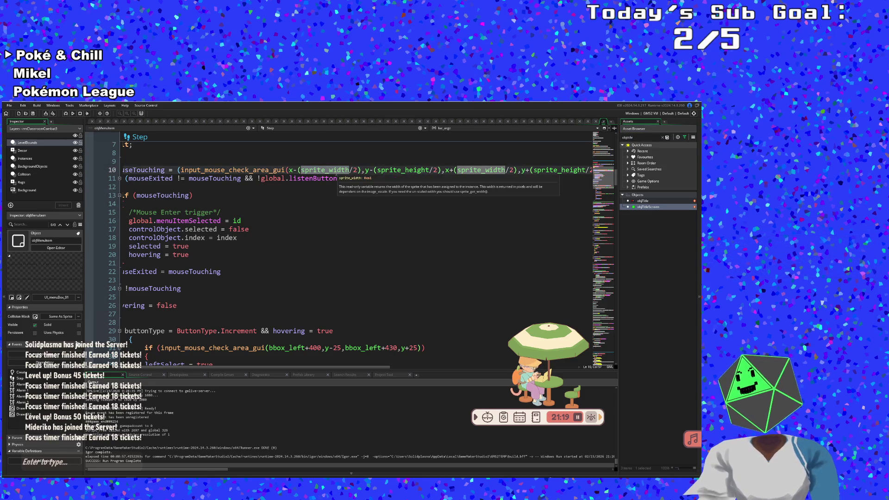
left_click(327, 170)
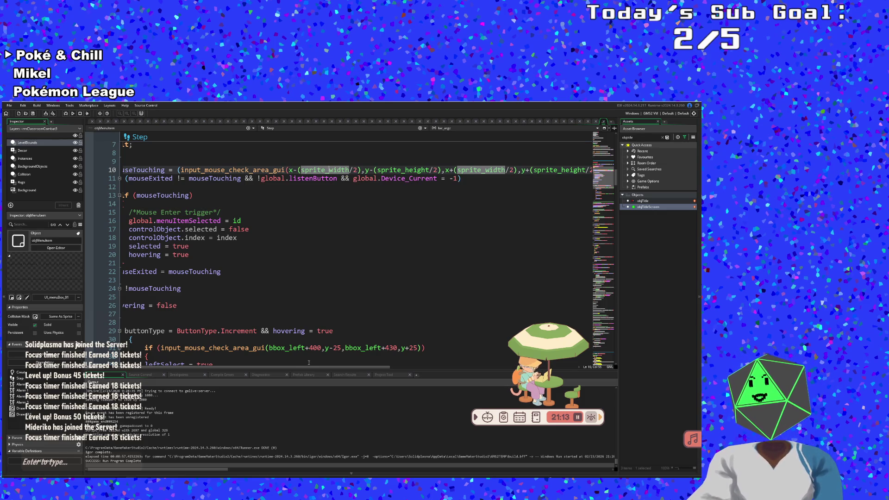
On blank line 9, begin typing 'if room = rmTi'
left_click_drag(299, 368, 270, 368)
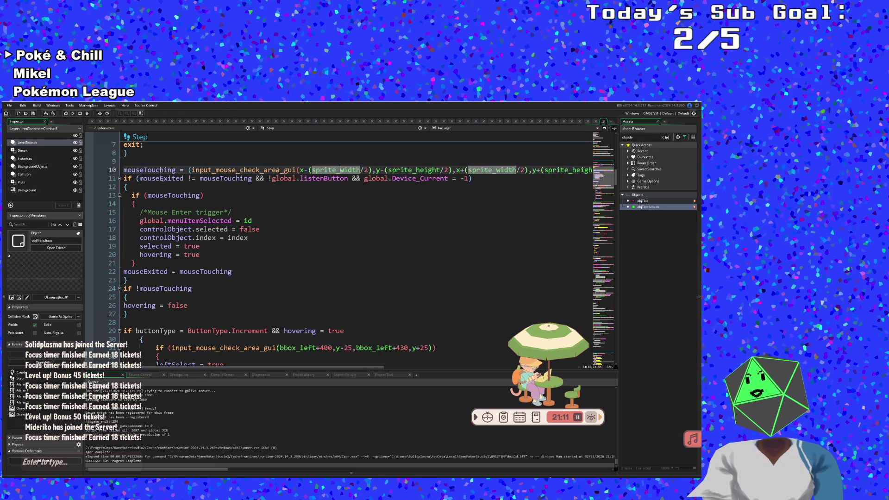
left_click(129, 162)
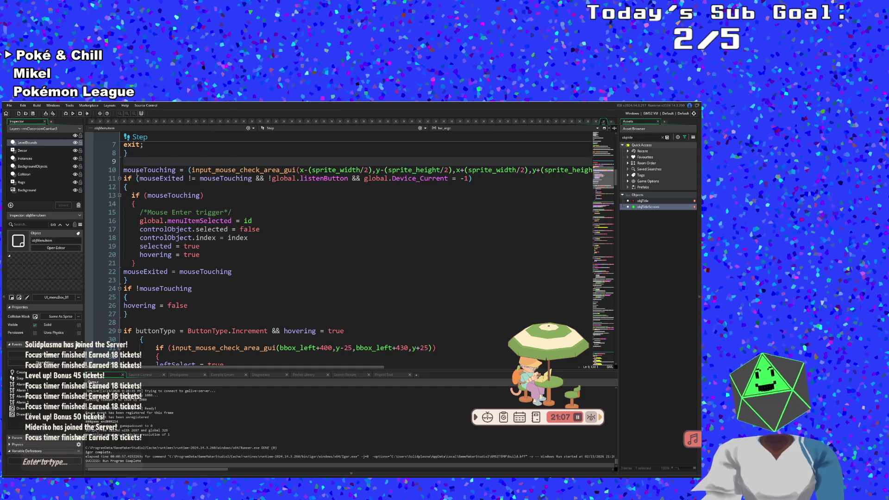
type("if ")
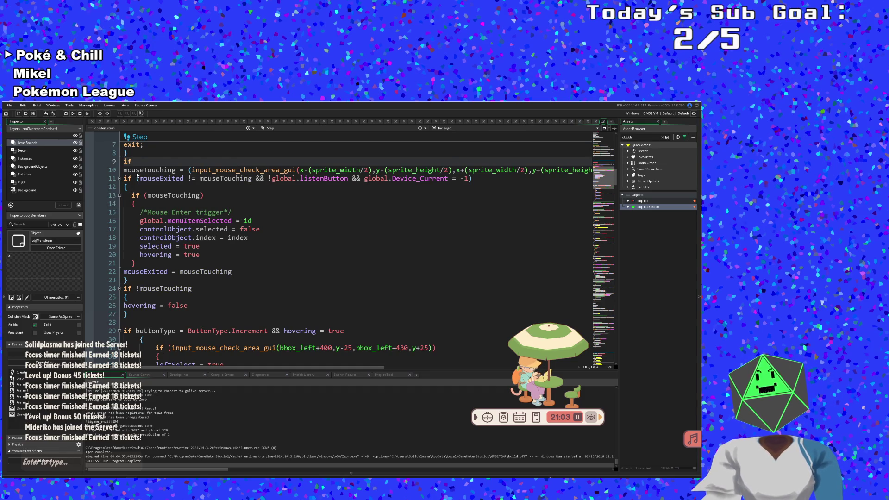
type("r")
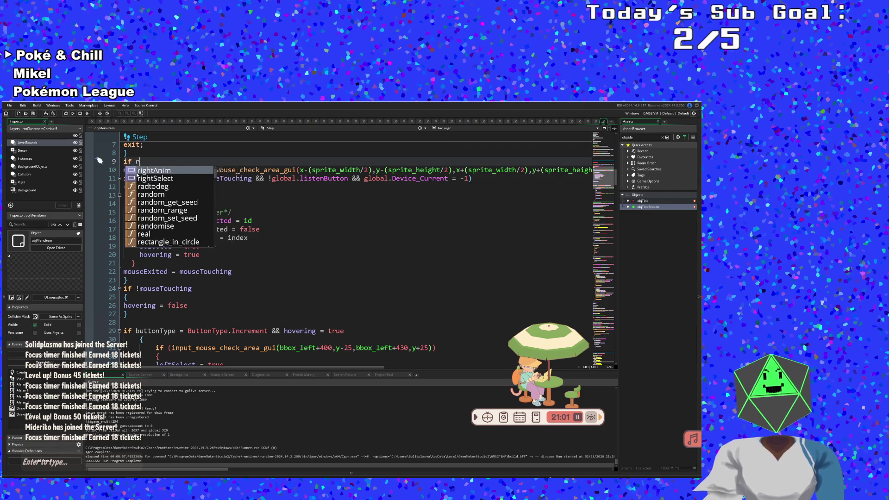
type("oom =")
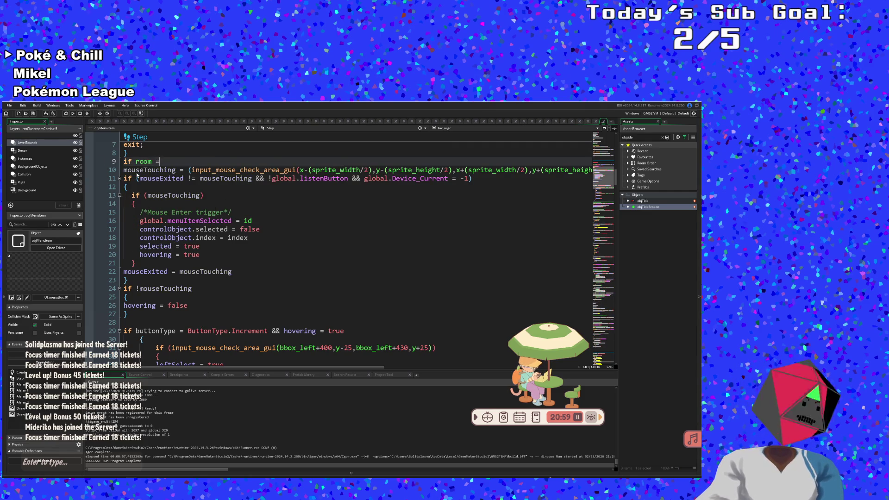
type(" rmTi")
Complete the rmTitle room check and open an empty code block beneath it
key("Return")
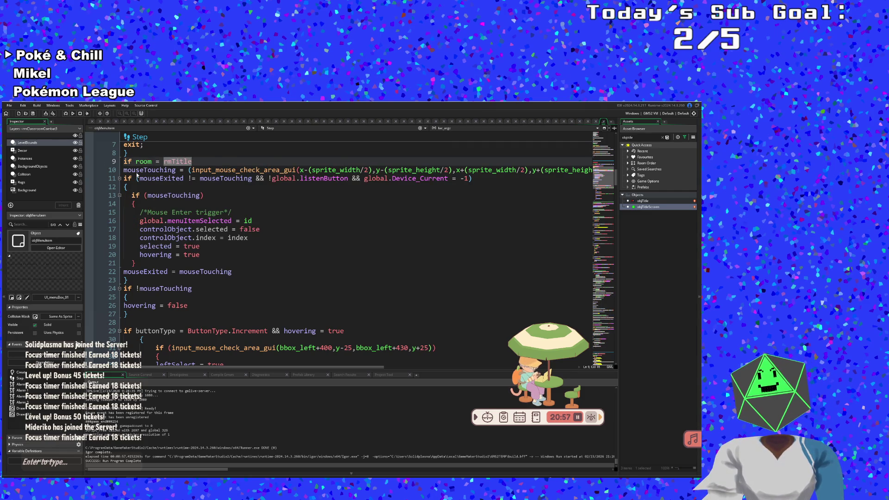
key("Return")
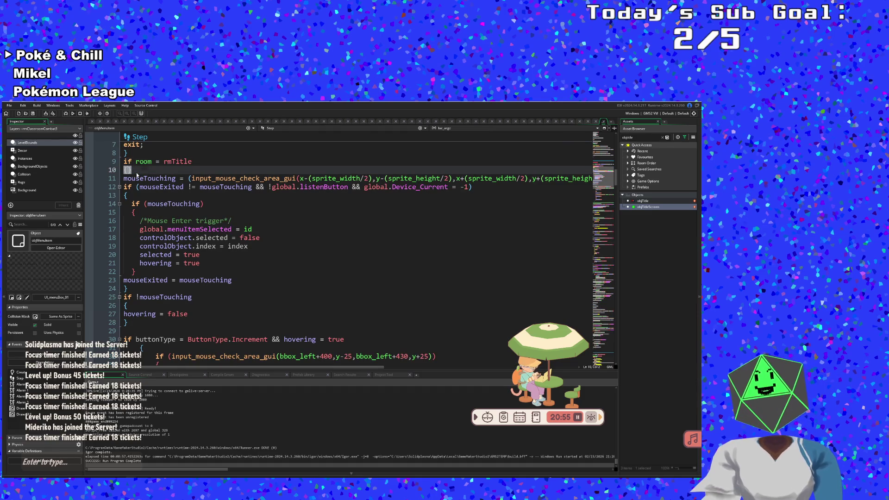
type("{")
key("Return")
key("Down")
key("Return")
Add an else branch with its own opening brace after the rmTitle block
key("Up")
key("End")
type("e")
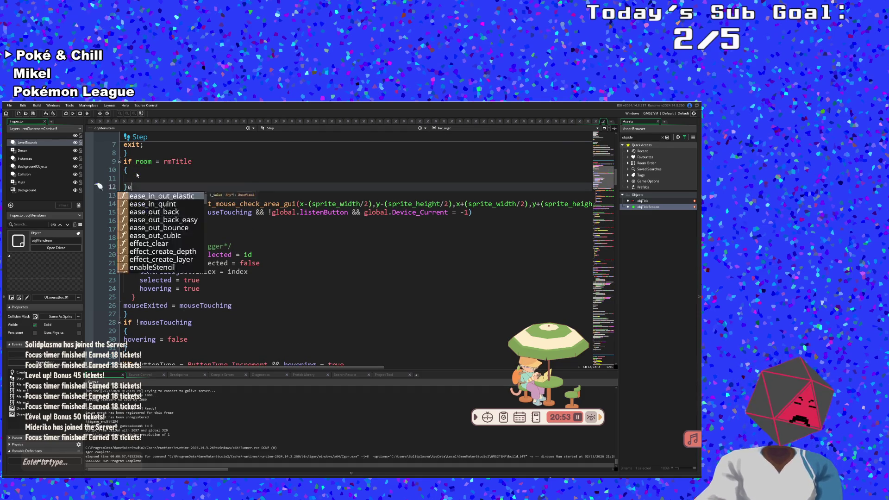
type("lse")
key("Left")
key("Left")
key("Left")
key("Return")
key("Down")
type("{")
key("Return")
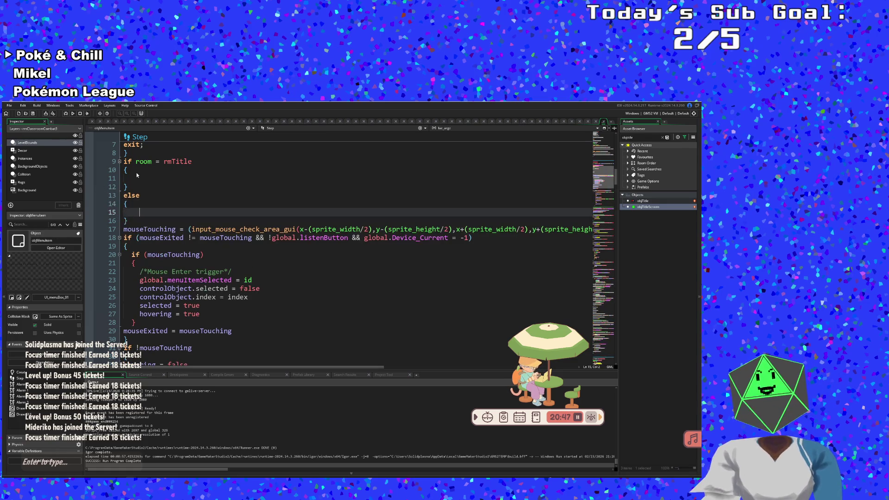
Remove the extra brace, close the else block before mouseExited, and indent line 11
left_click(137, 177)
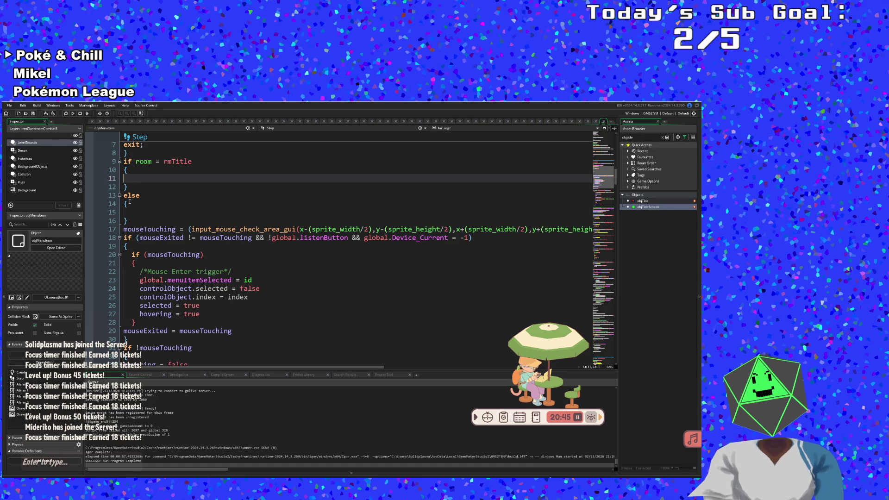
left_click(127, 221)
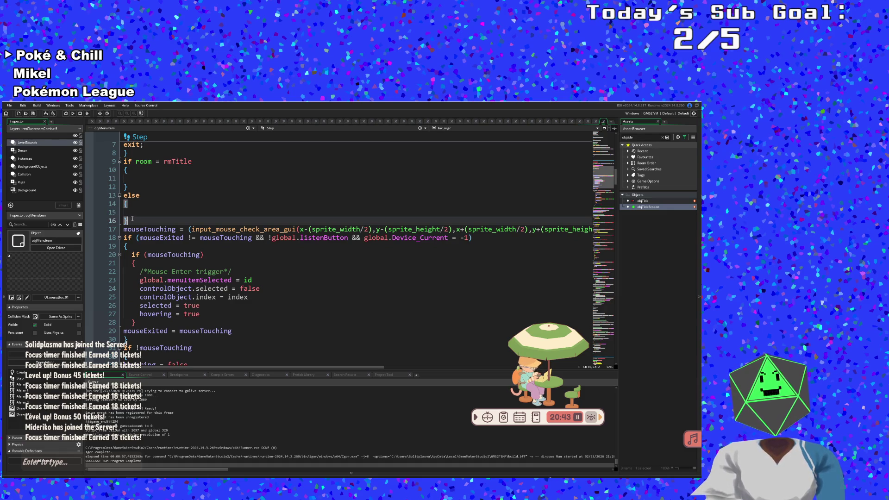
key("BackSpace")
key("BackSpace")
key("BackSpace")
left_click(133, 219)
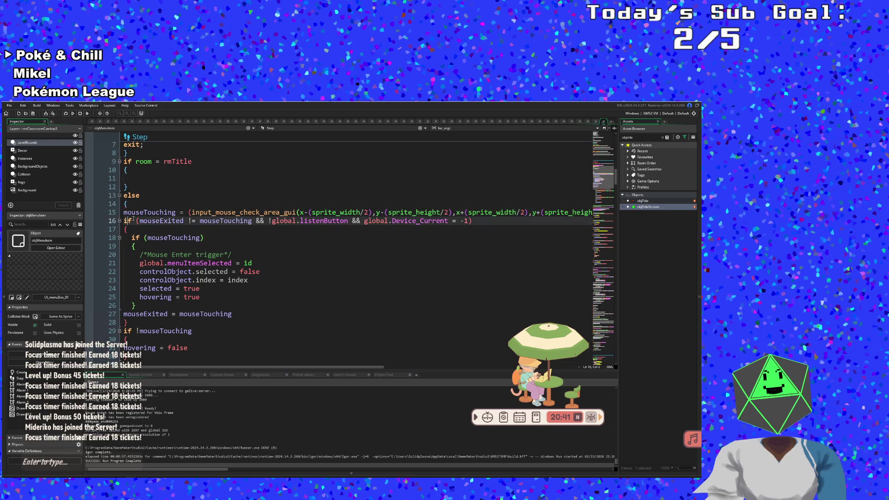
key("Return")
key("Tab")
key("BackSpace")
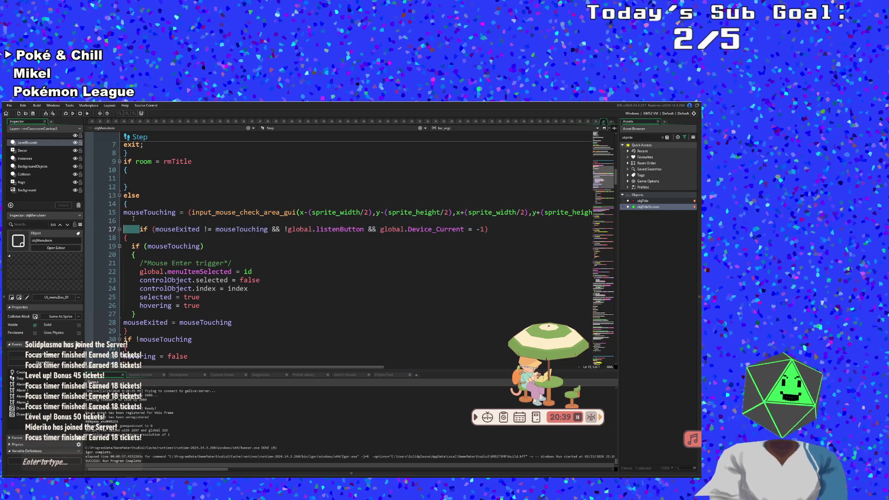
left_click(133, 219)
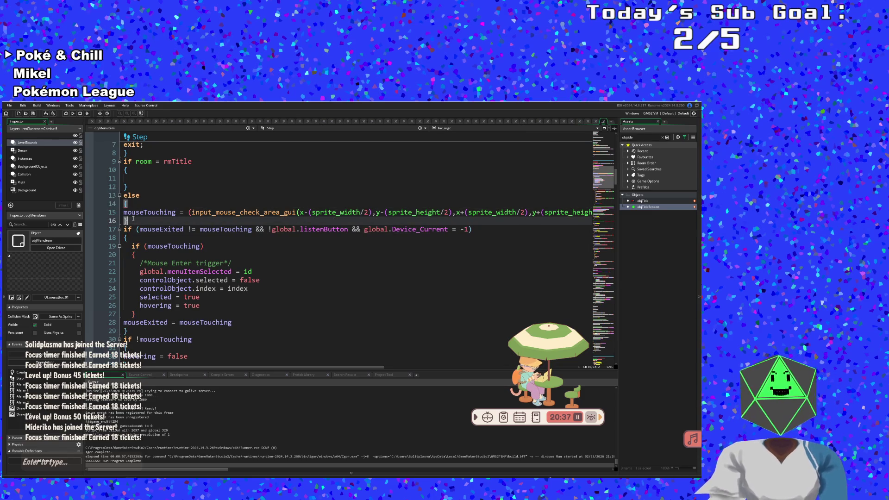
type("}")
key("Up")
key("Up")
key("Up")
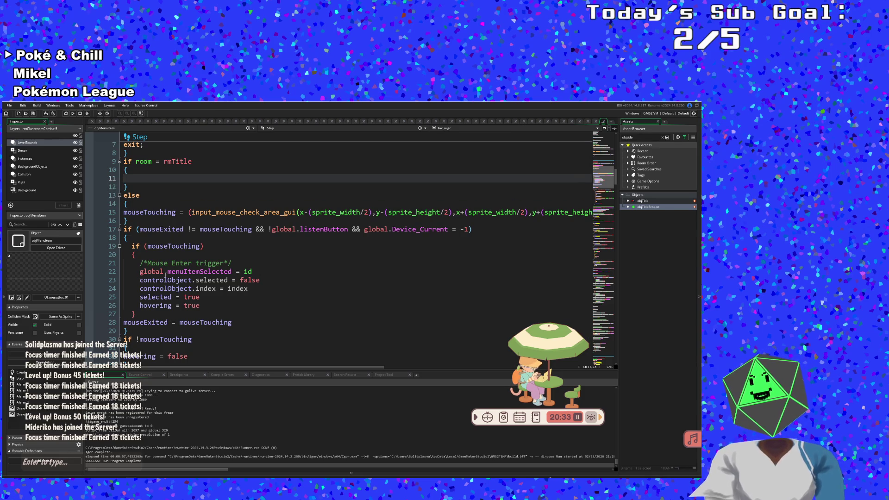
scroll(166, 277, "up", 2)
key("Tab")
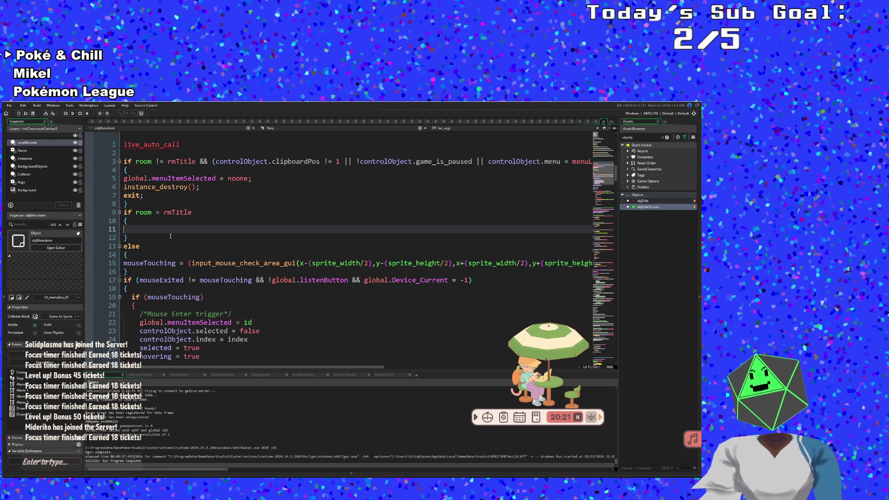
Copy the mouseTouching line 15 into line 11 and drop its trailing comment
triple_click(125, 264)
left_click(122, 264)
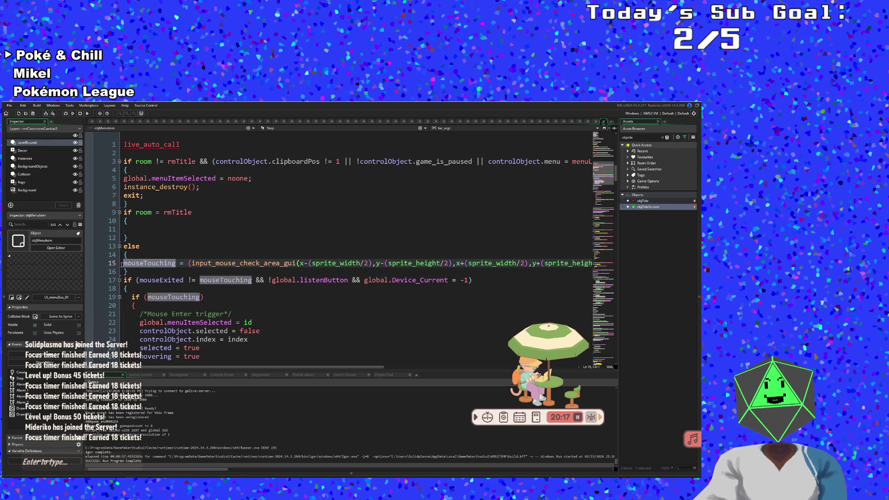
triple_click(122, 267)
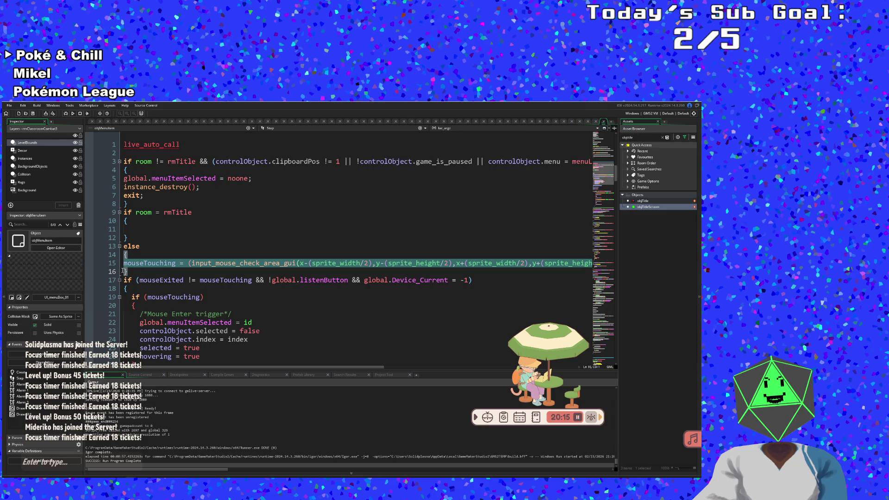
left_click(130, 229)
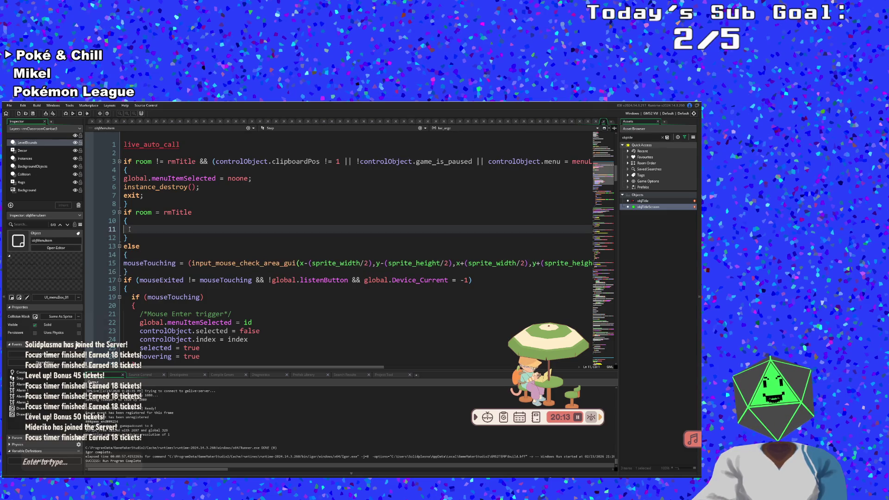
key("ctrl+v")
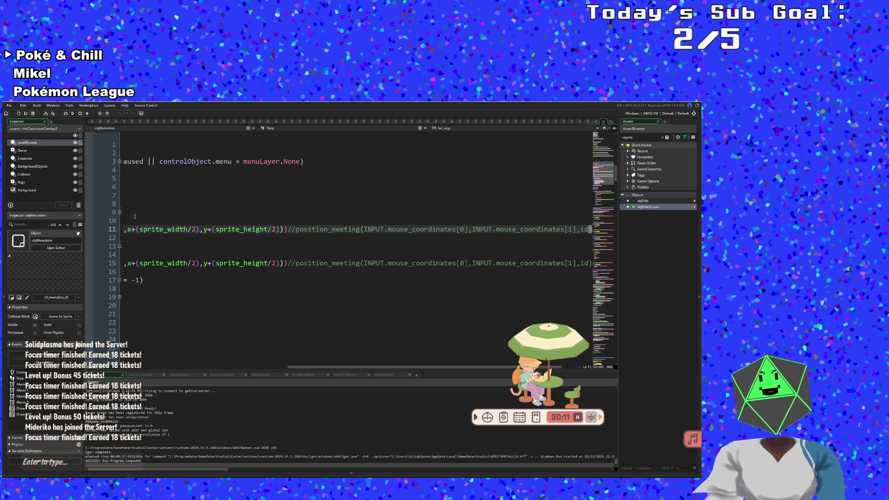
key("BackSpace")
key("BackSpace")
key("BackSpace")
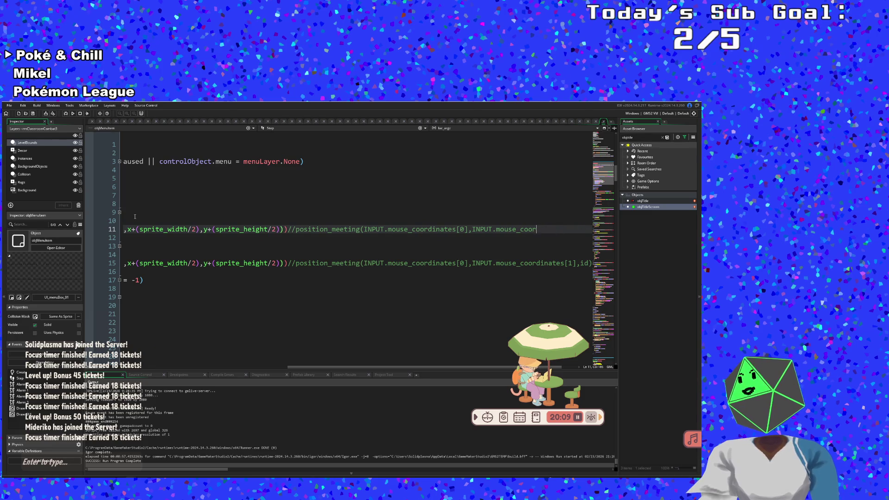
key("BackSpace")
key("BackSpace")
key("BackSpace")
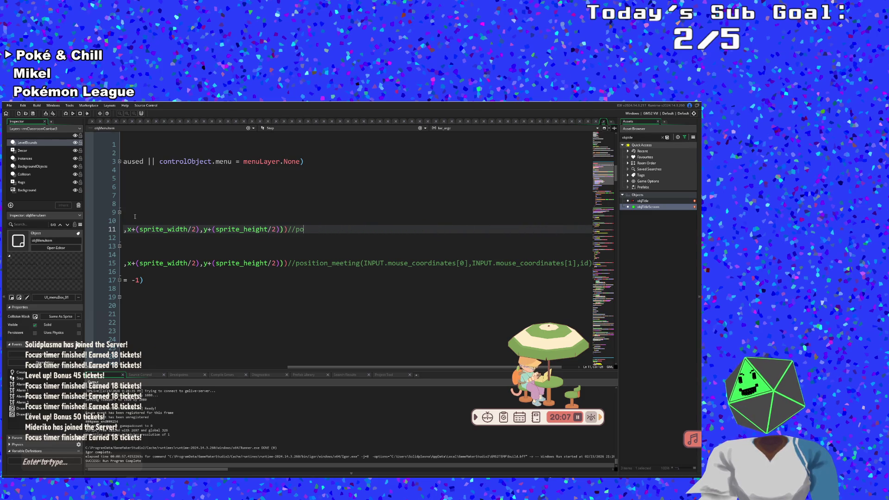
Delete the trailing position_meeting comment from line 15
key("Home")
key("Down")
key("Down")
key("Down")
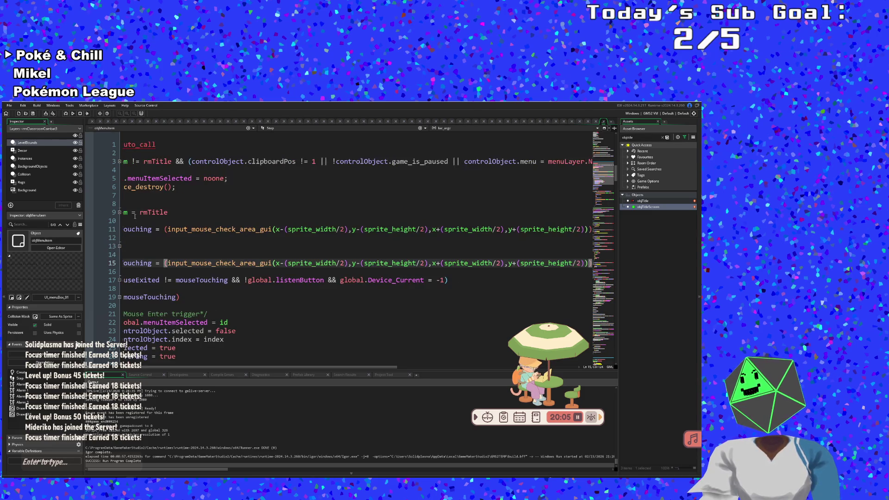
key("Up")
key("End")
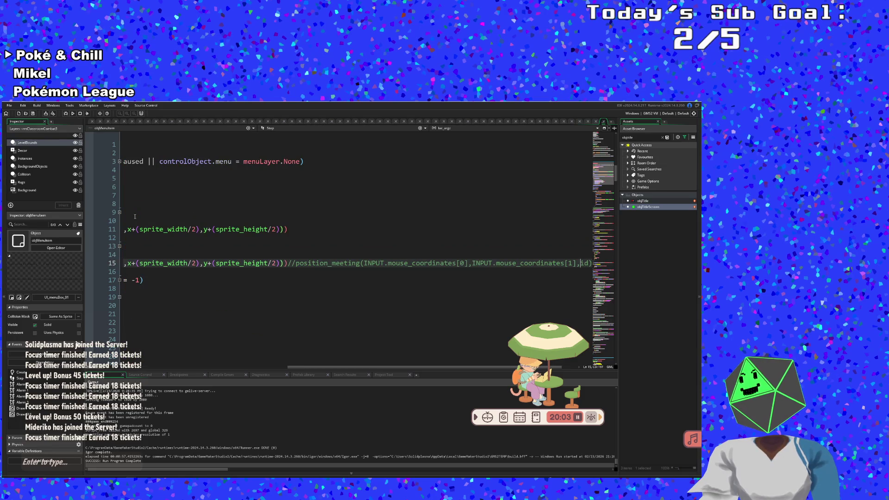
key("BackSpace")
key("BackSpace")
key("BackSpace")
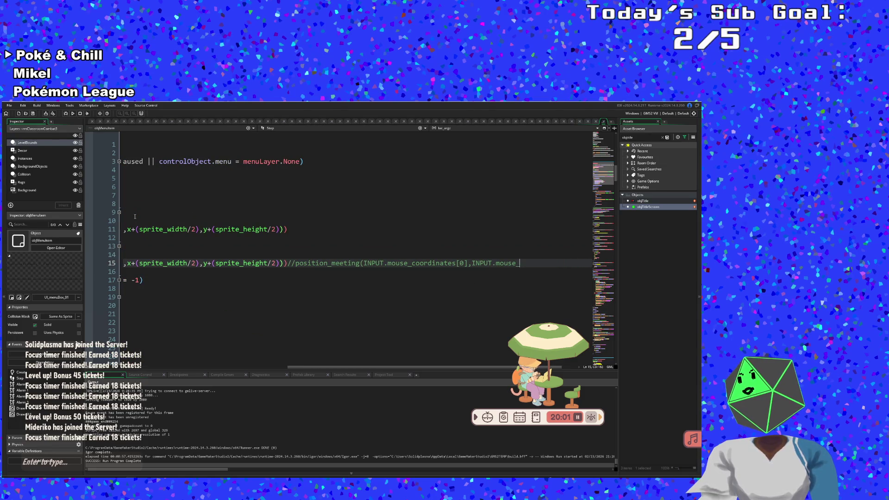
key("BackSpace")
key("BackSpace")
key("BackSpace")
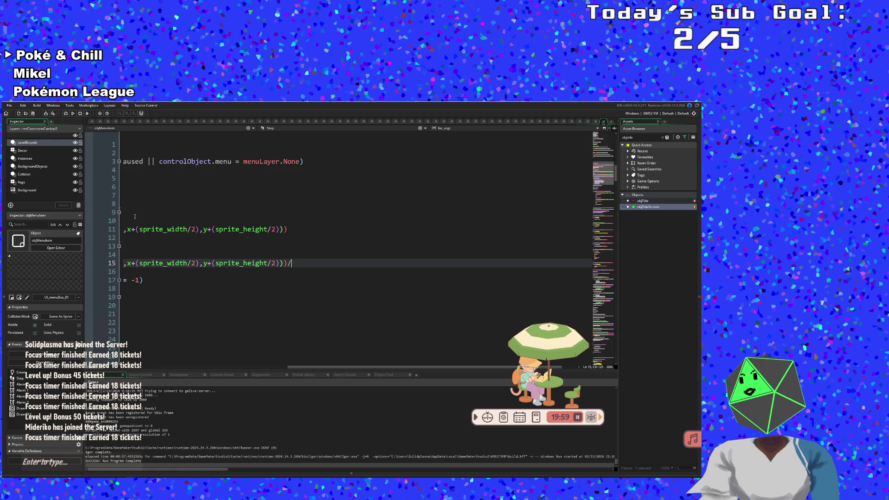
key("Up")
key("Up")
key("Up")
key("Up")
key("Up")
key("Home")
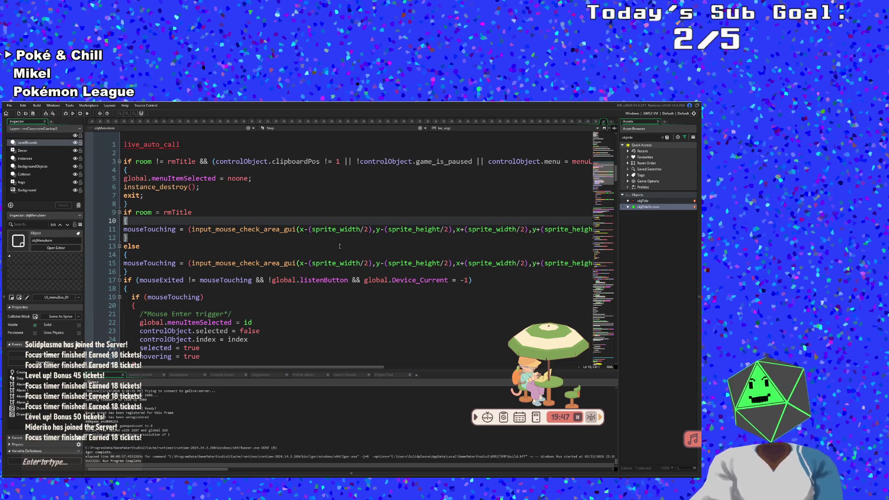
Inspect the sprite_width/2 term in line 11's mouseTouching check
left_click(360, 231)
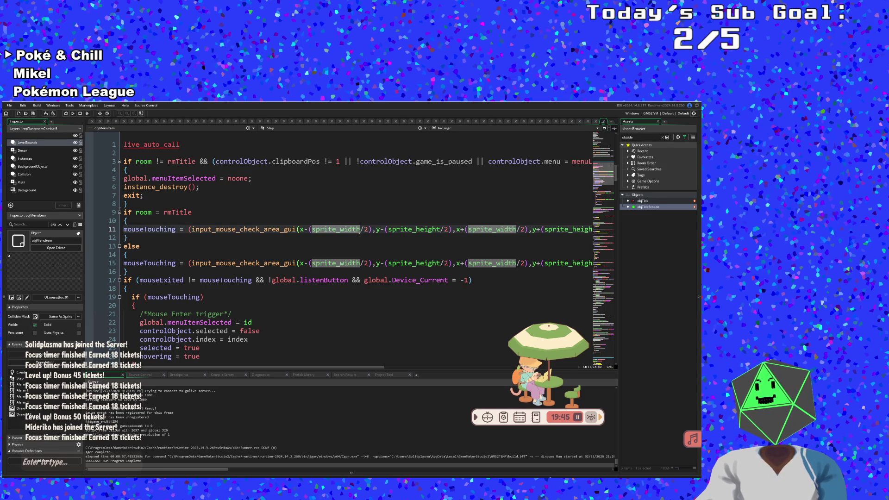
key("ctrl+Left")
left_click(344, 236)
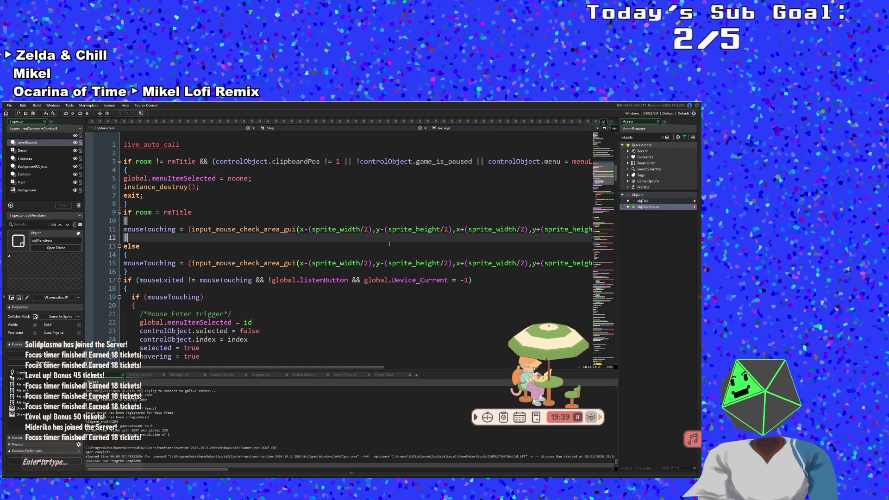
left_click(368, 230)
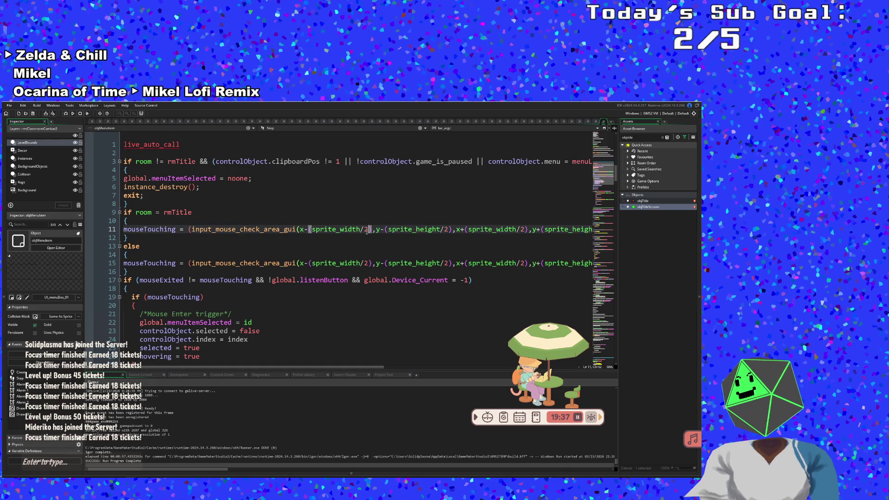
Open the UI_9SliceBoxHorWhite sprite via the 'ui_9' asset search and copy its name
key("ctrl+t")
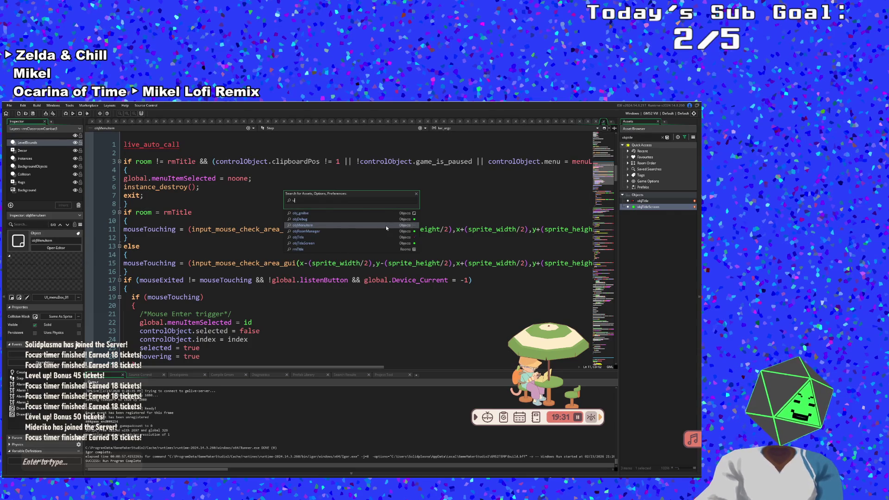
type("ui_9")
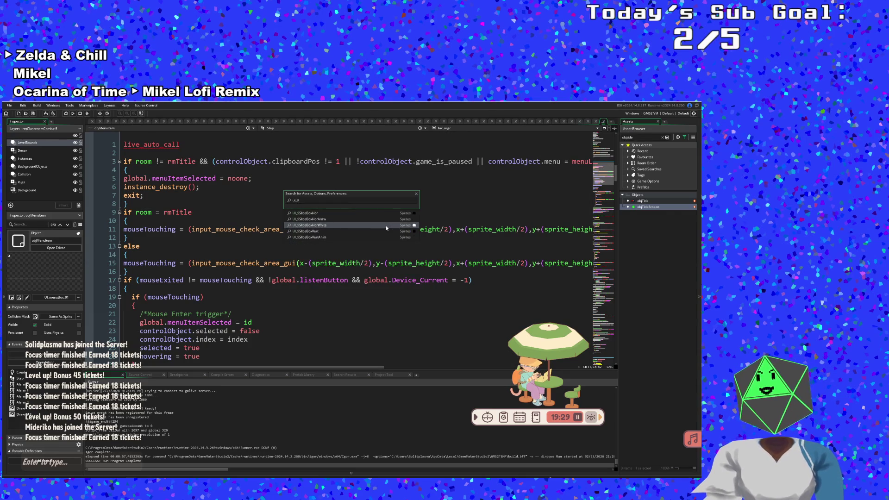
left_click(362, 226)
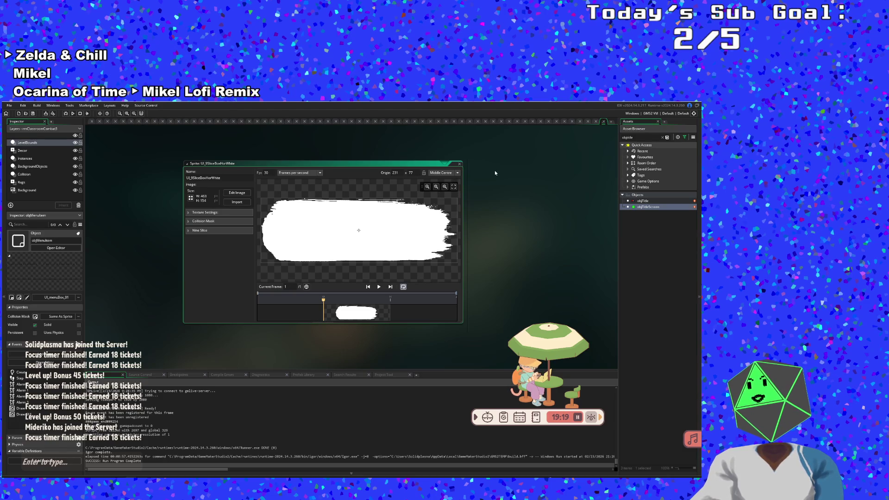
left_click_drag(233, 178, 151, 176)
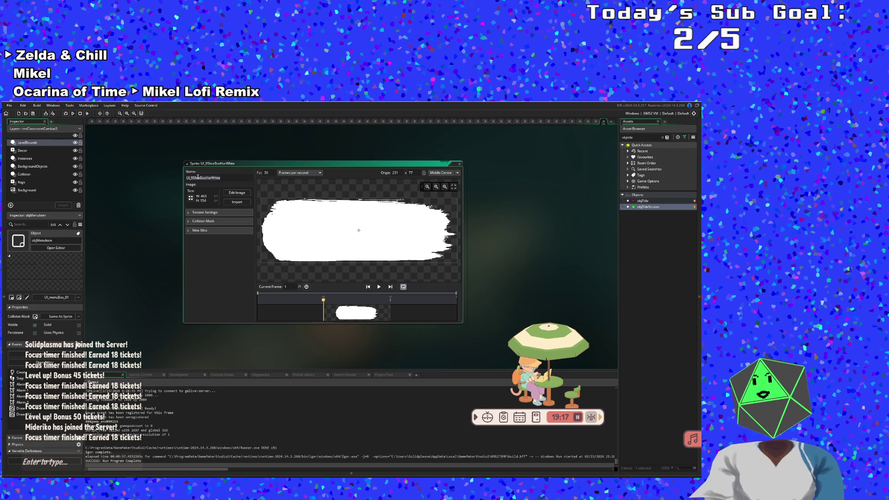
left_click(605, 121)
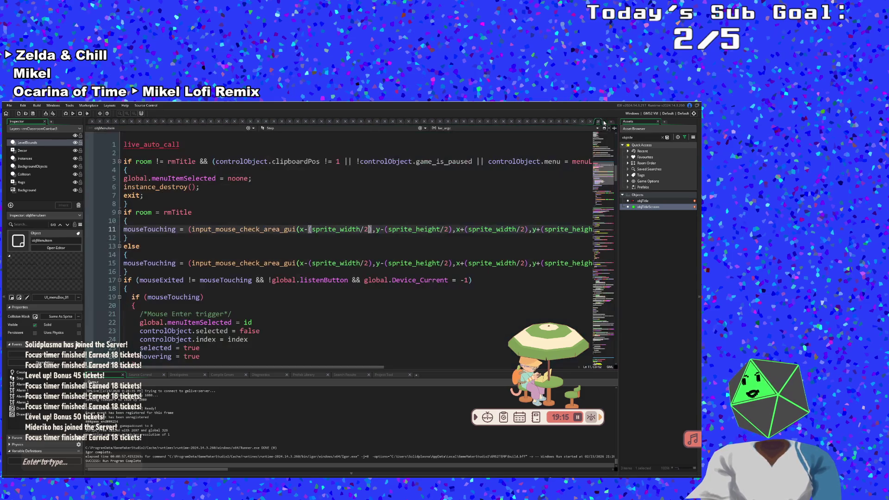
Find all occurrences of UI_9SliceBoxHorWhite in the project code
key("ctrl+shift+f")
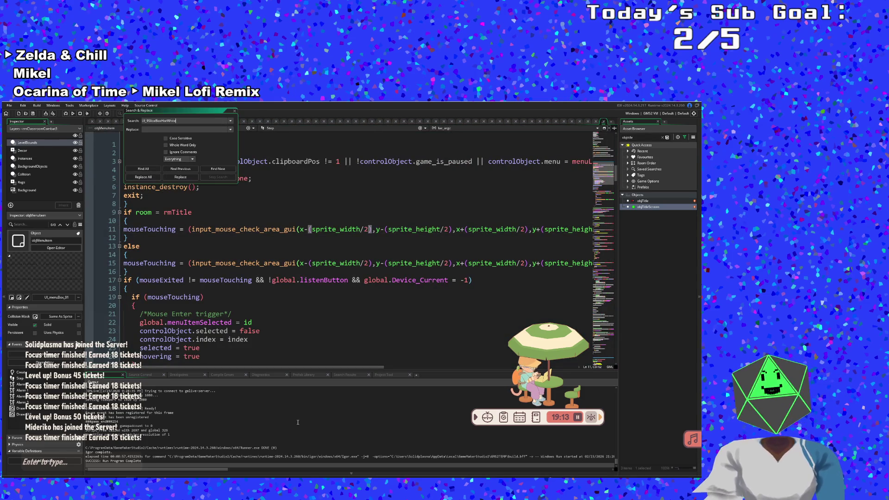
key("Return")
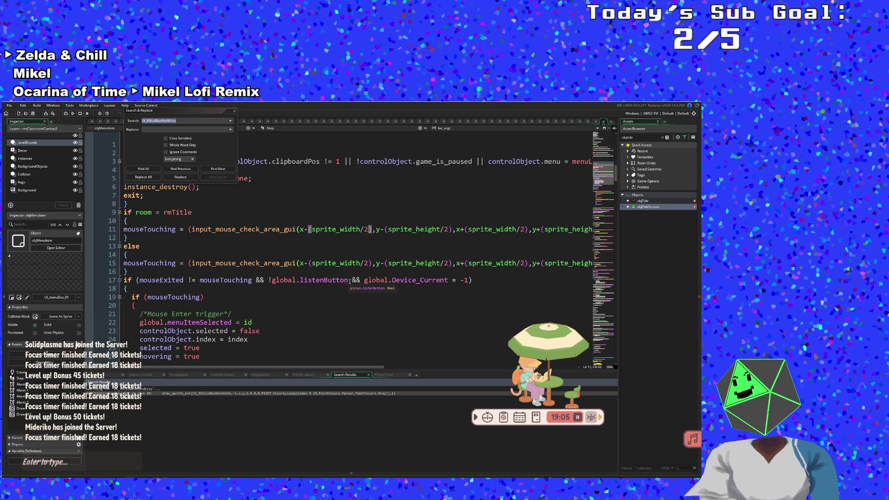
left_click(370, 230)
left_click(360, 230)
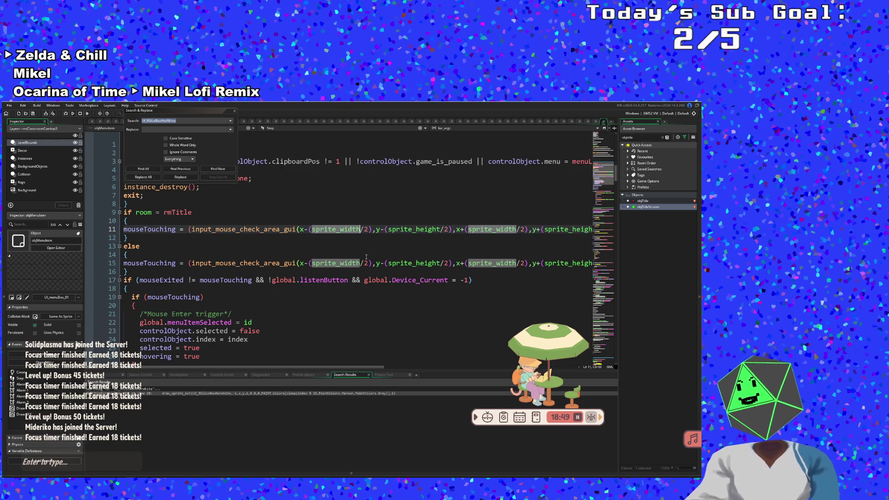
key("super")
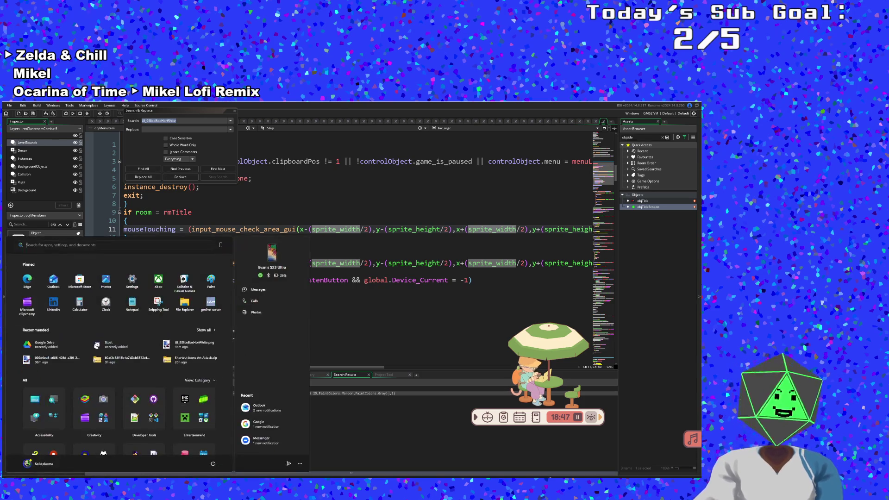
Calculate half the sprite width, 463 / 2, in Calculator
type("cal")
key("Return")
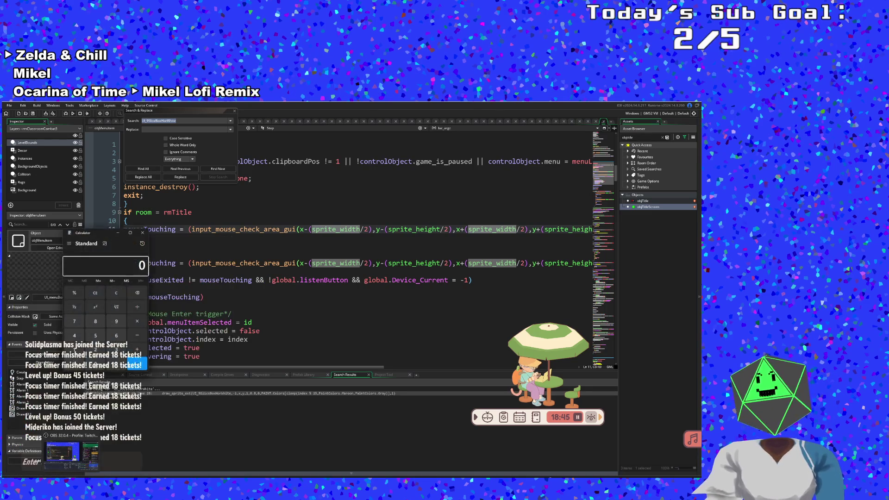
left_click(73, 336)
left_click(116, 336)
left_click(117, 351)
left_click(135, 334)
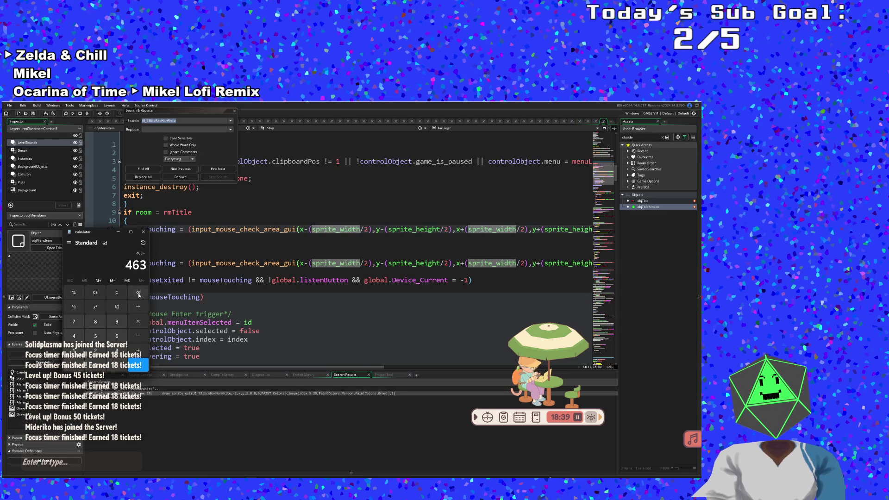
left_click(138, 310)
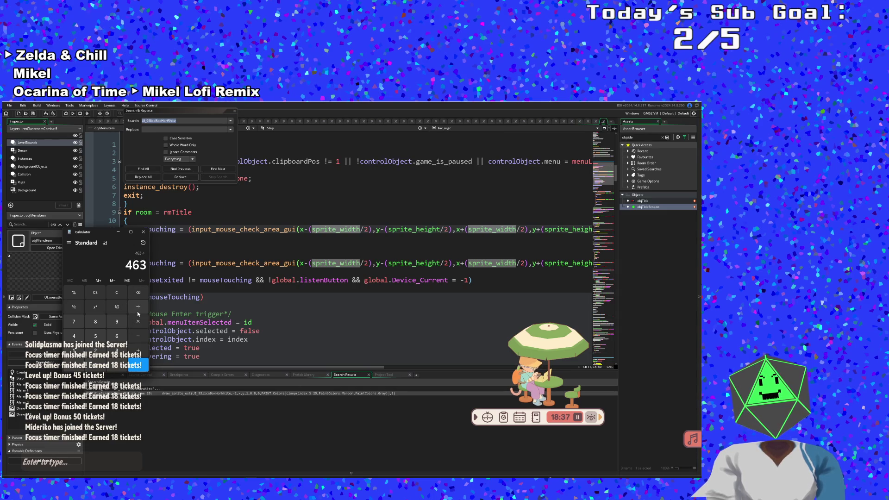
left_click(96, 350)
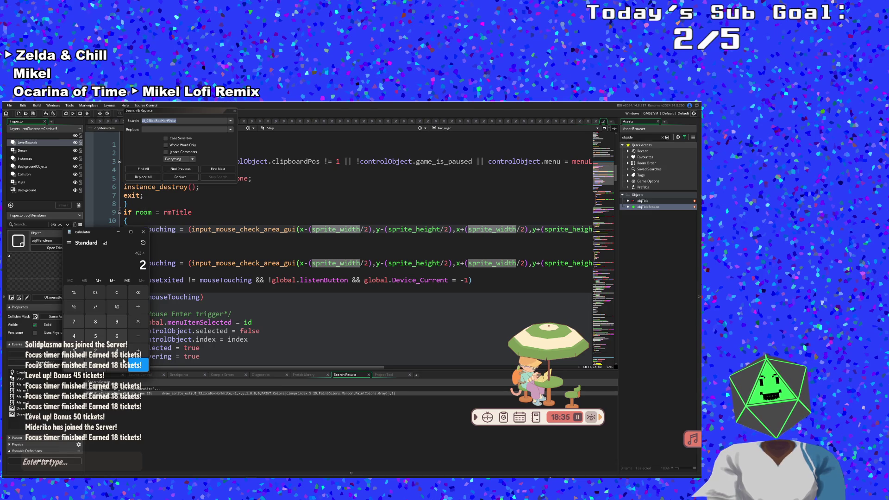
left_click(138, 366)
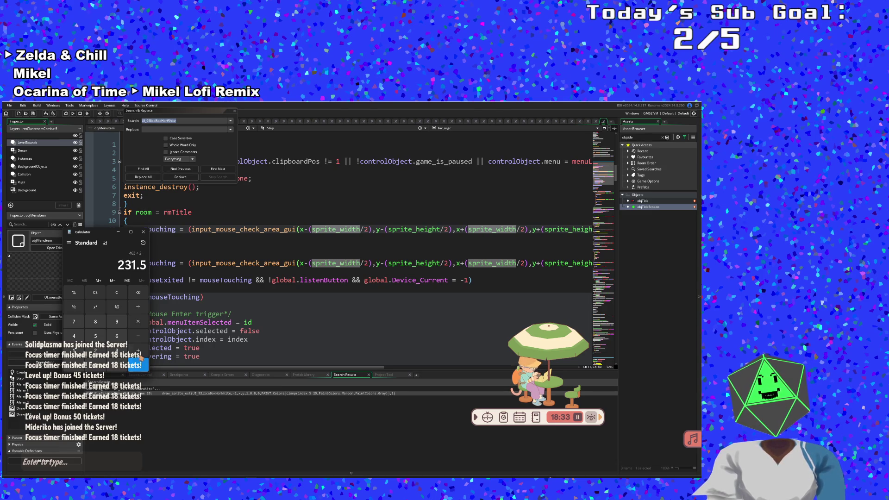
left_click(143, 231)
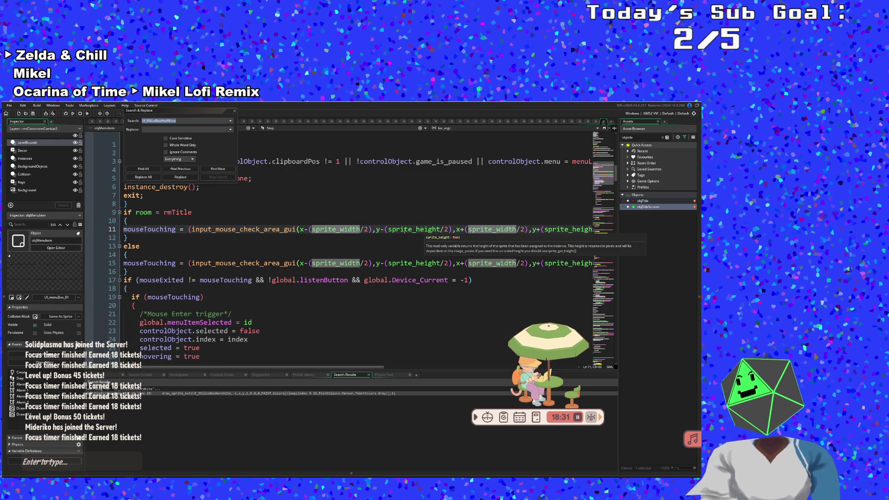
Replace the sprite_width/2 term on line 11 so the first argument reads x-231
left_click(369, 229)
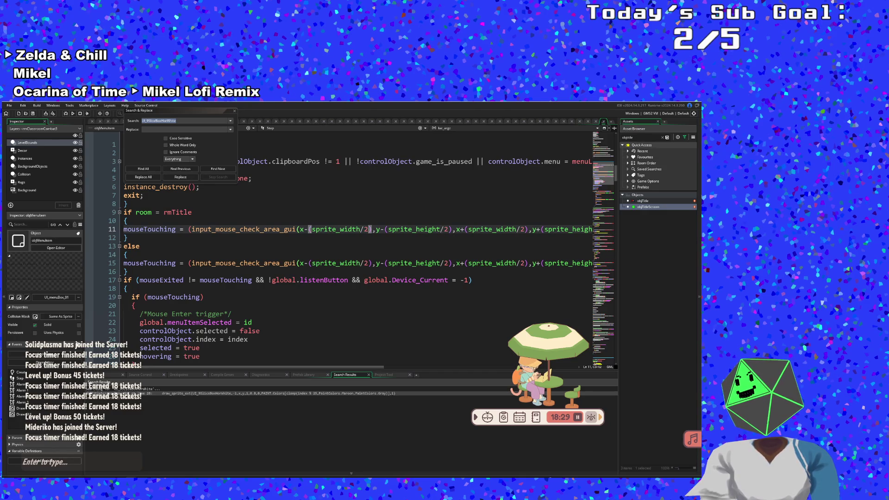
left_click(313, 231, "shift")
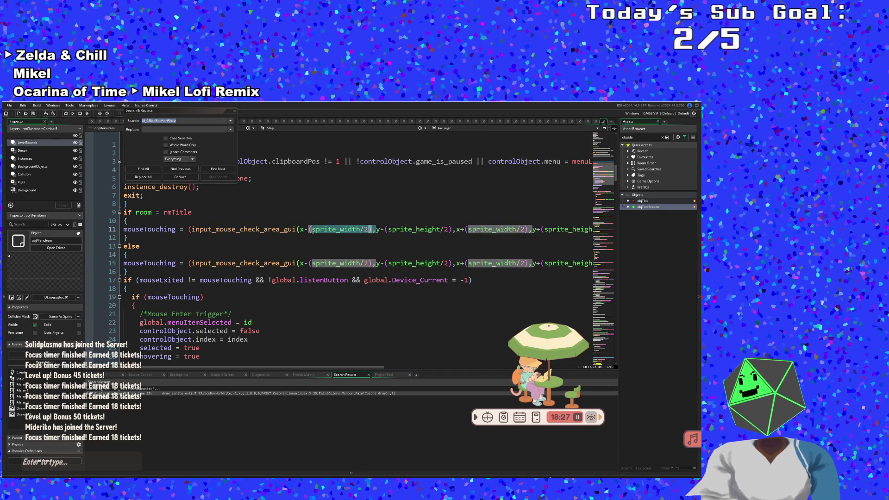
key("Delete")
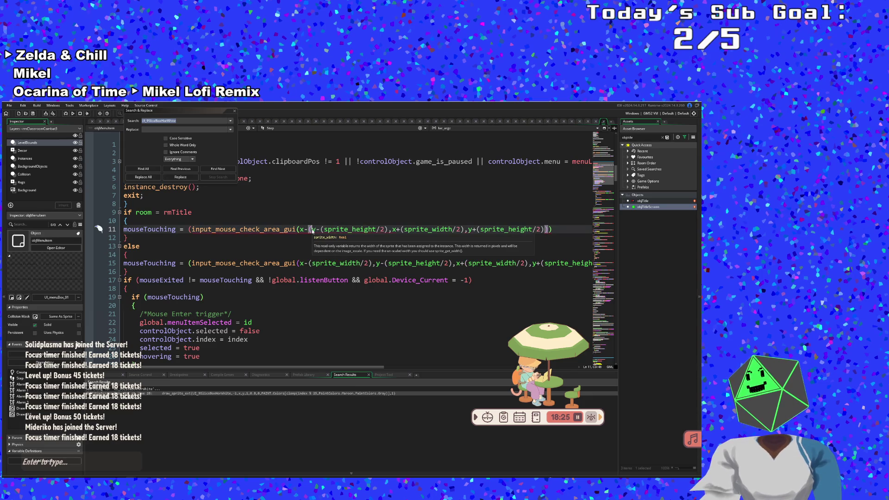
key("BackSpace")
type(")")
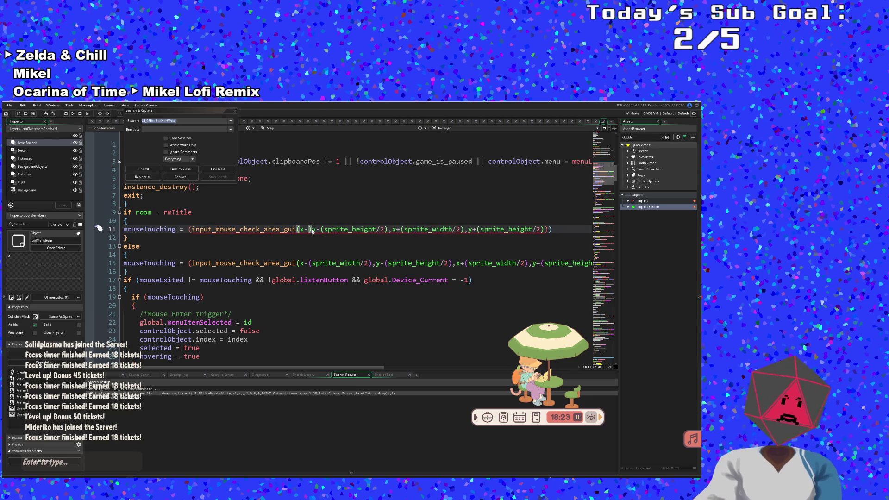
key("Right")
type(",")
key("Left")
key("Left")
type("231")
key("Right")
key("Right")
key("Right")
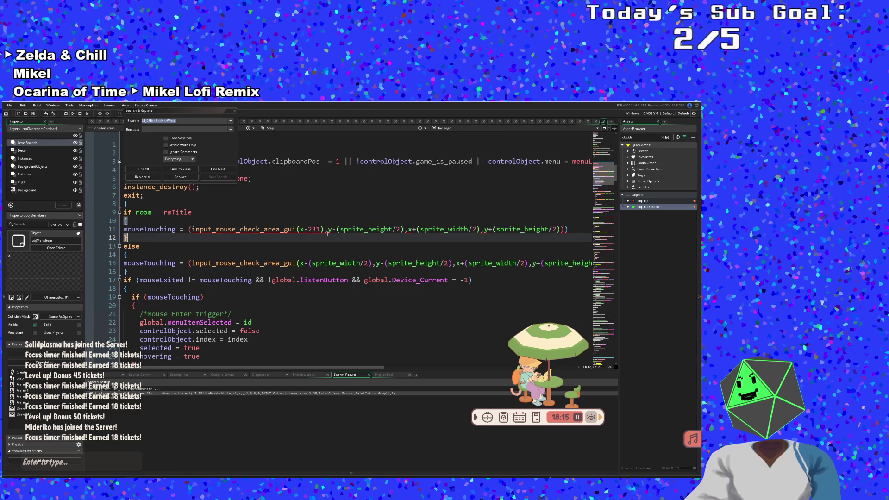
Remove the extra bracket after x-231 and open objTitleScreen's draw_sprite_ext search result
left_click(328, 229)
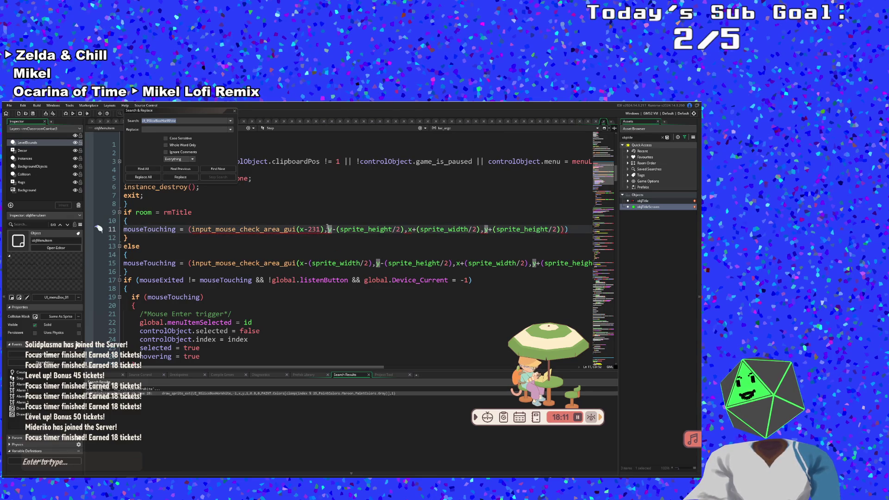
left_click(322, 229)
key("BackSpace")
key("Right")
key("Right")
key("Right")
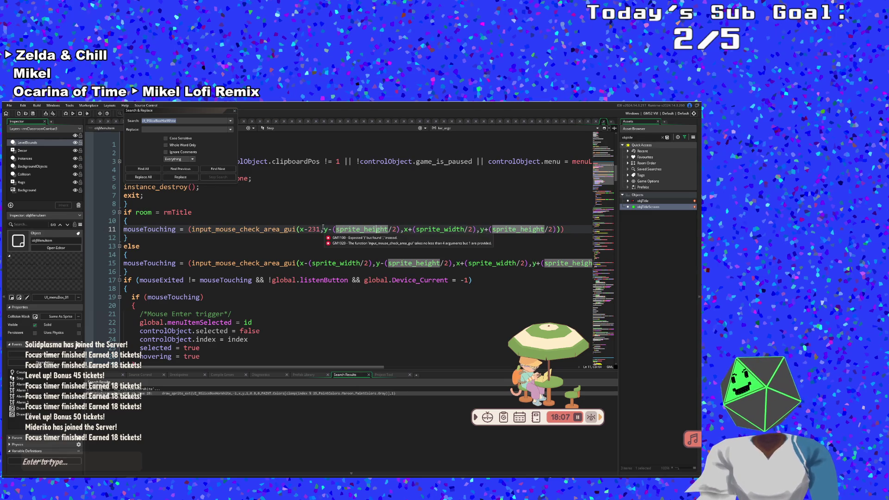
key("Right")
key("Right")
key("Right")
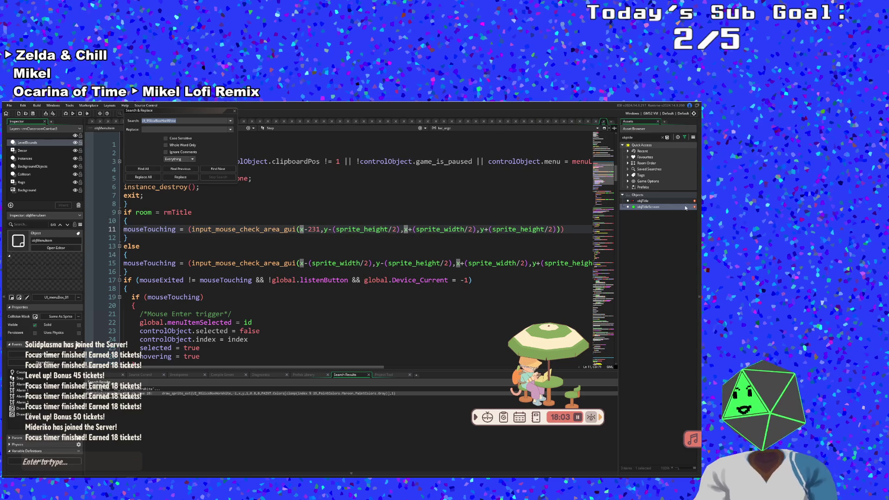
double_click(237, 393)
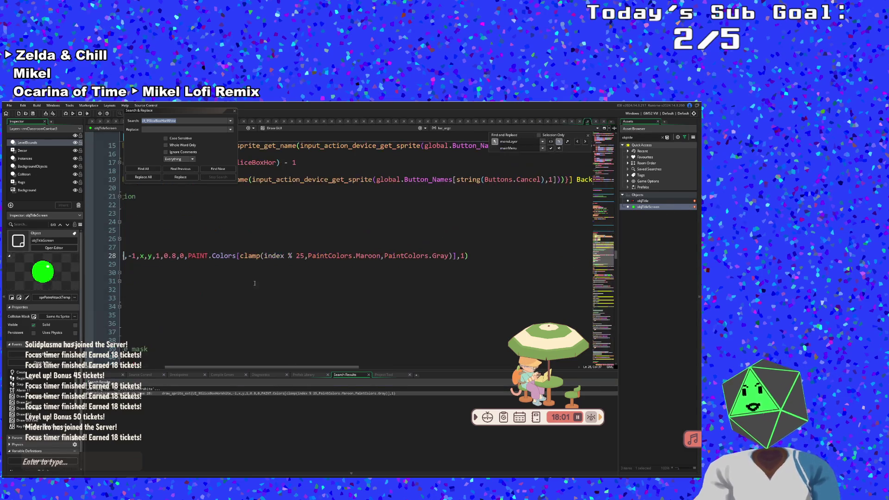
Check line 28's draw_sprite_ext, compute 154 × 0.8 = 123.2, and close the Draw GUI tab
left_click_drag(285, 367, 230, 366)
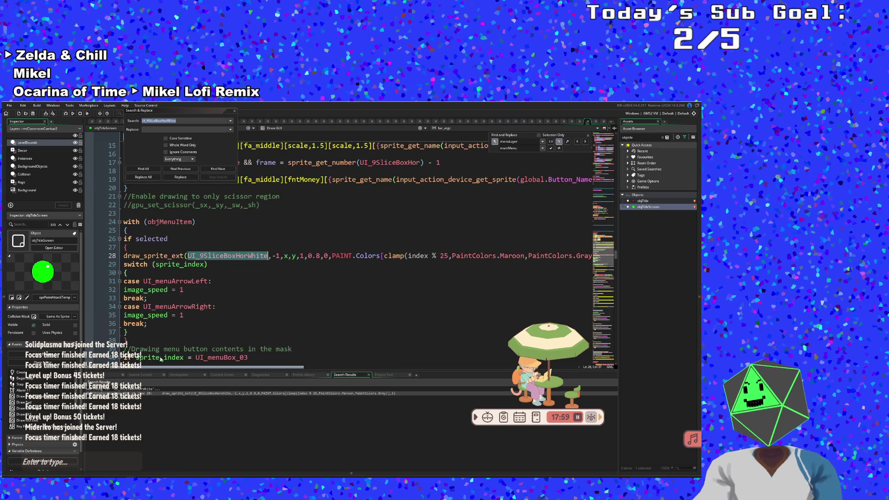
mouse_move(227, 255)
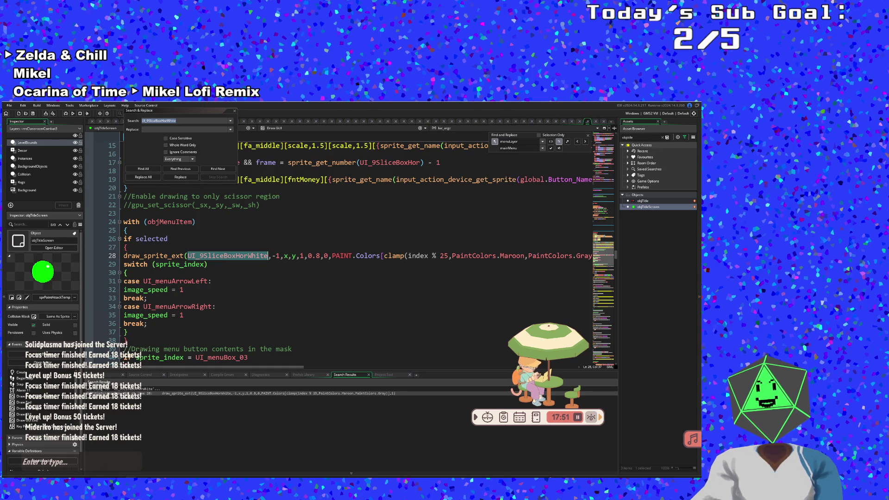
key("super")
type("calculator")
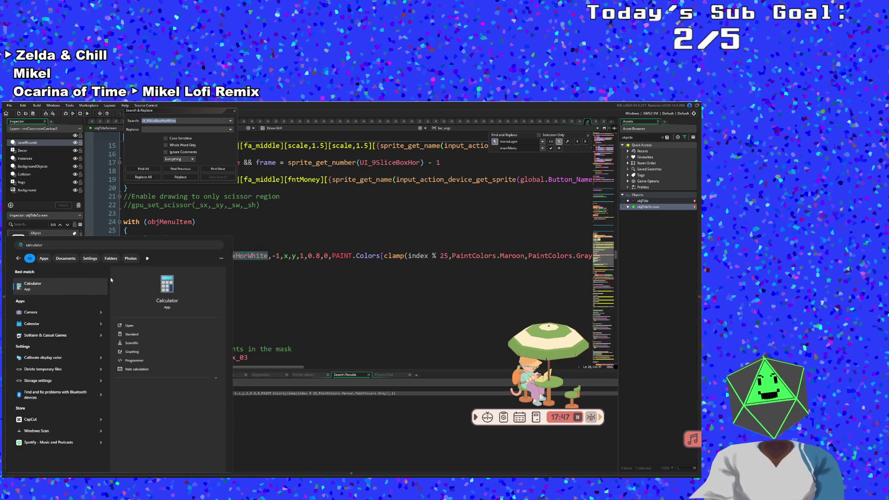
left_click(77, 287)
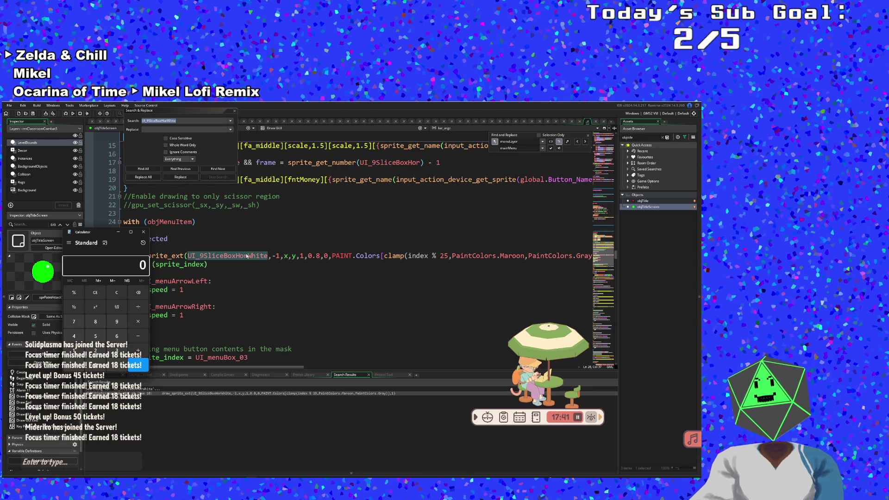
left_click(120, 267)
type("154")
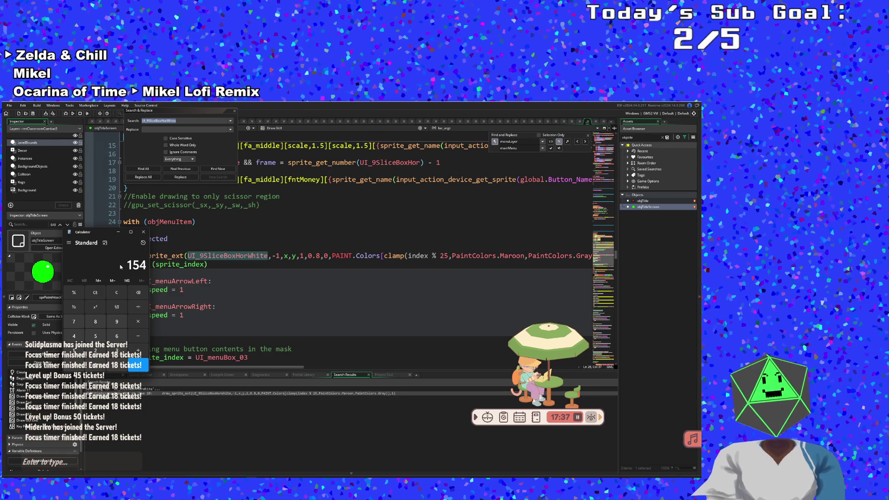
type("*0.8")
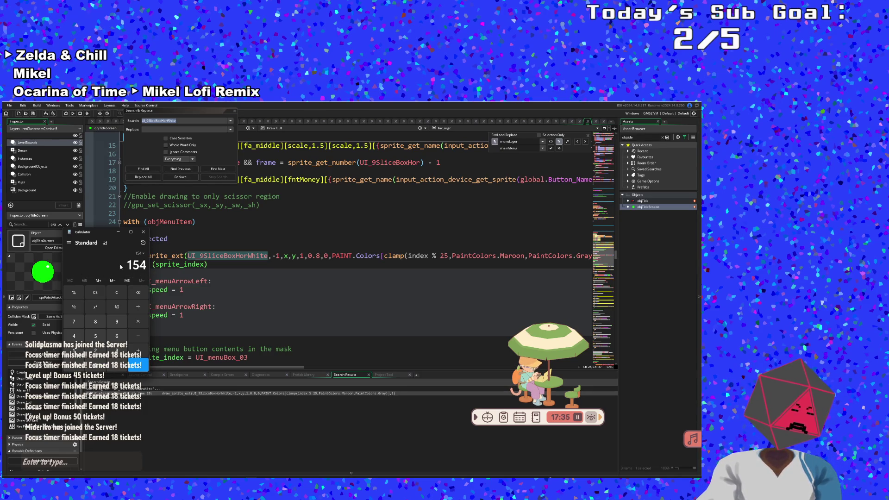
key("Return")
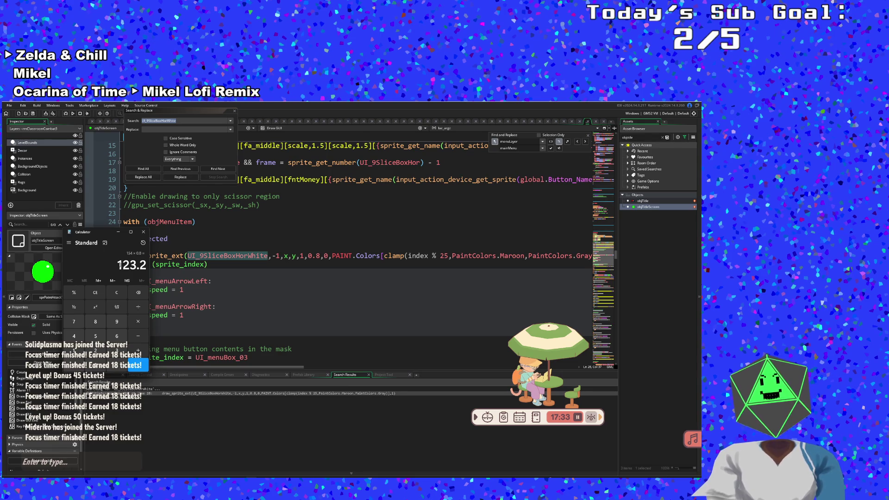
left_click(143, 232)
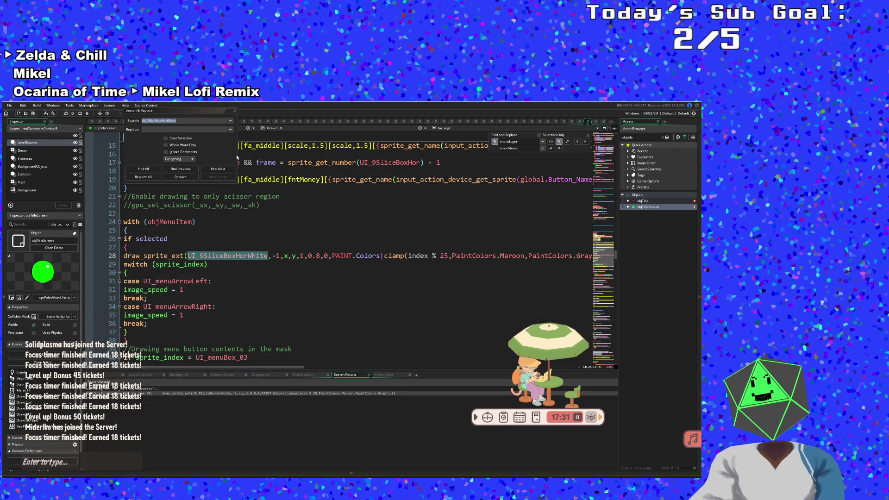
left_click(588, 122)
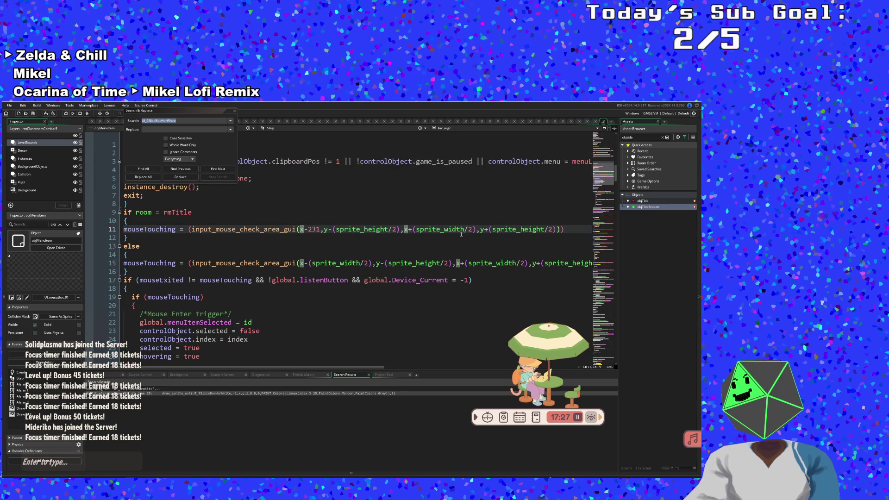
Replace the sprite_height/2 terms on line 11 with 123
left_click_drag(477, 230, 413, 229)
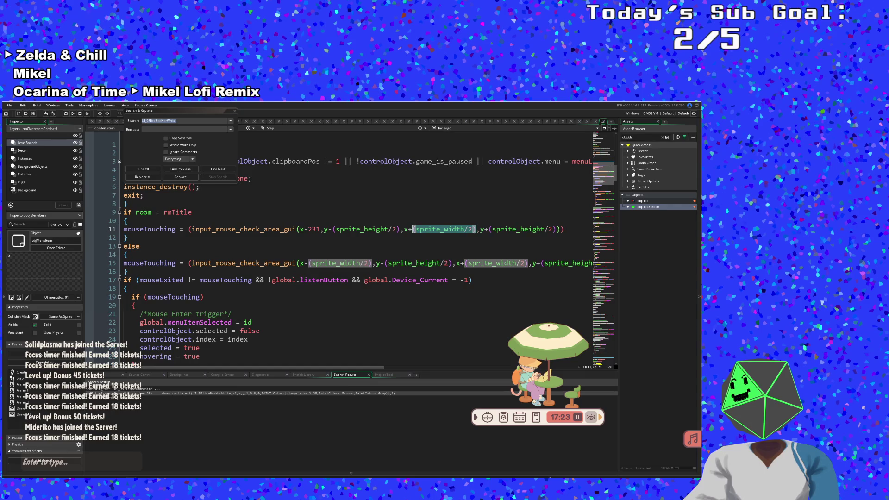
type("123")
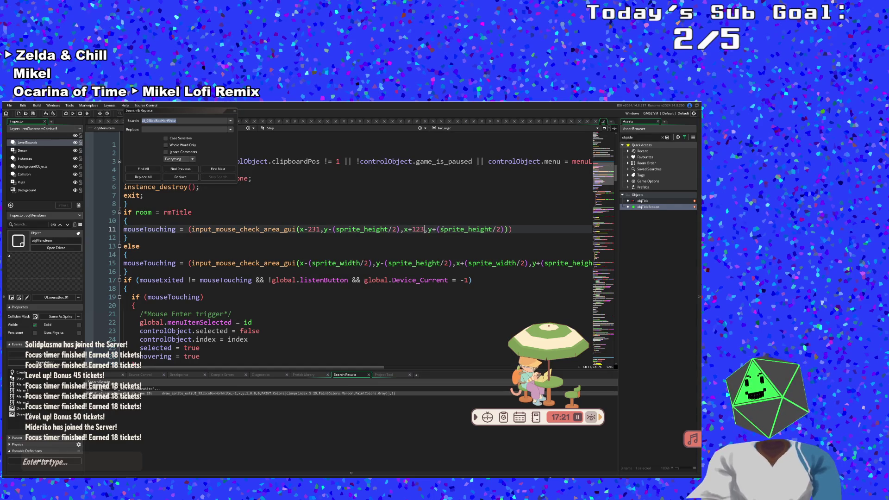
left_click(464, 229)
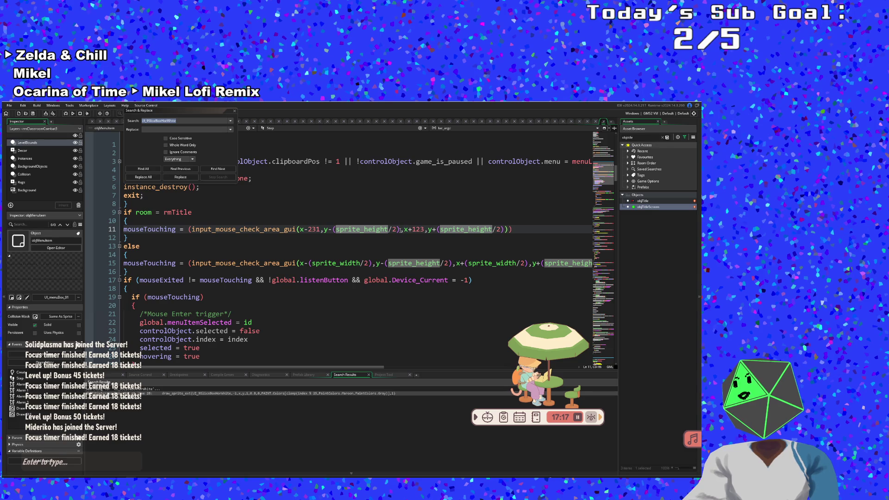
key("ctrl+z")
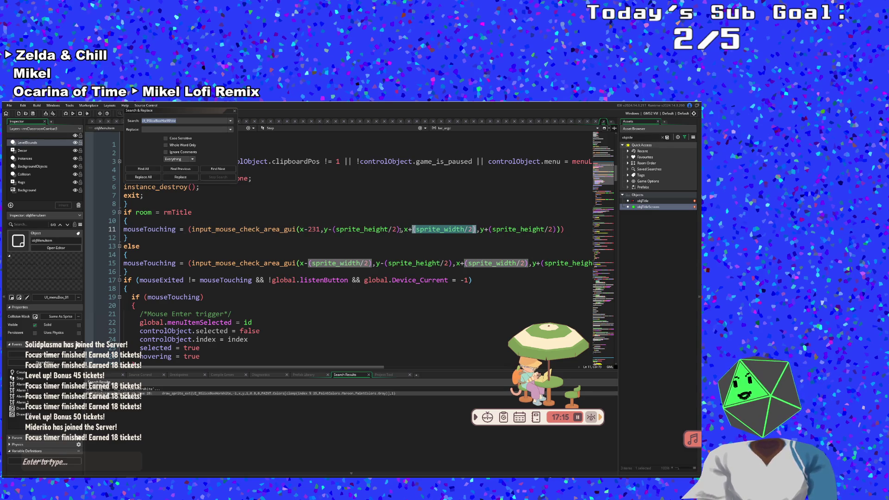
left_click(400, 230)
double_click(400, 230)
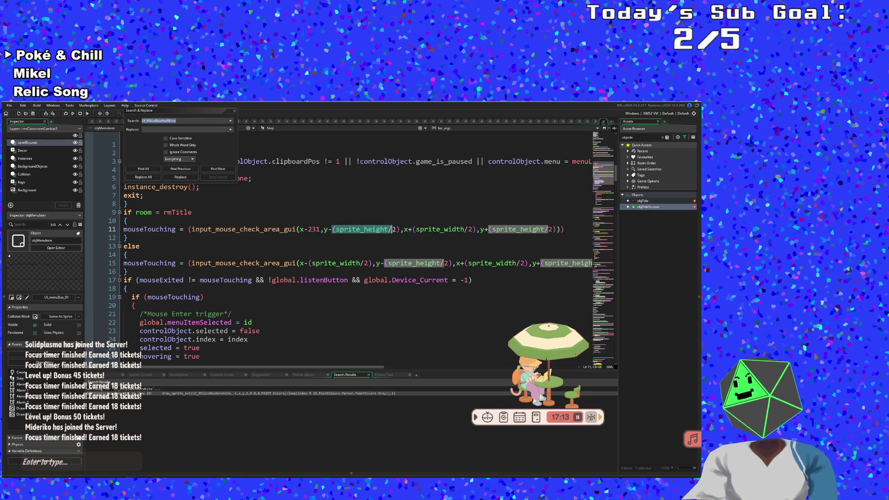
type("123")
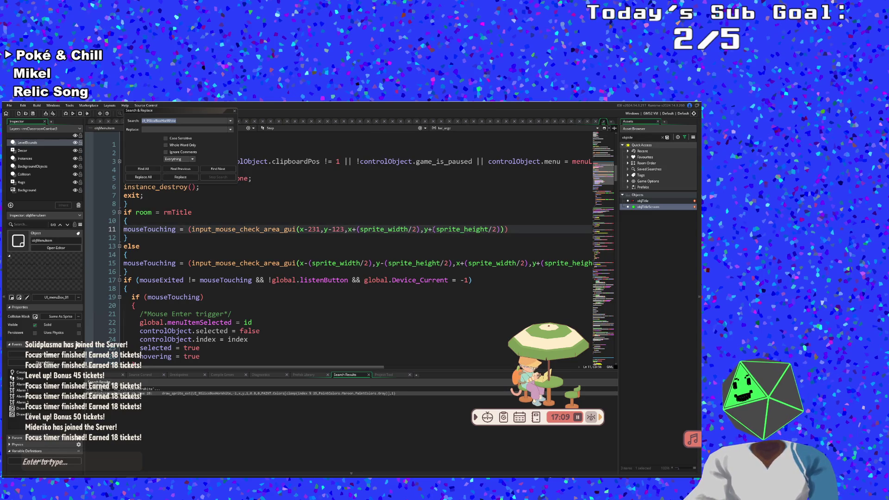
left_click(433, 229)
key("shift+Right")
key("shift+Right")
key("shift+Right")
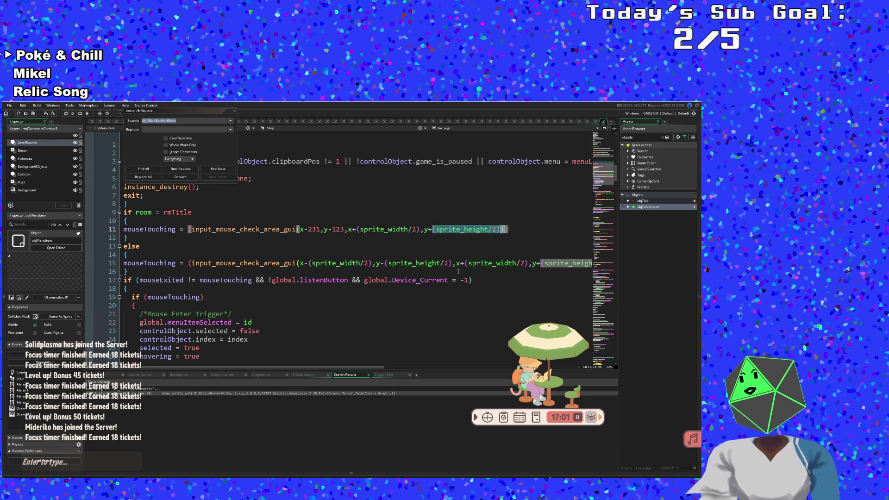
type("123)")
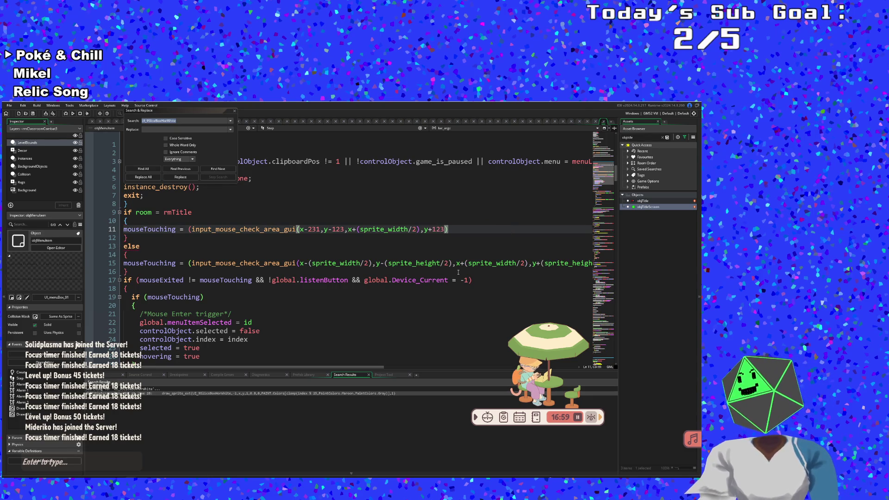
Replace the remaining sprite_width term with 231 and add the missing closing parenthesis
key("Left")
key("Left")
key("Left")
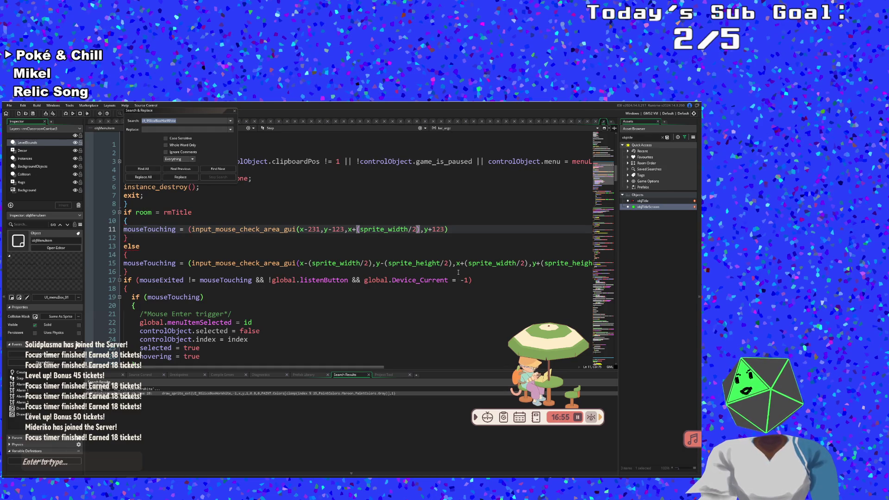
key("BackSpace")
key("BackSpace")
key("BackSpace")
key("BackSpace")
key("BackSpace")
key("BackSpace")
type("231")
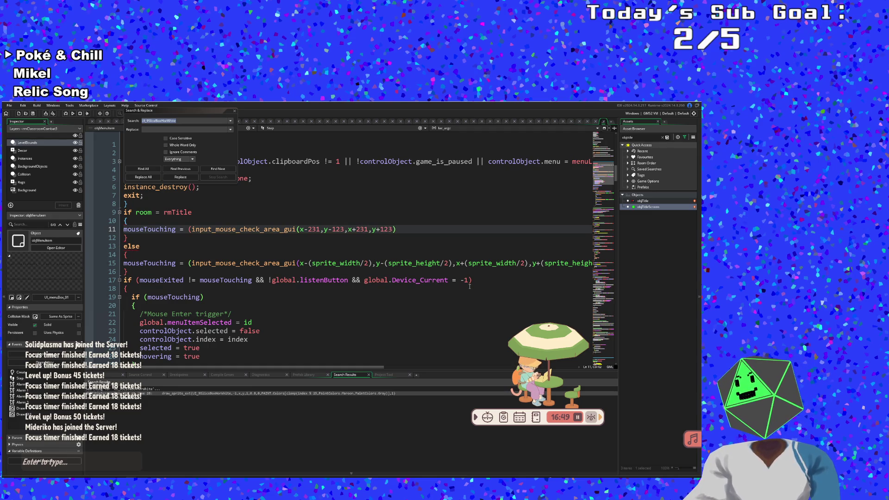
key("Down")
key("Down")
key("Down")
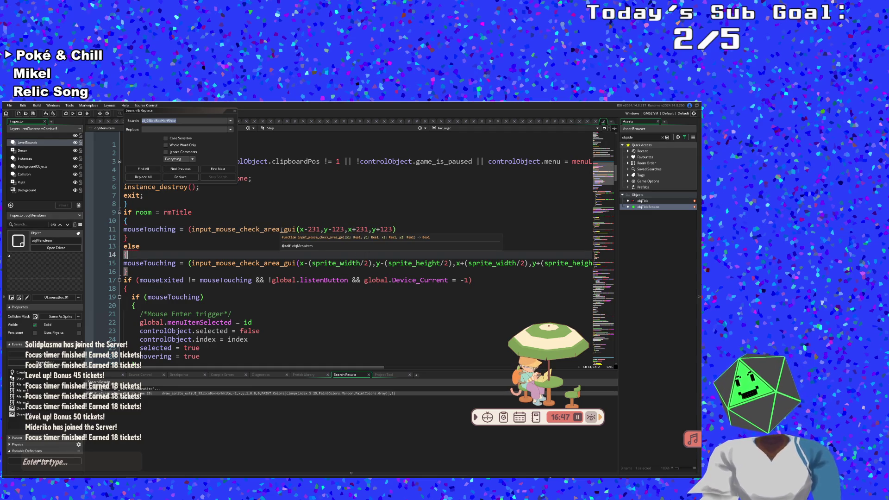
left_click(281, 229)
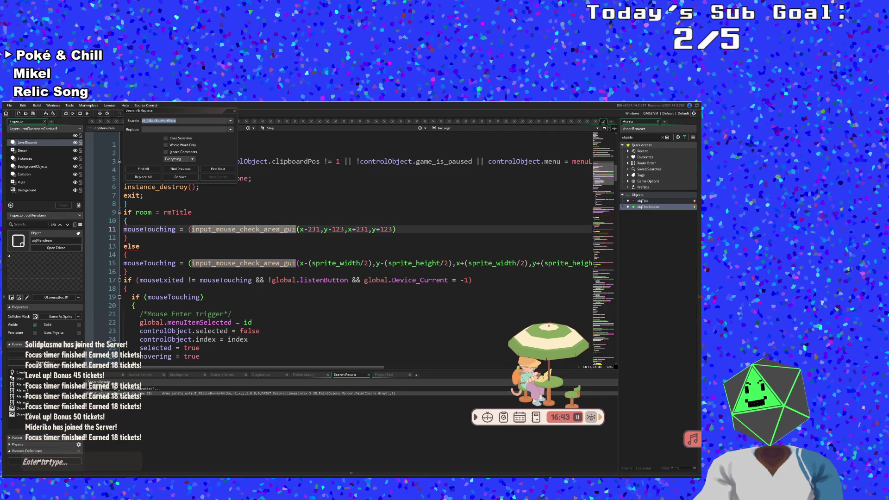
mouse_move(131, 239)
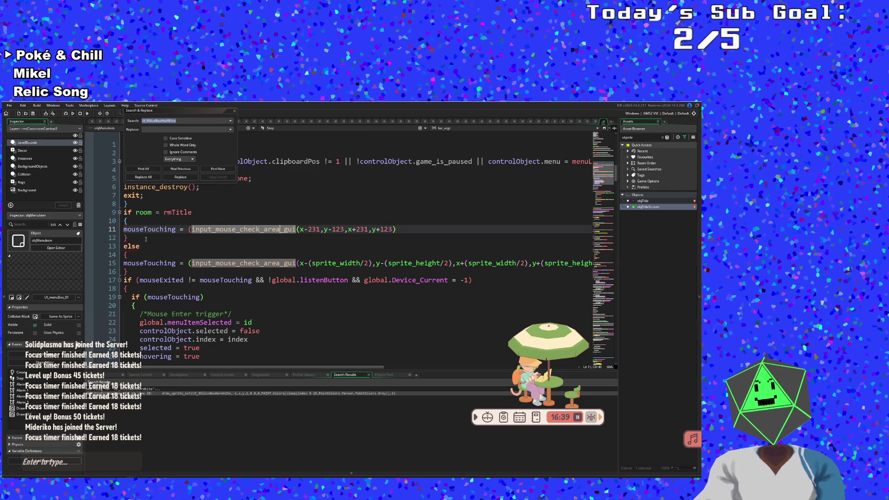
left_click(408, 230)
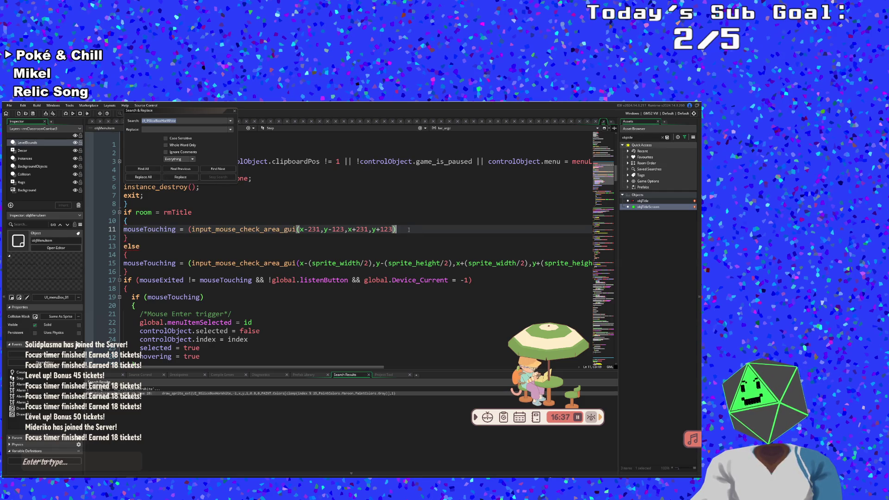
type(")")
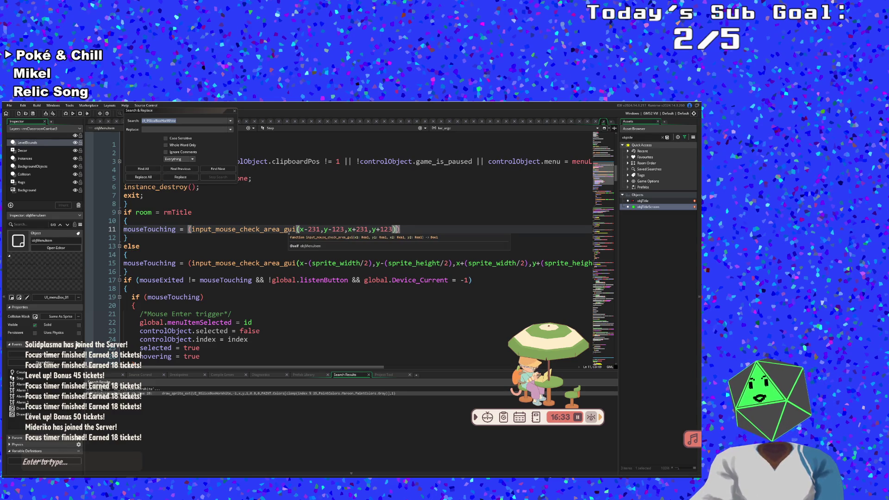
Dismiss the signature hint and close the Search & Replace panel
left_click(311, 230)
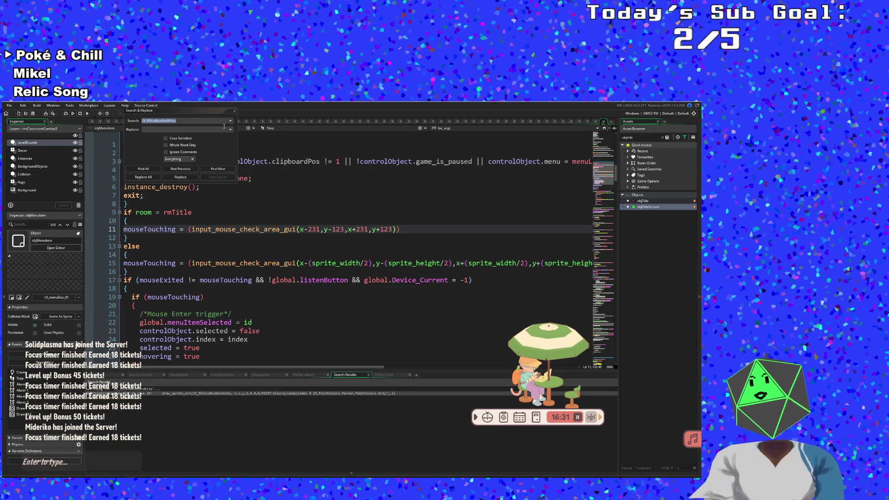
left_click(235, 115)
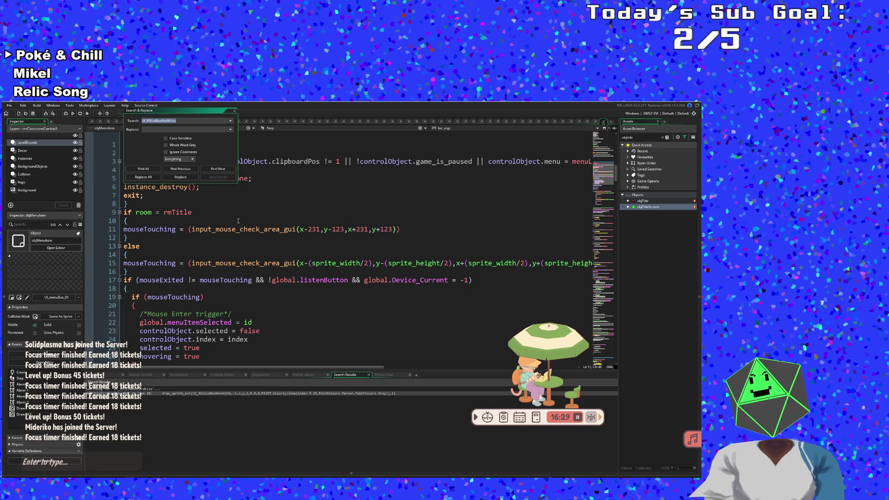
left_click(238, 220)
left_click(235, 111)
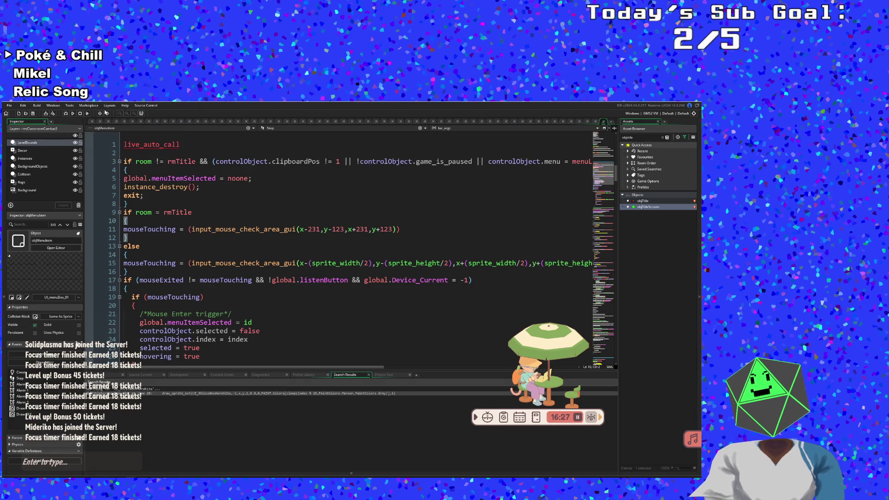
Build and run the game to test the title menu
left_click(9, 106)
key("Escape")
left_click(66, 114)
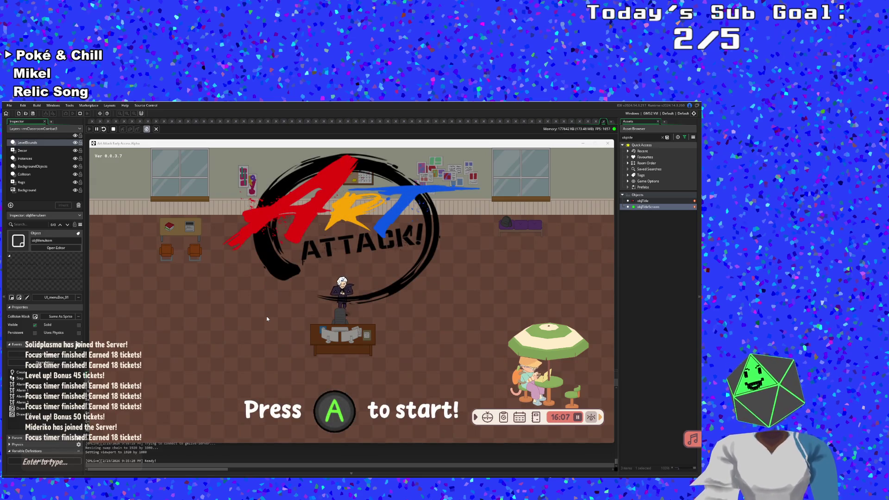
Step through the title menu from New Run down to Quit and quit the game
key("Return")
key("Down")
key("Down")
key("Down")
key("Return")
key("Escape")
key("Down")
key("Down")
key("Down")
key("Return")
key("Escape")
key("Down")
key("Down")
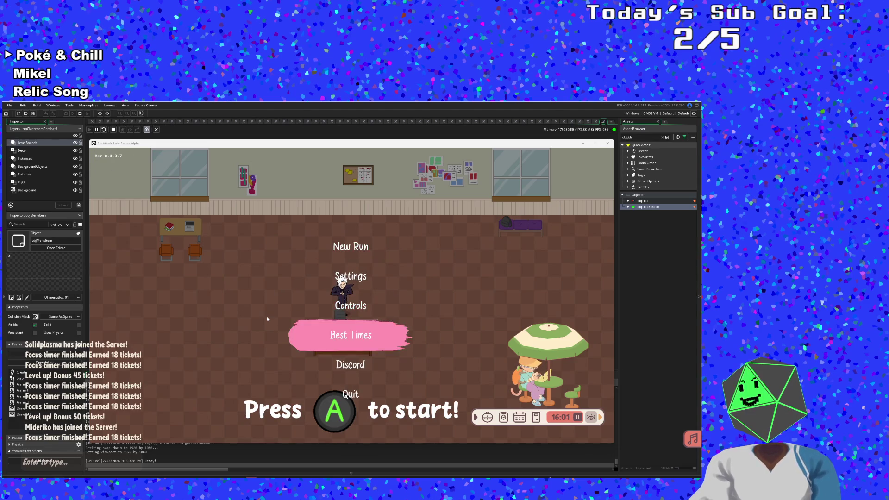
key("Down")
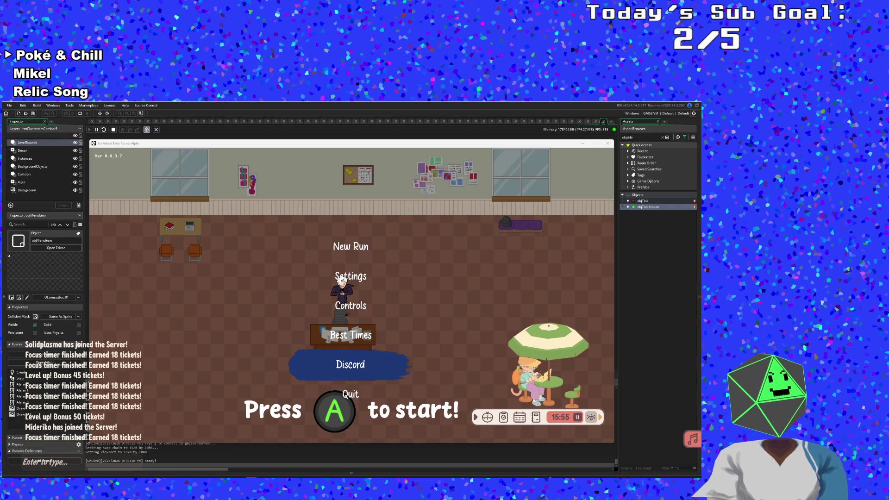
key("Down")
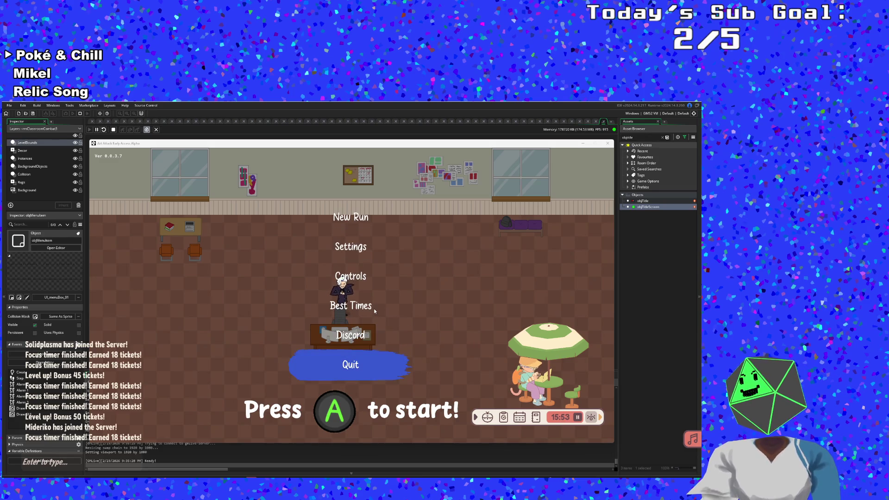
key("Return")
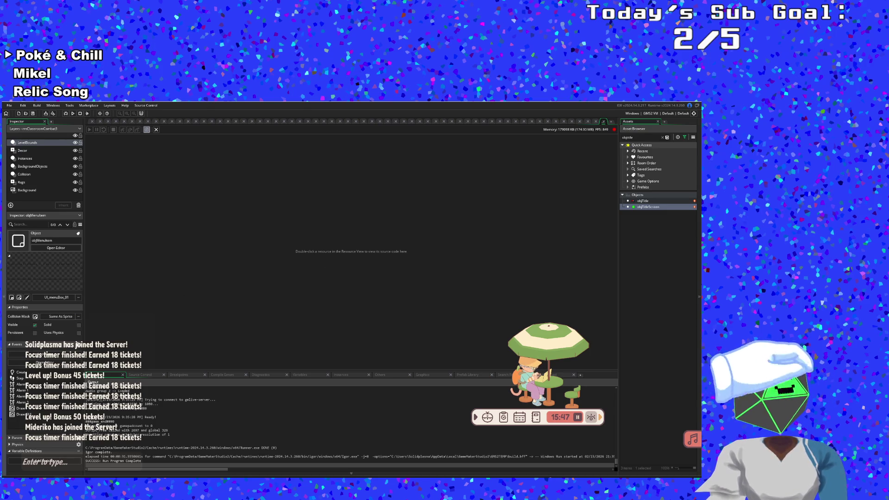
Search 'objTit' in the asset search and open objTitleScreen's Create event code
key("ctrl+t")
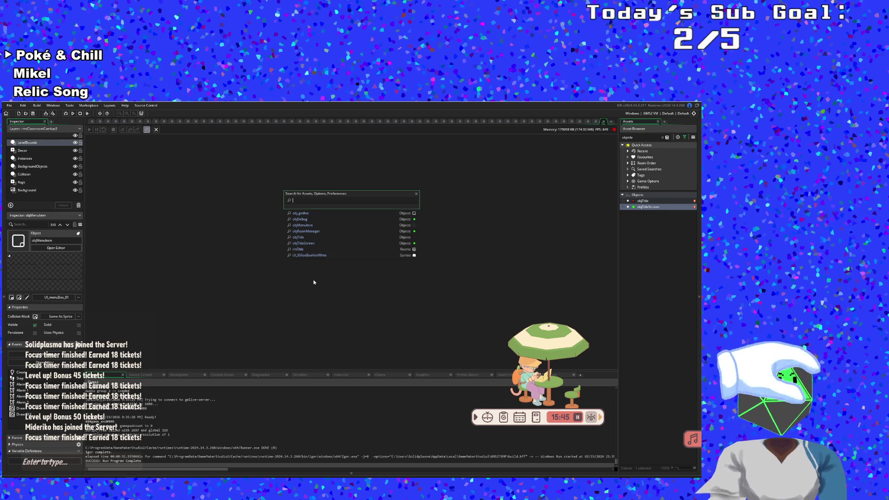
type("obj")
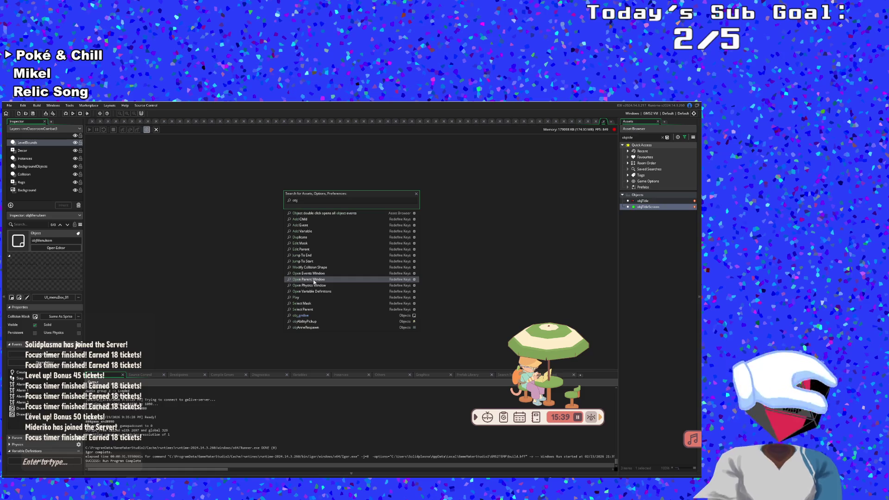
type("Tit")
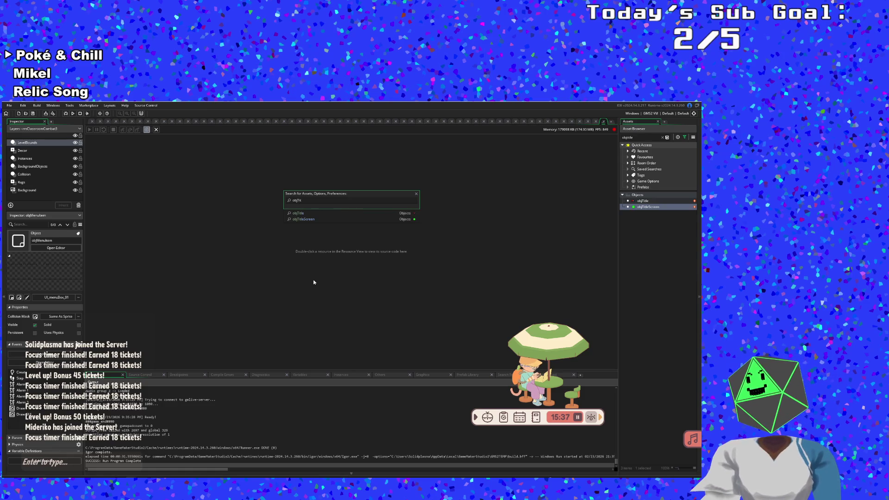
key("Return")
left_click(313, 282)
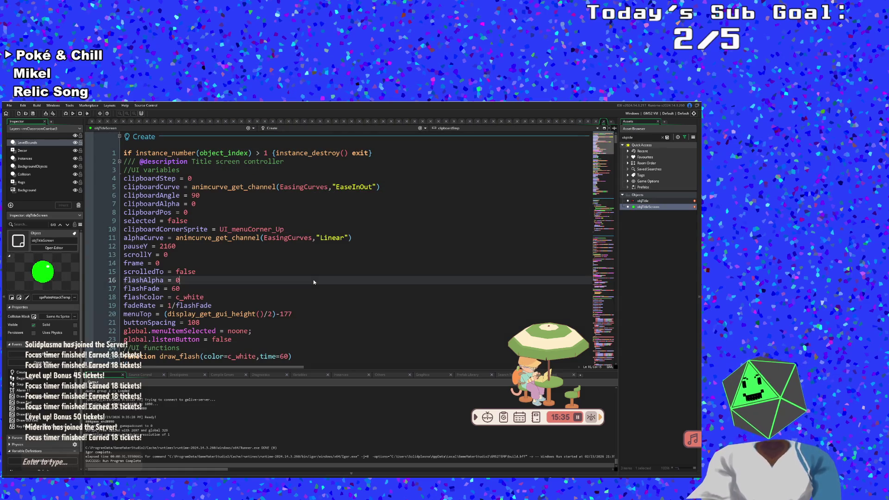
scroll(314, 280, "down", 6)
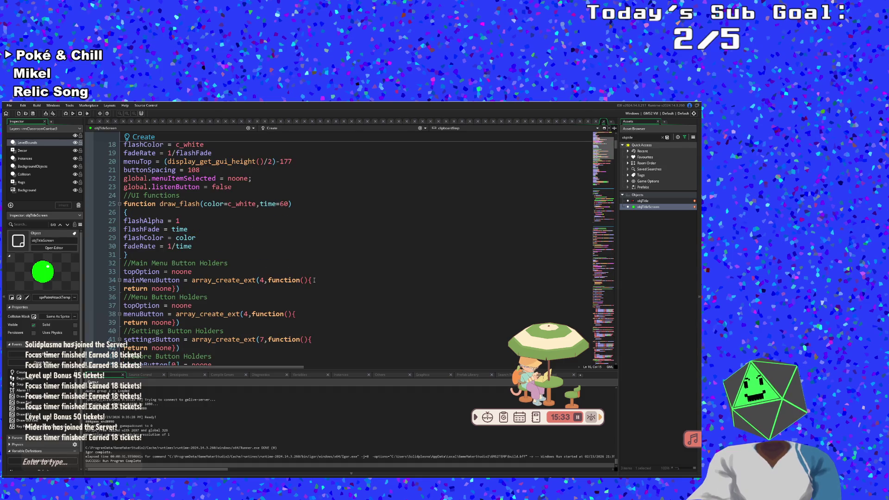
scroll(314, 280, "down", 20)
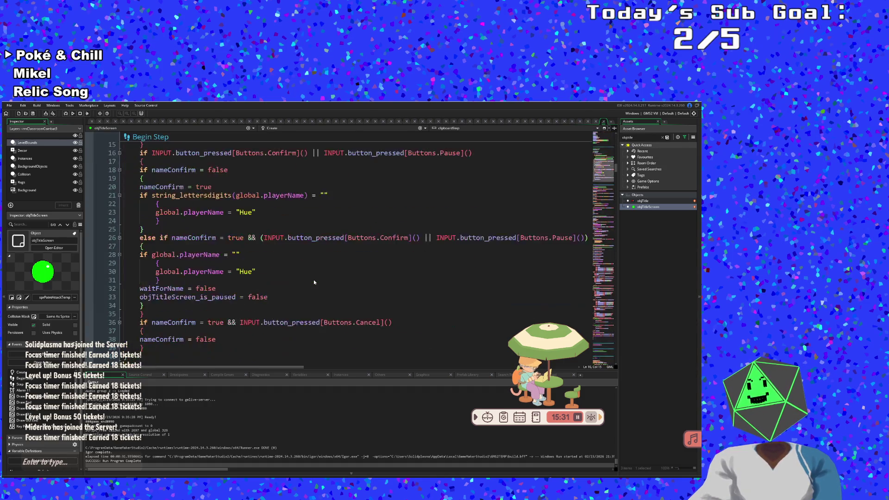
scroll(314, 280, "down", 20)
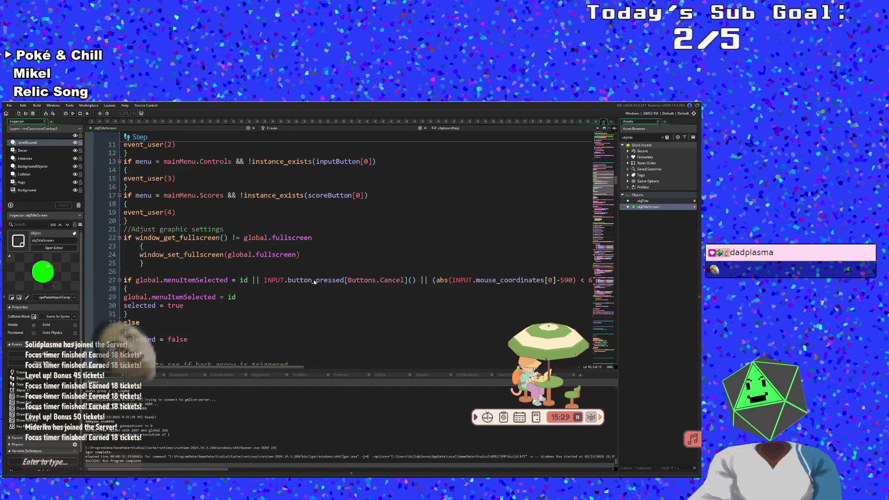
scroll(314, 281, "down", 2)
left_click(288, 128)
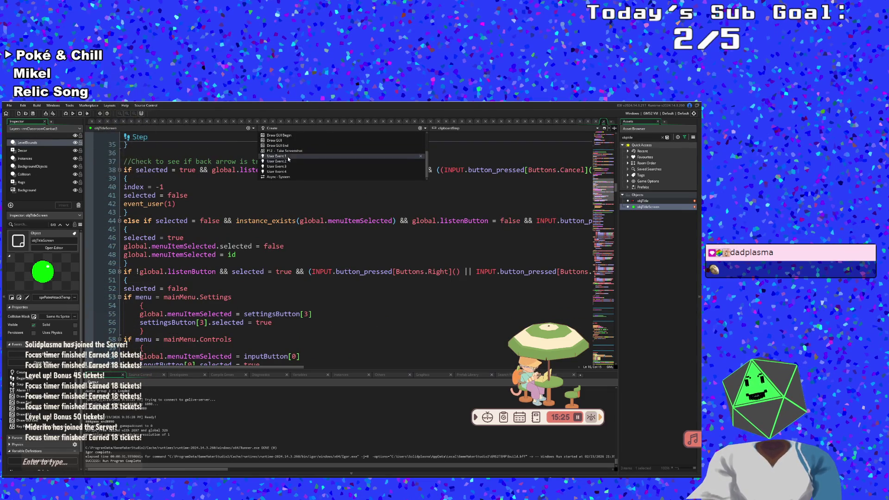
left_click(285, 156)
scroll(284, 199, "down", 2)
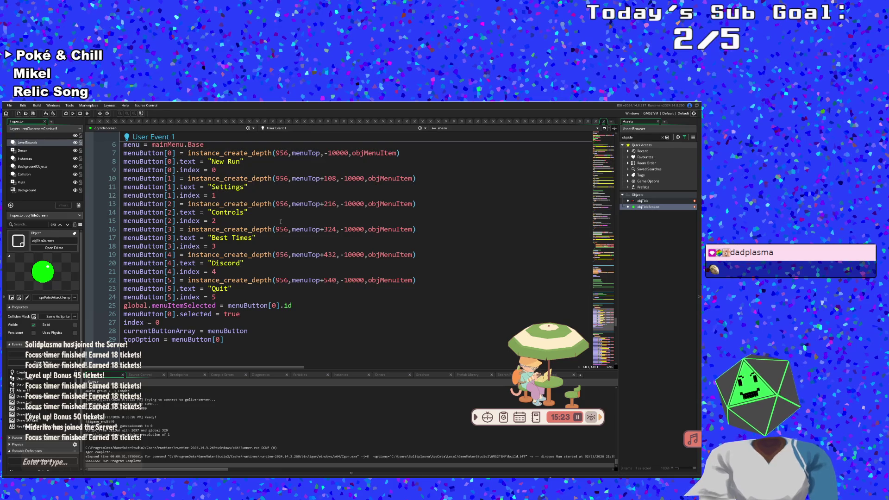
scroll(280, 222, "down", 8)
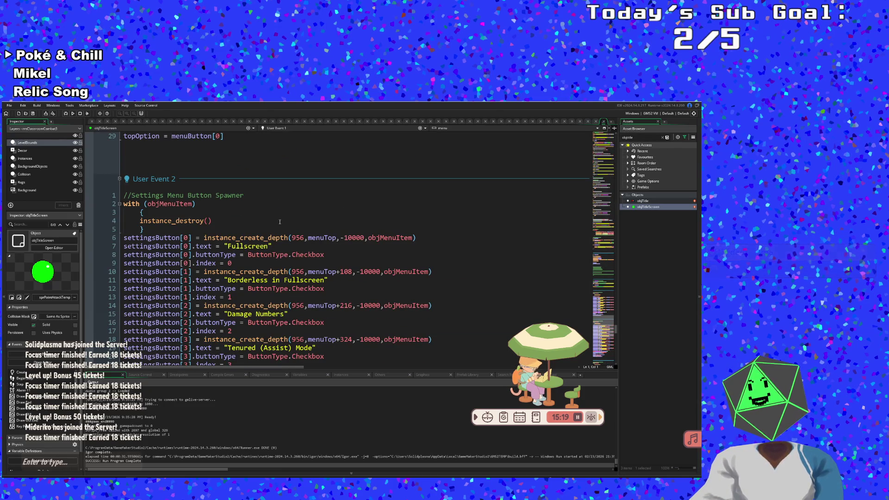
scroll(280, 222, "down", 4)
scroll(280, 222, "up", 15)
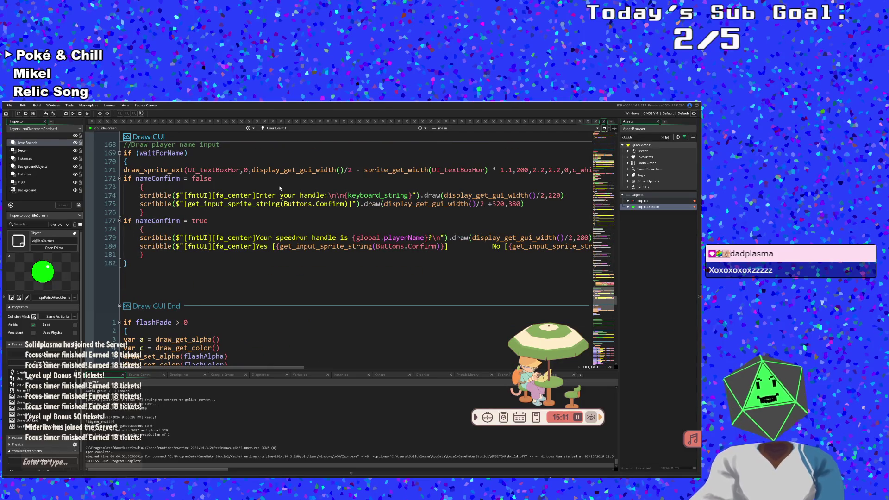
scroll(280, 187, "up", 12)
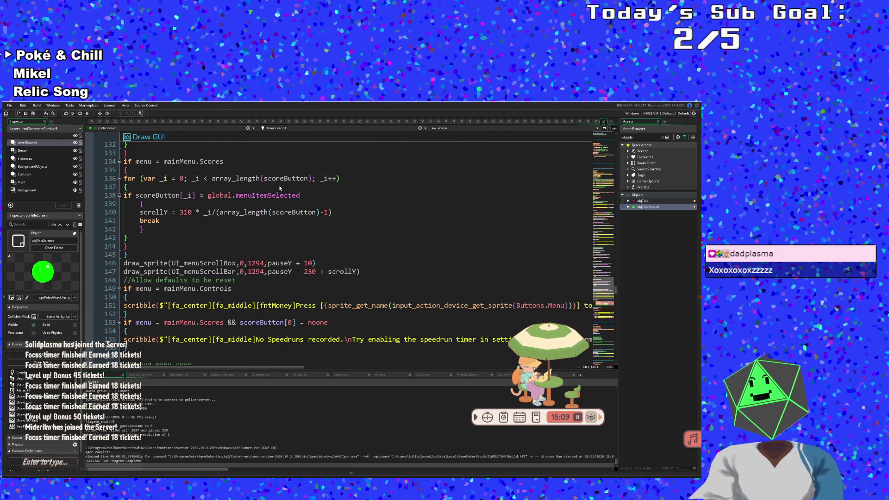
scroll(280, 188, "down", 4)
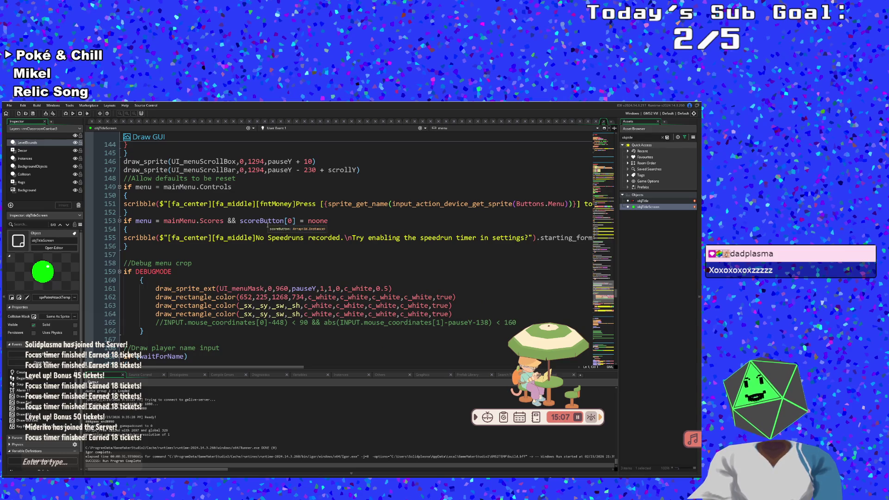
double_click(267, 221)
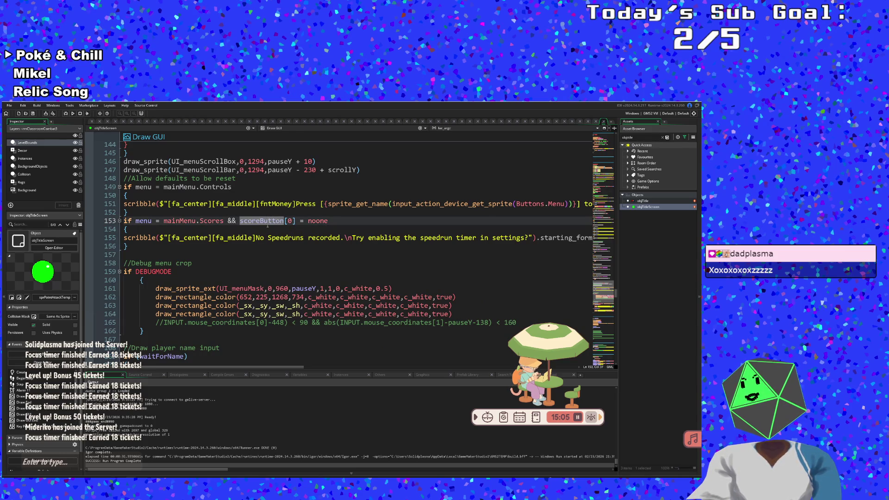
mouse_move(247, 368)
left_mouse_down()
mouse_move(529, 372)
mouse_move(153, 369)
left_mouse_up()
scroll(190, 310, "up", 8)
scroll(189, 309, "up", 16)
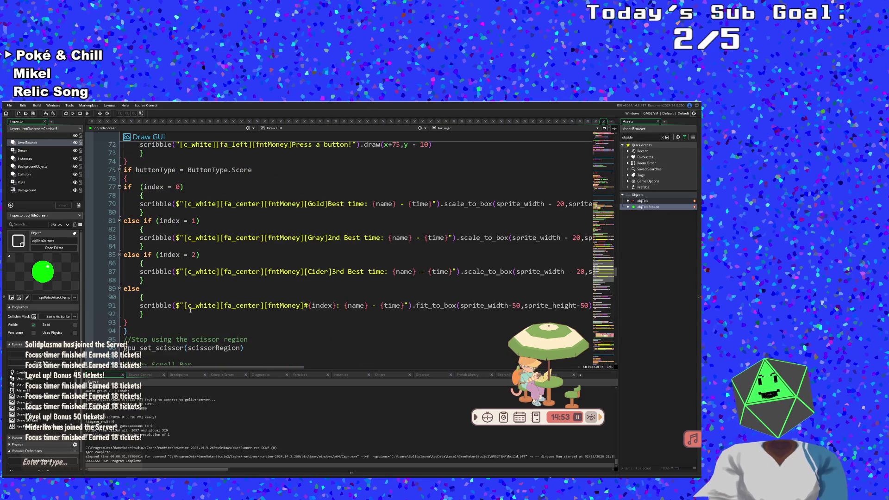
scroll(190, 311, "up", 4)
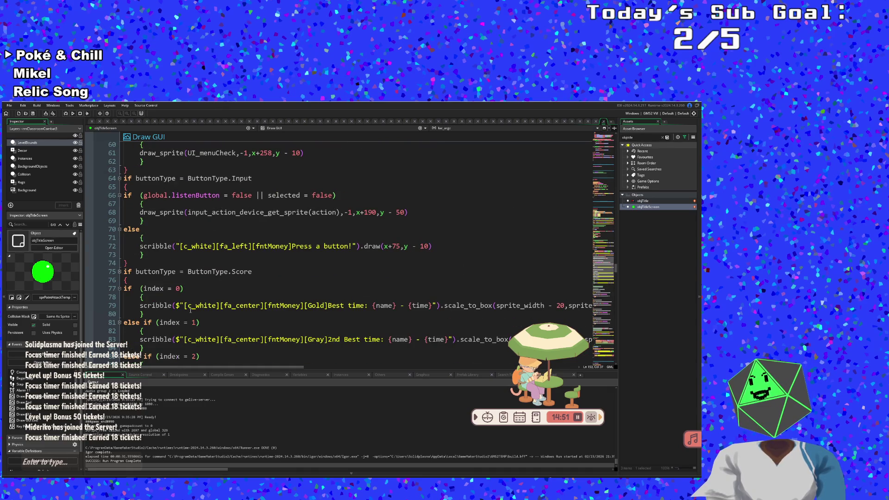
scroll(191, 310, "up", 6)
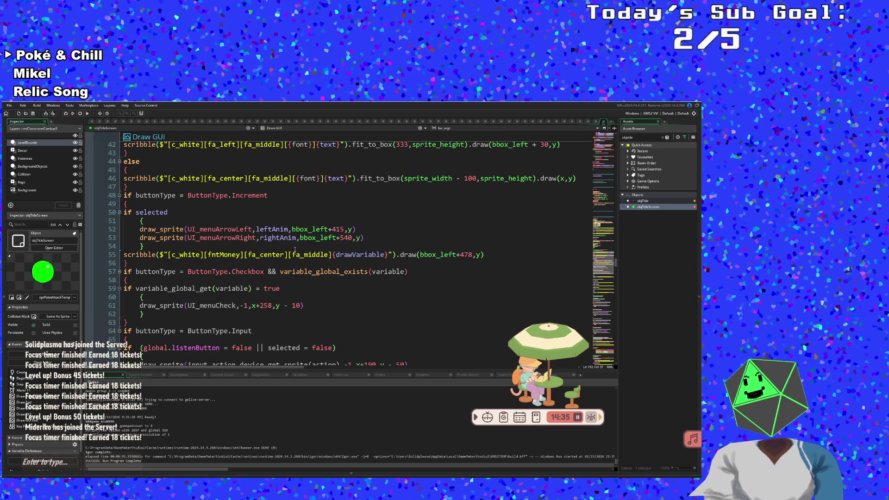
left_click(208, 255)
left_click(204, 256)
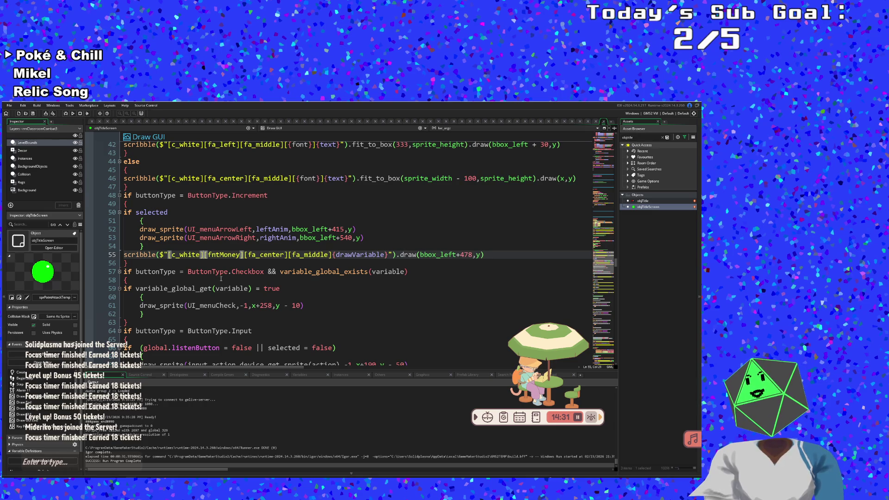
scroll(221, 278, "up", 8)
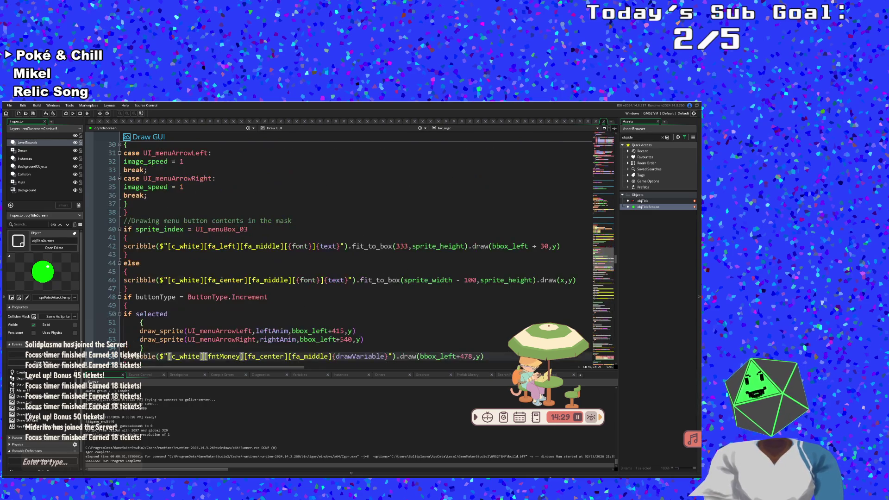
scroll(221, 280, "up", 4)
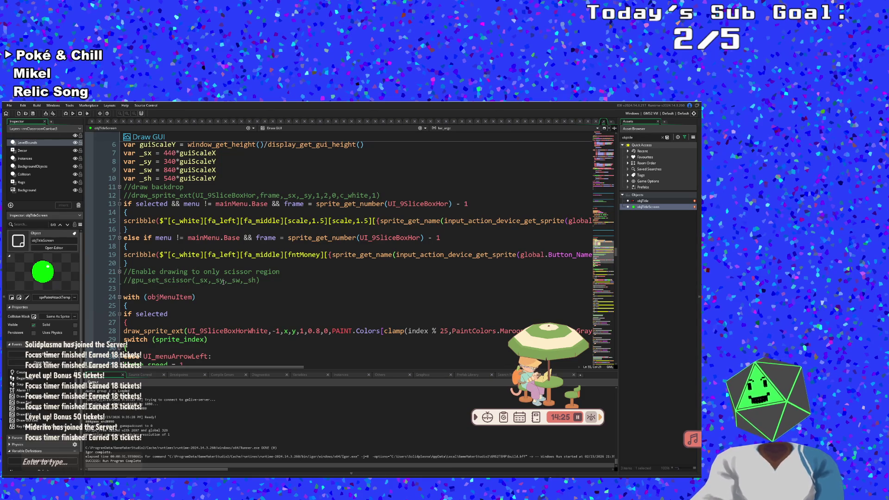
scroll(223, 282, "up", 4)
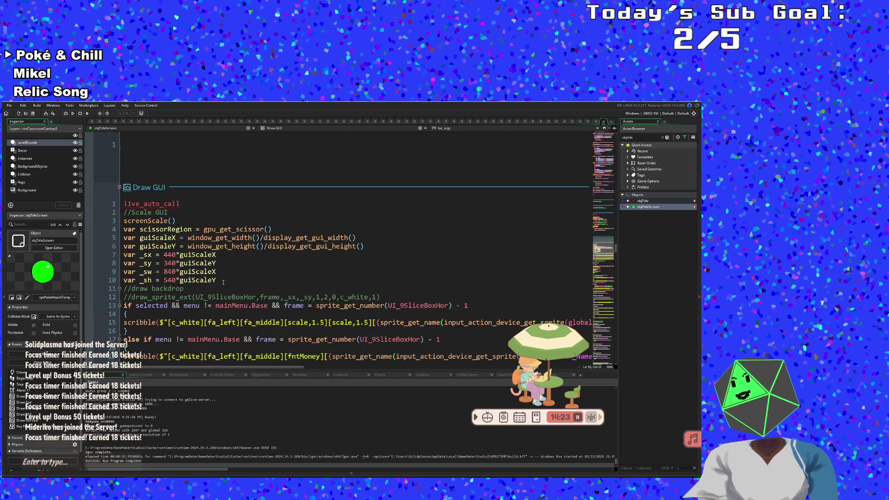
scroll(223, 281, "down", 4)
scroll(224, 283, "up", 10)
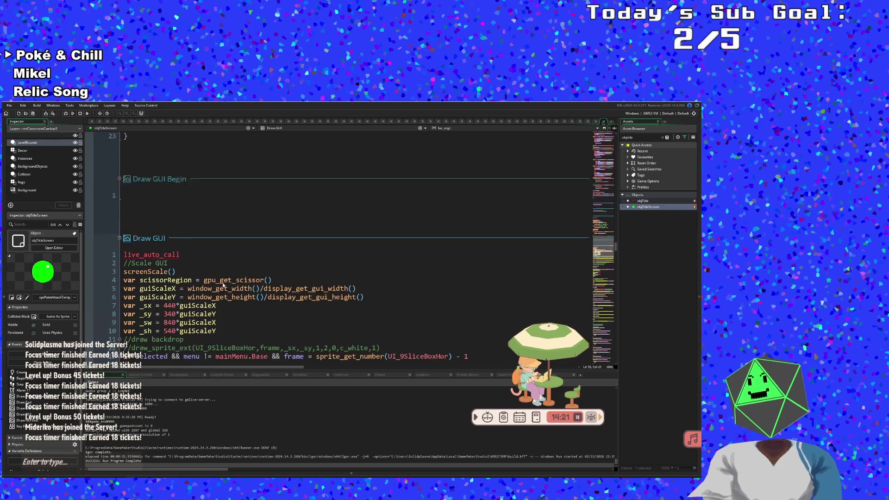
scroll(225, 286, "up", 15)
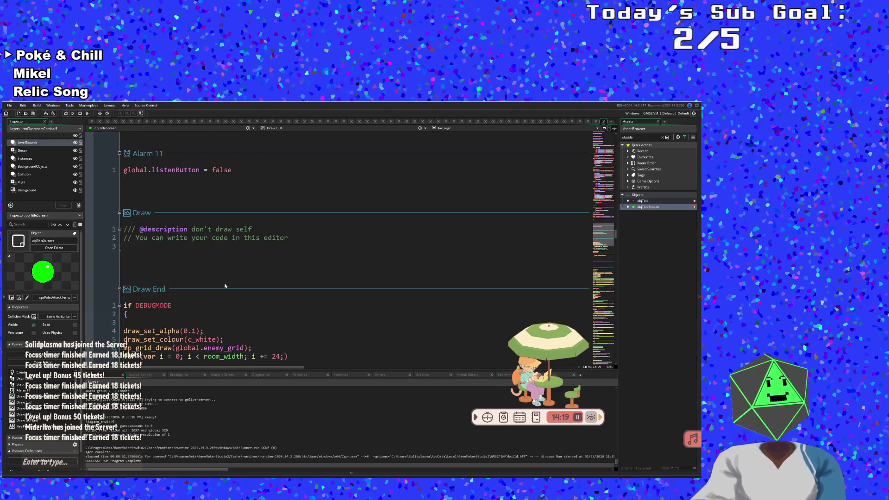
scroll(226, 286, "down", 2)
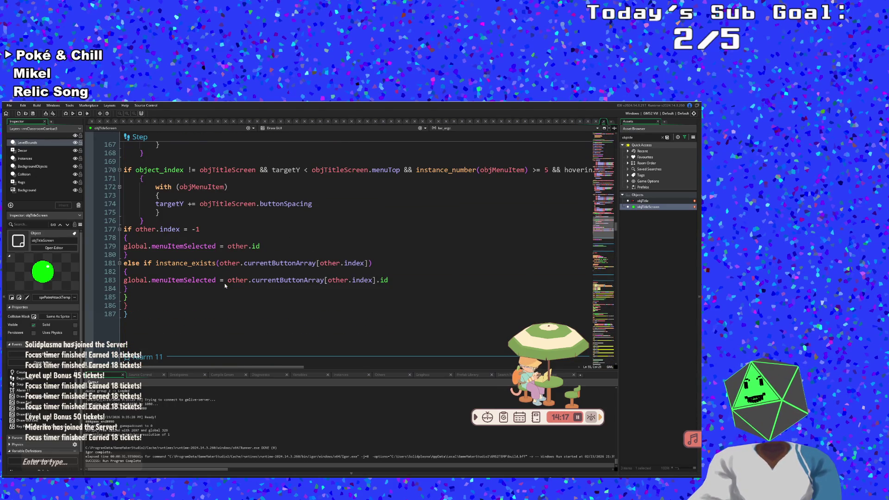
scroll(225, 286, "up", 8)
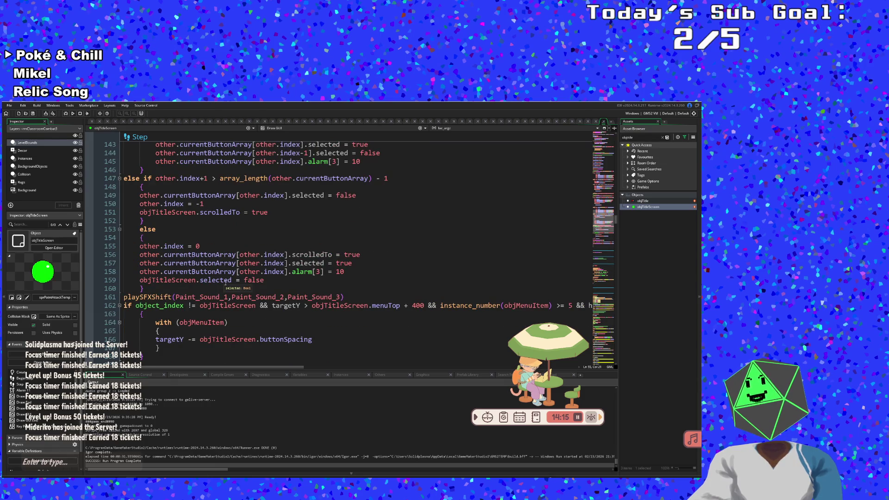
scroll(226, 283, "up", 6)
scroll(226, 283, "up", 14)
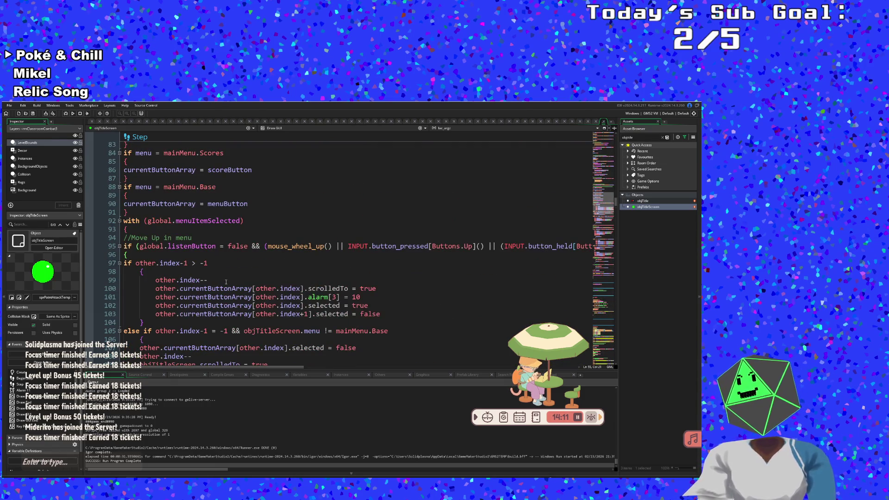
scroll(226, 281, "down", 4)
scroll(226, 281, "up", 4)
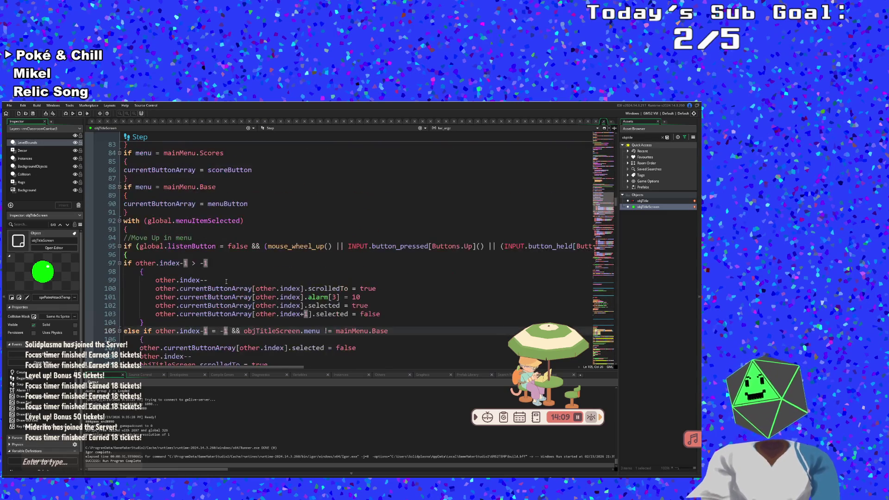
scroll(226, 281, "up", 4)
left_click(226, 280)
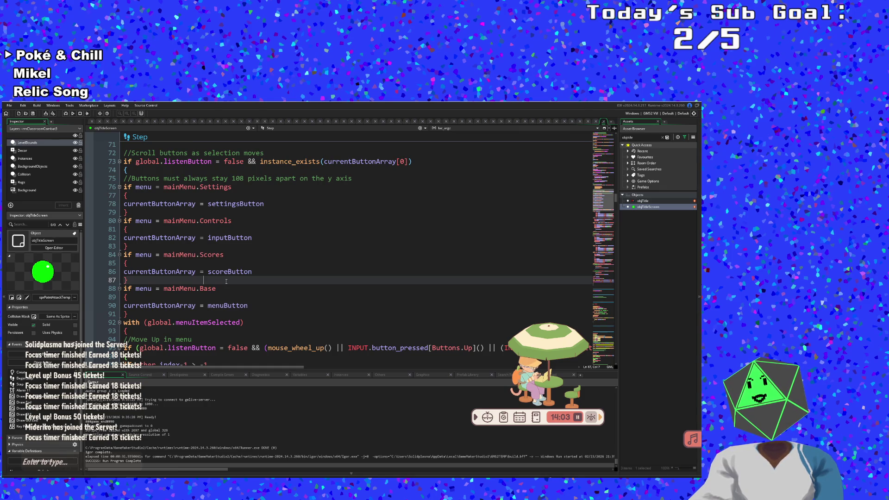
scroll(227, 281, "up", 8)
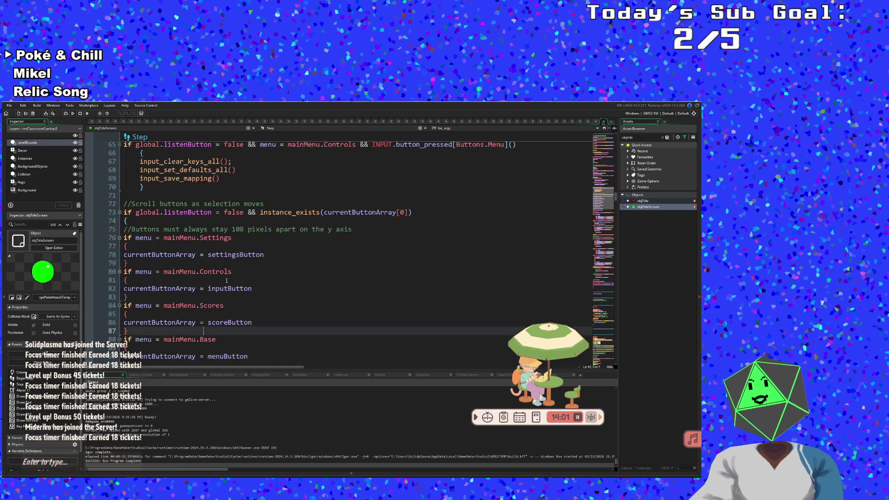
scroll(227, 280, "up", 18)
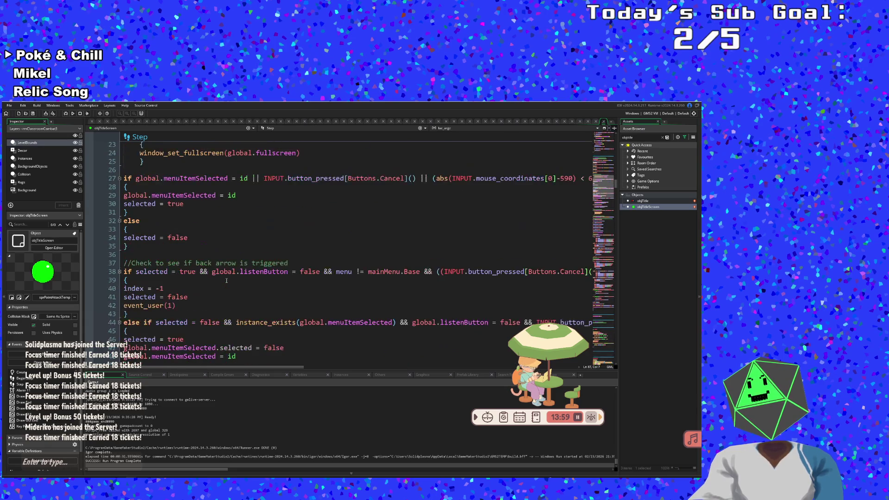
scroll(226, 281, "down", 4)
left_click(227, 280)
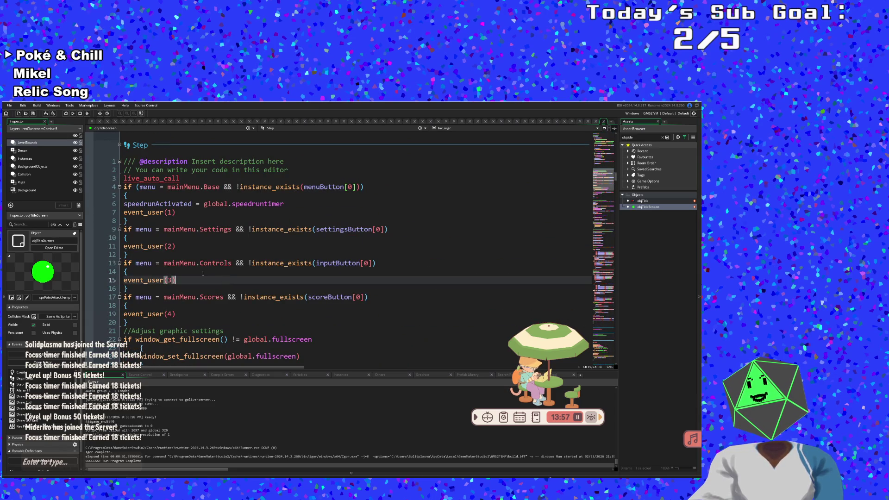
key("Up")
left_click(166, 204)
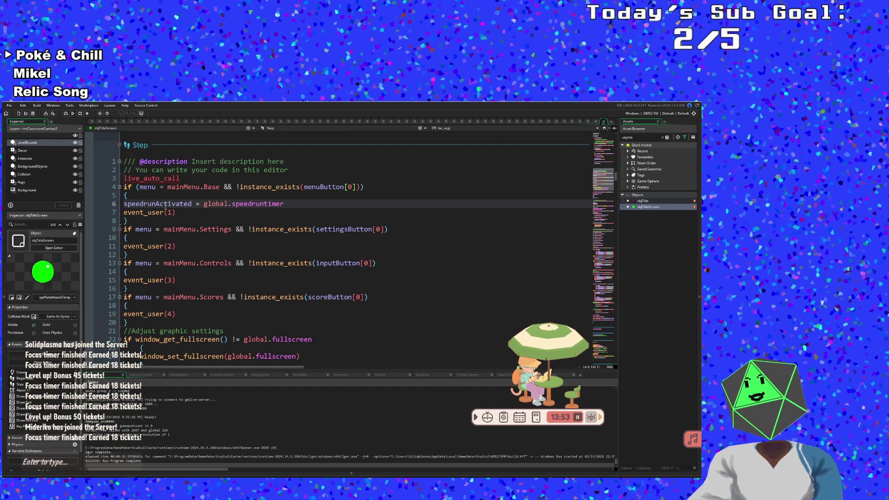
left_click(200, 212)
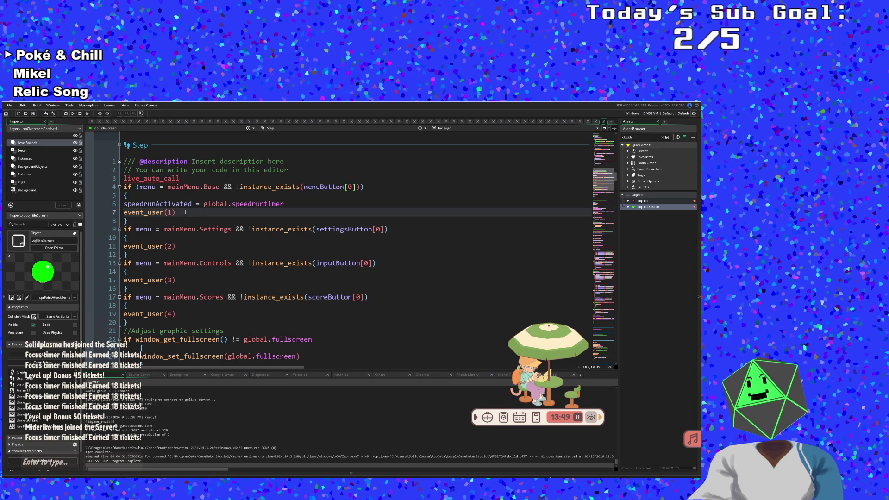
left_click(177, 246)
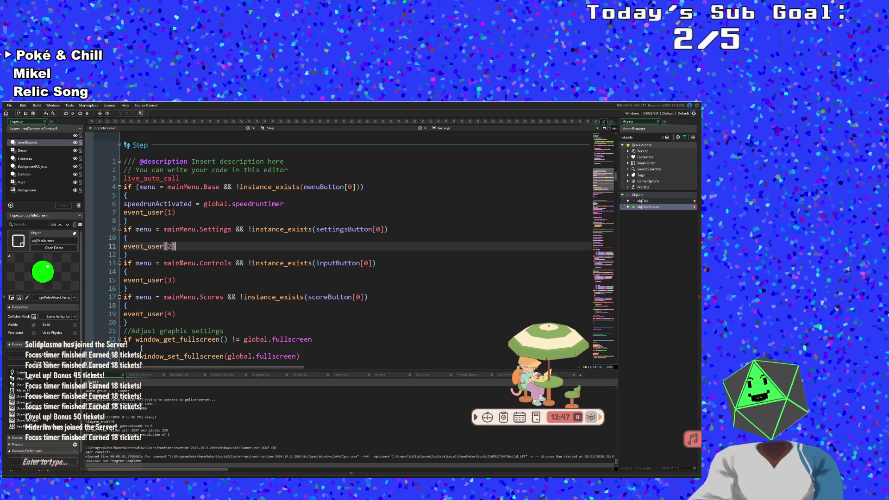
left_click(184, 263)
scroll(183, 264, "down", 2)
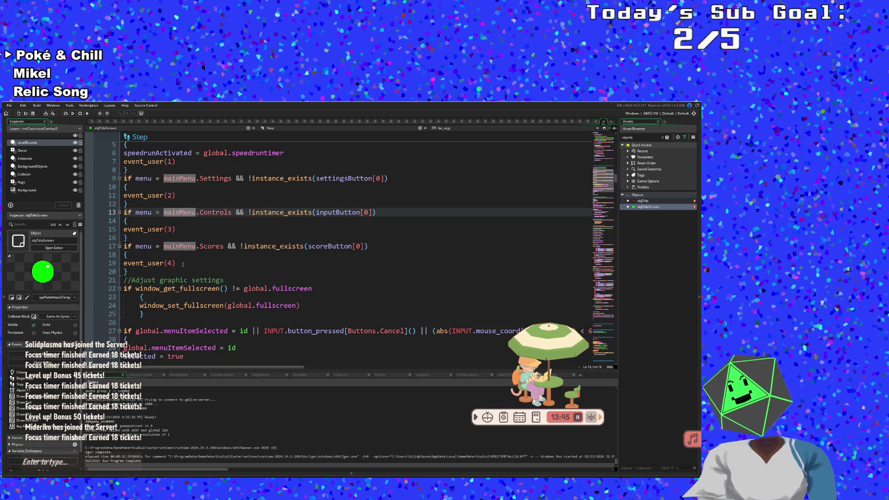
left_click(183, 264, "shift")
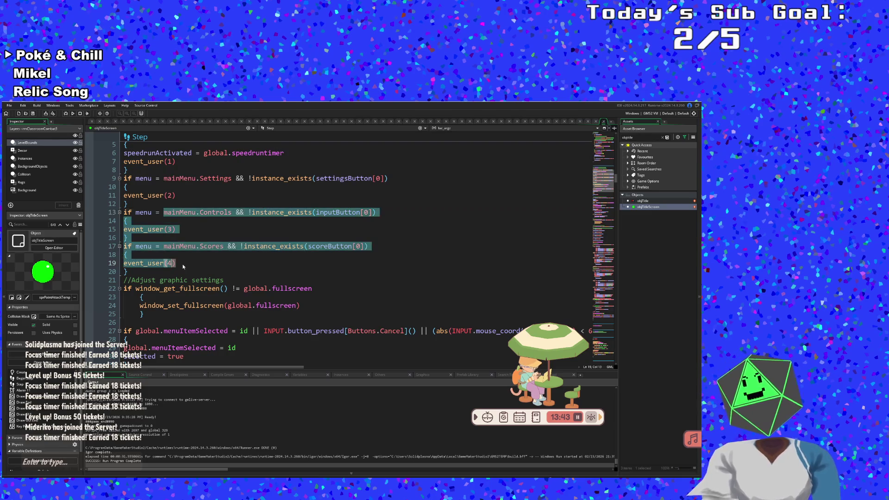
left_click(267, 127)
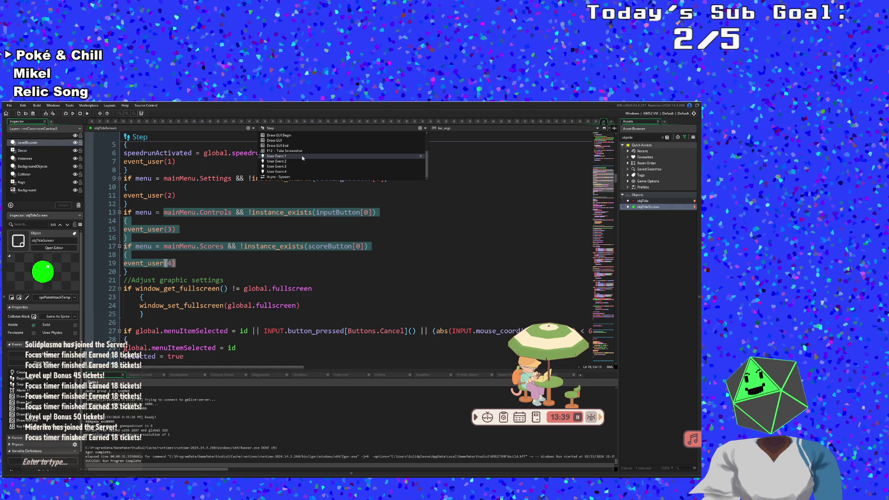
left_click(303, 158)
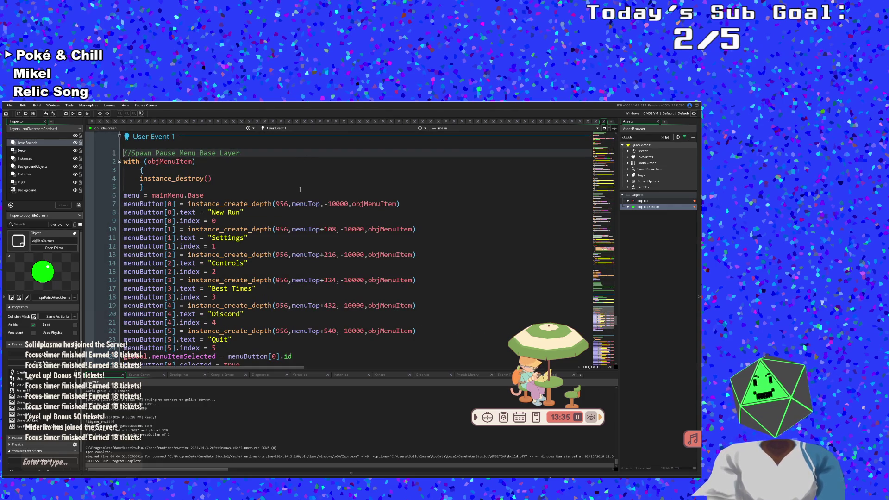
scroll(300, 190, "down", 4)
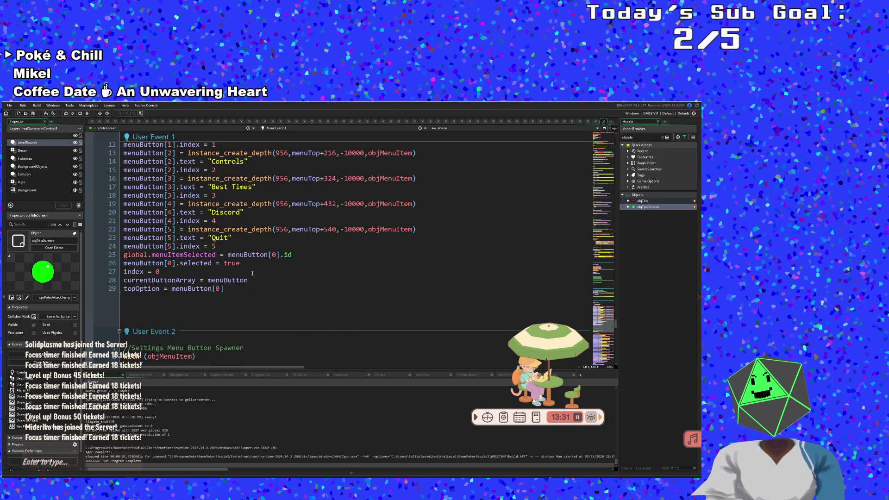
scroll(252, 273, "up", 4)
scroll(253, 274, "down", 4)
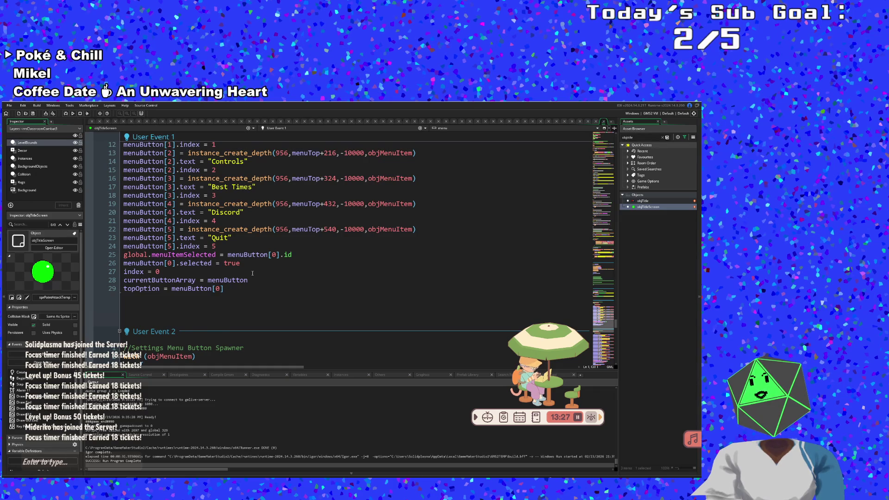
scroll(252, 273, "up", 2)
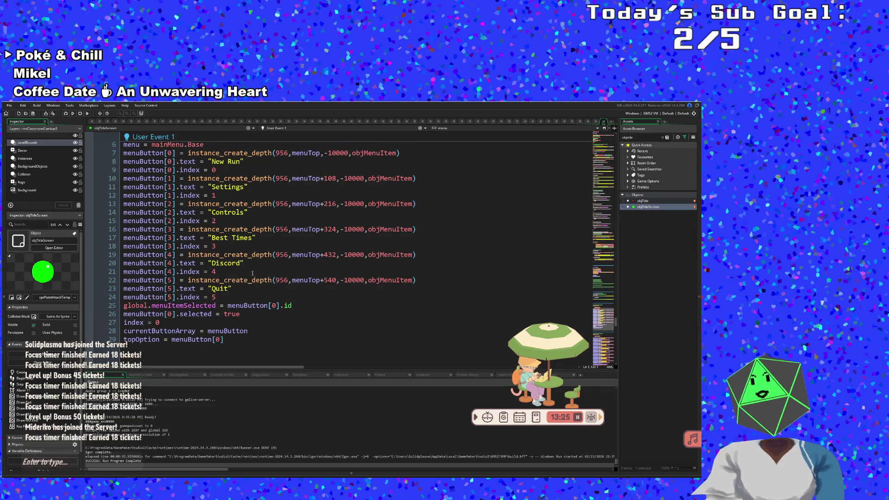
scroll(252, 273, "down", 4)
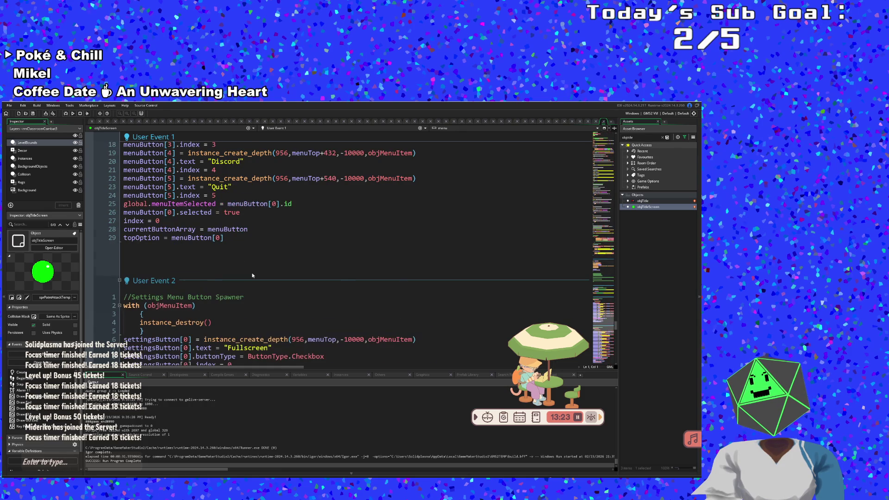
scroll(252, 275, "down", 4)
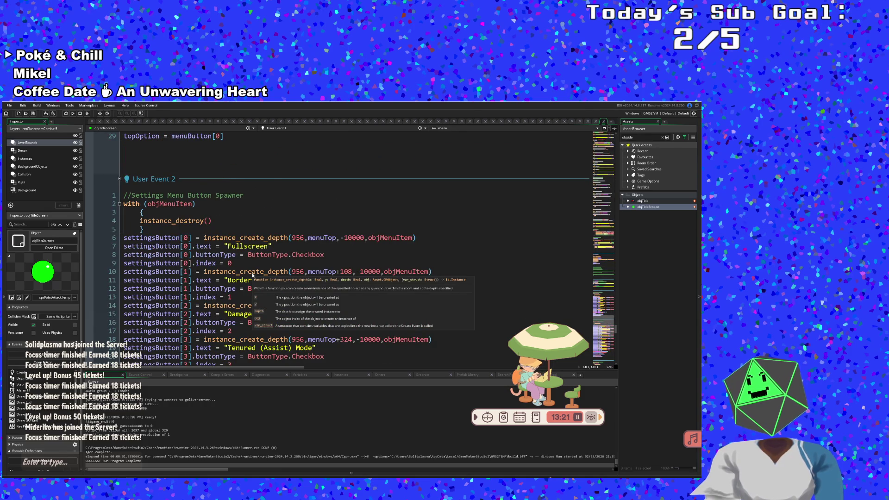
scroll(252, 275, "up", 4)
scroll(253, 276, "down", 2)
scroll(253, 278, "up", 6)
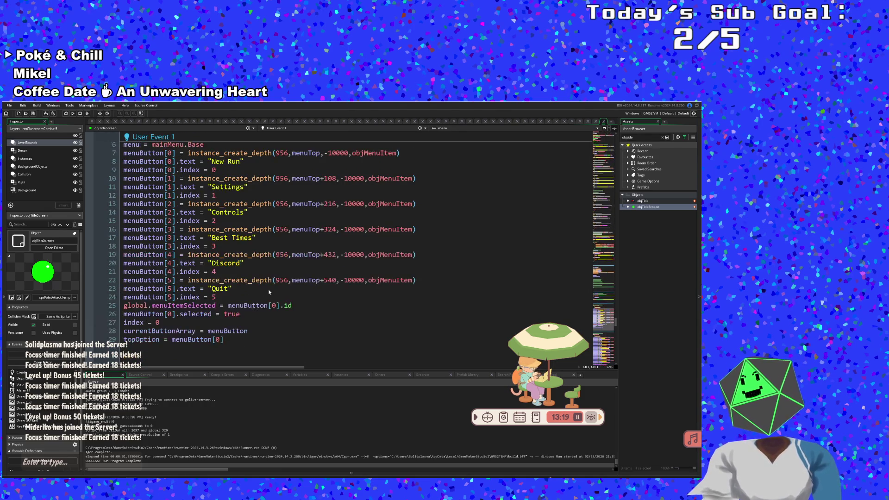
mouse_move(616, 322)
left_mouse_down()
mouse_move(609, 194)
mouse_move(586, 131)
left_mouse_up()
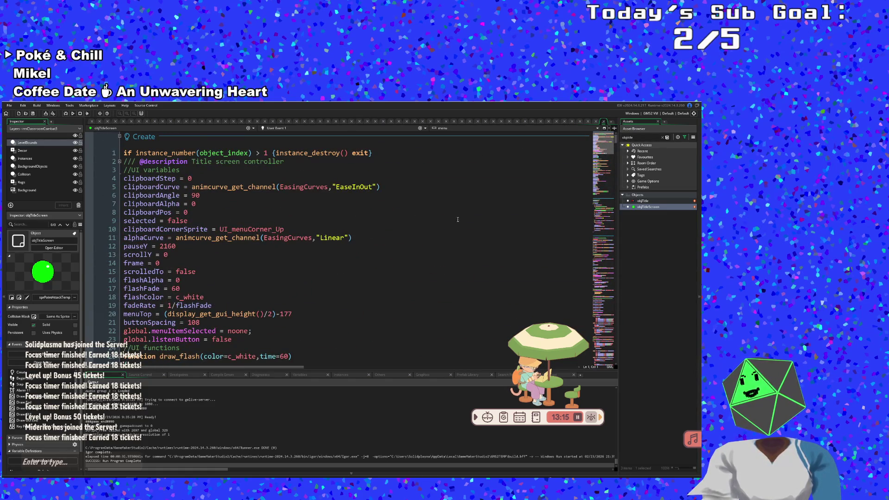
Change the menu button holder arrays' array_create_ext size from 4 to 5
scroll(384, 250, "down", 8)
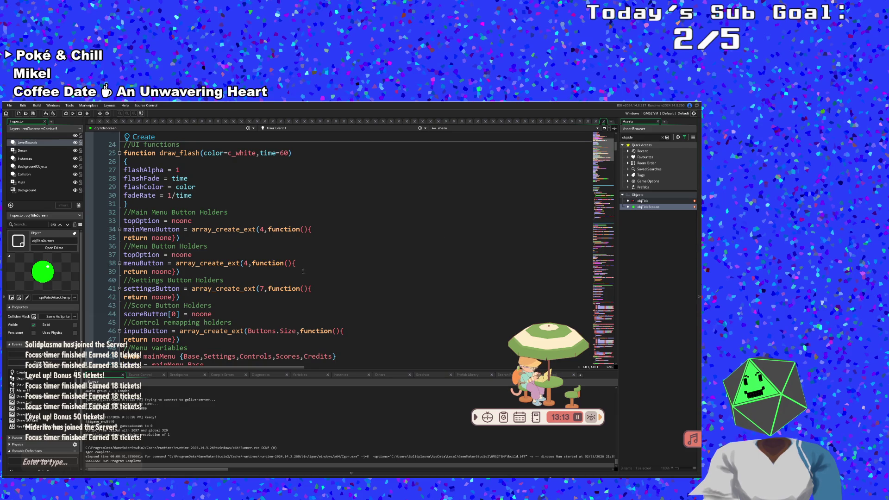
left_click(269, 258)
left_click(260, 244)
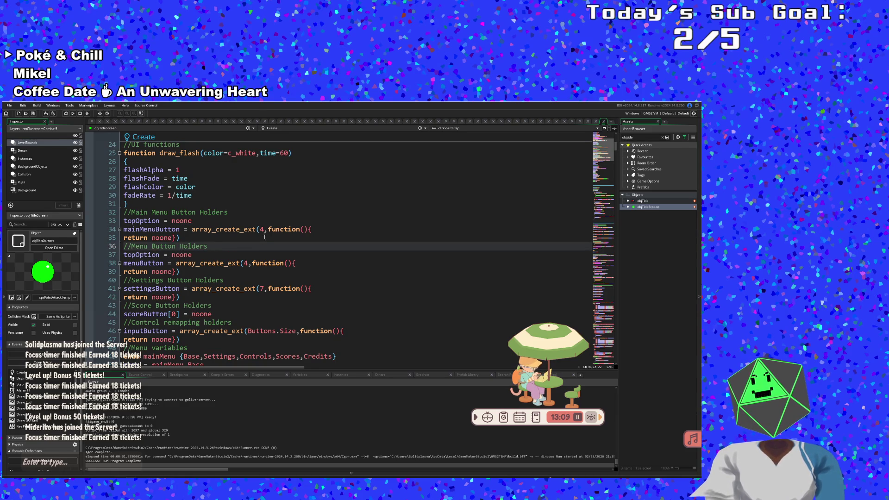
left_click(265, 229)
type("5")
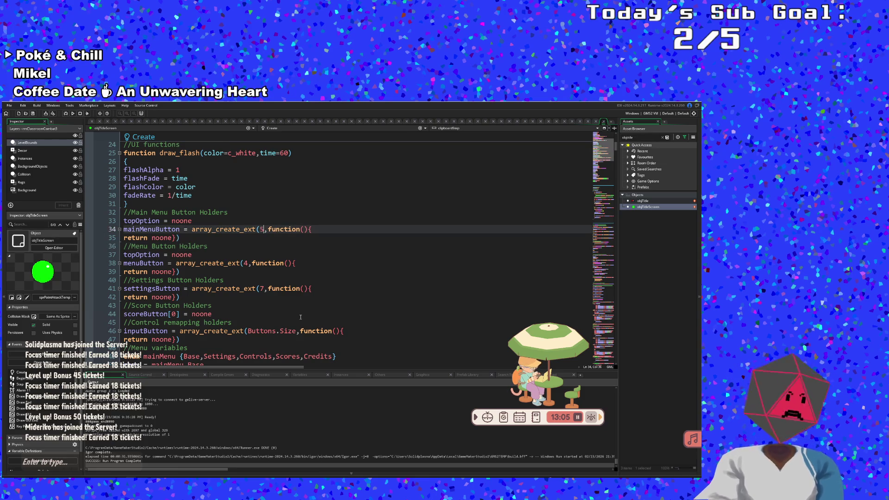
left_click(276, 299)
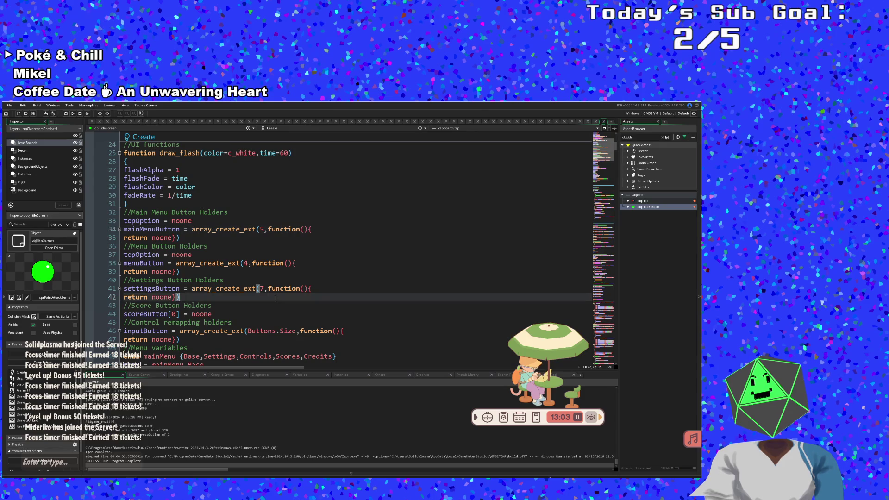
left_click(246, 287)
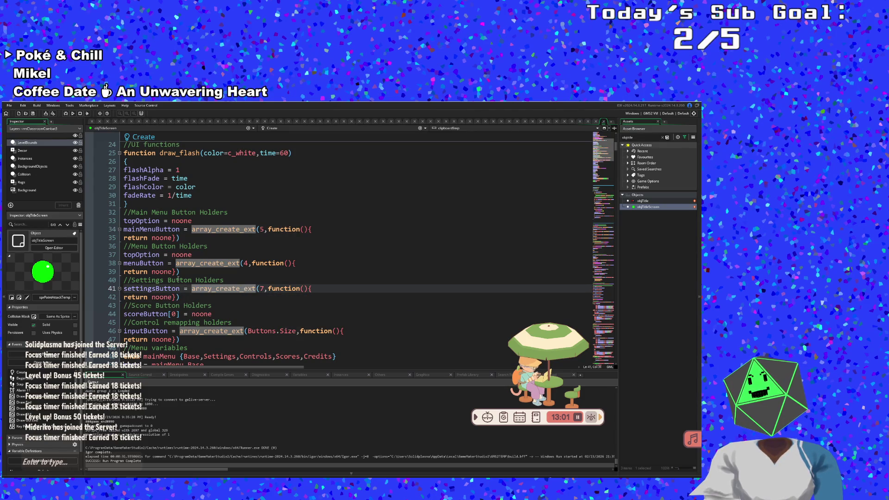
left_click(187, 273)
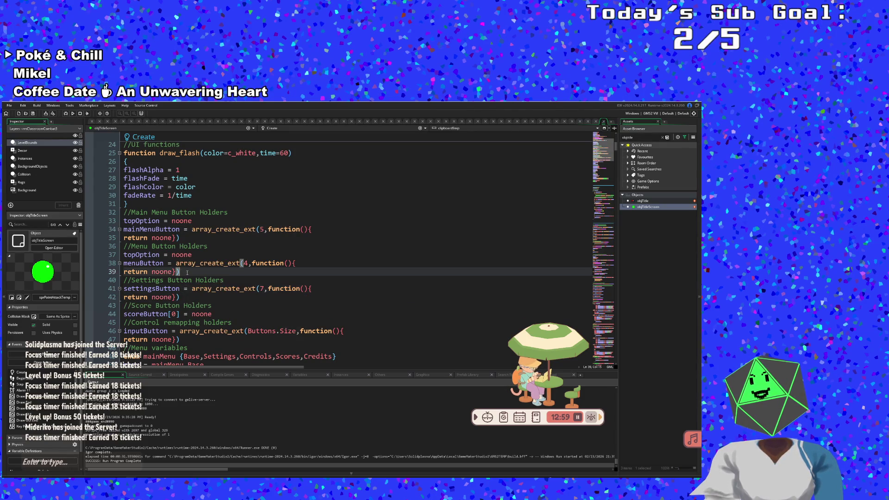
left_click(248, 264)
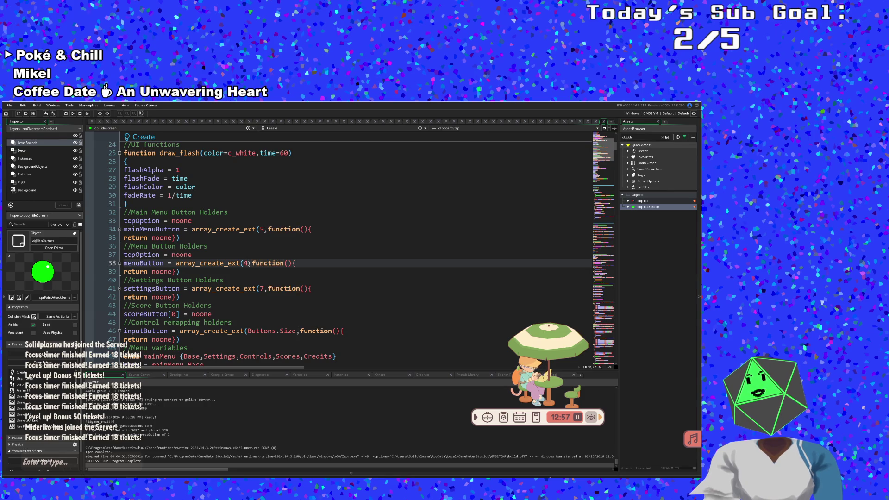
key("BackSpace")
type("5")
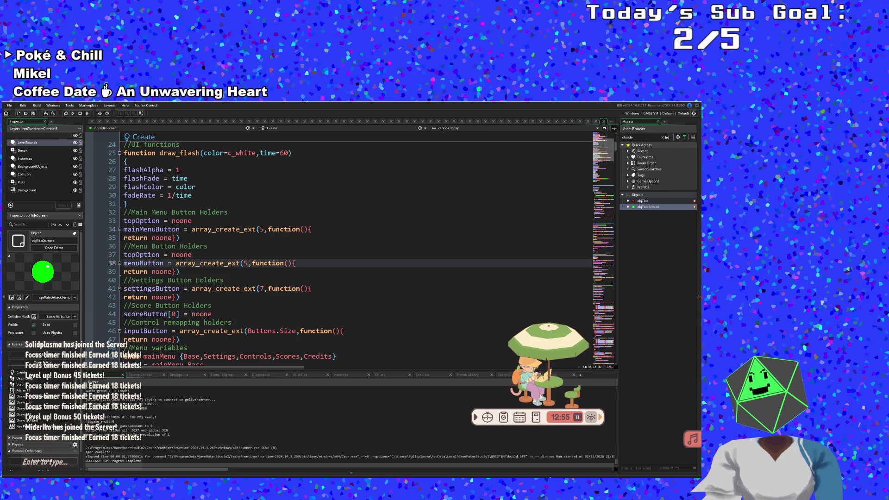
Change the settings button array's array_create_ext size from 7 to 8
scroll(241, 257, "down", 2)
left_click(234, 255)
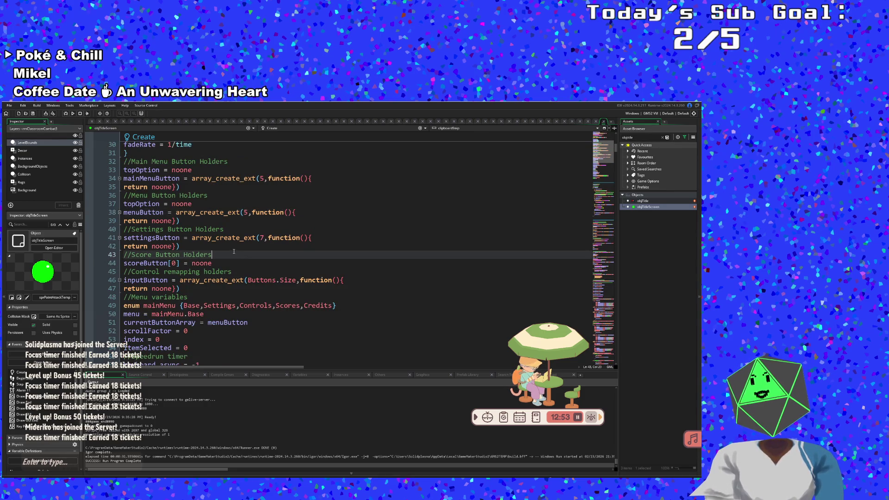
left_click(262, 239)
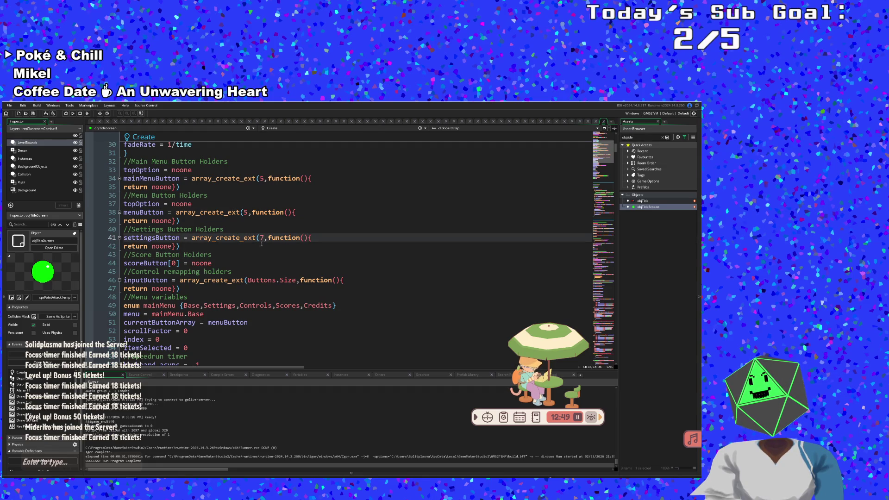
key("BackSpace")
type("8")
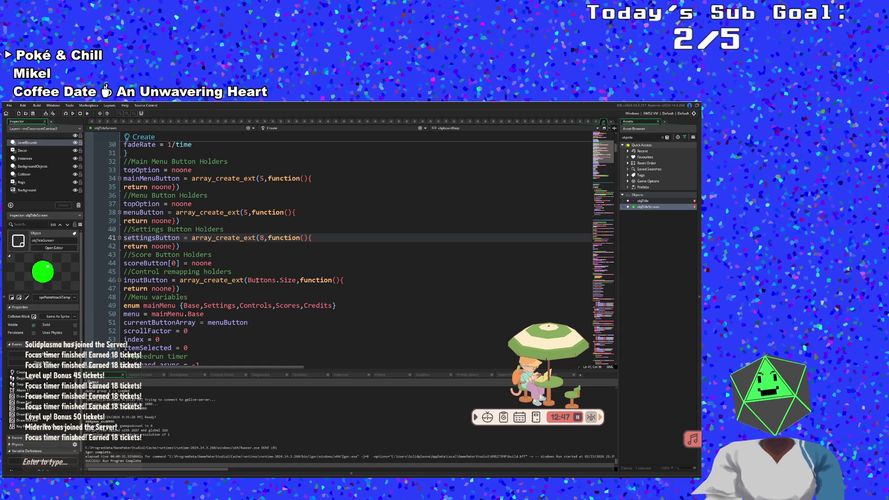
left_click(249, 263)
scroll(249, 263, "down", 2)
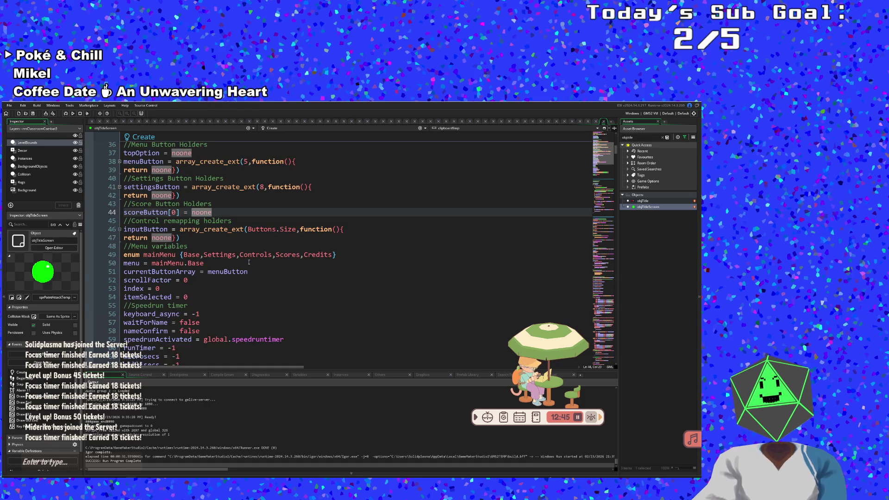
left_click(230, 243)
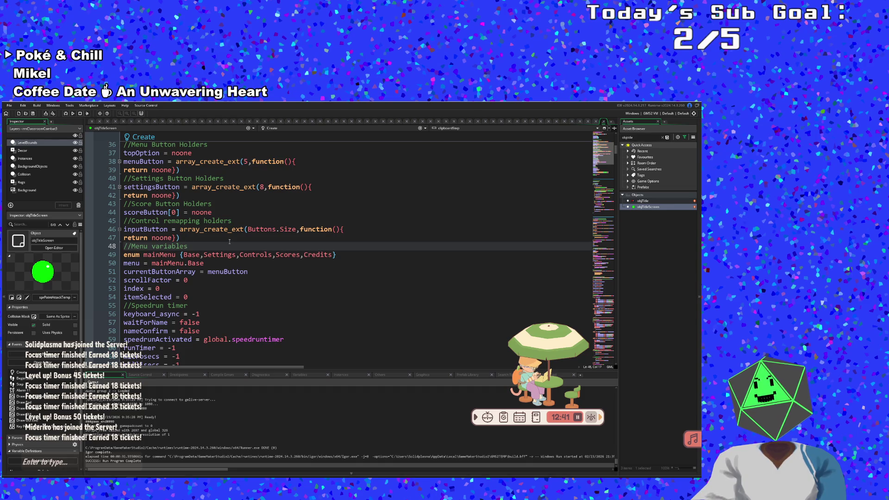
scroll(229, 242, "down", 10)
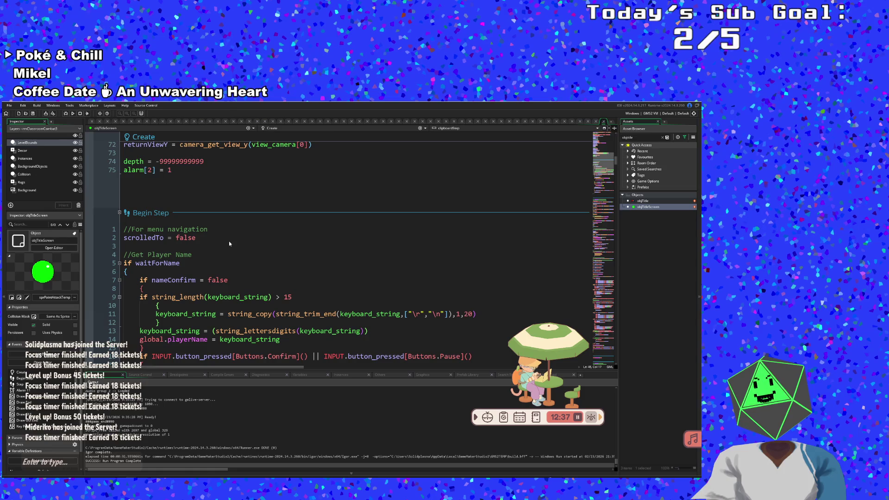
Check the mainMenu references in the Step event, then build and run the game
scroll(229, 241, "down", 15)
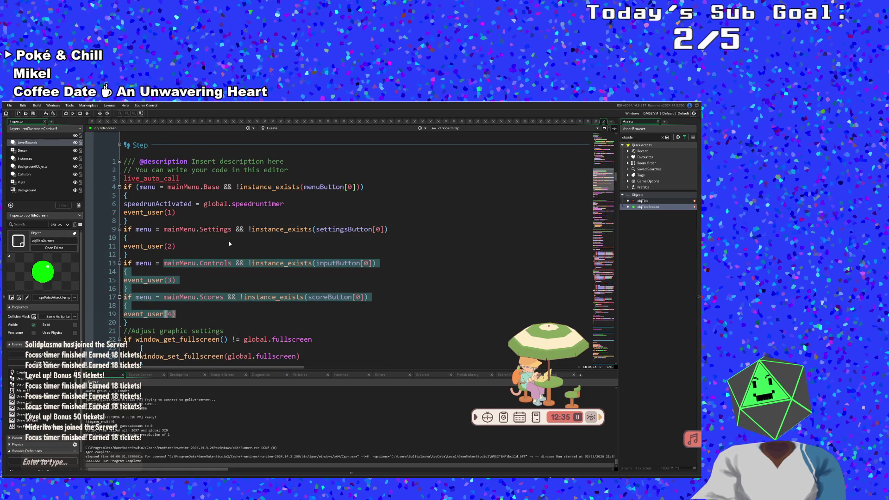
left_click(229, 241)
left_click(192, 230)
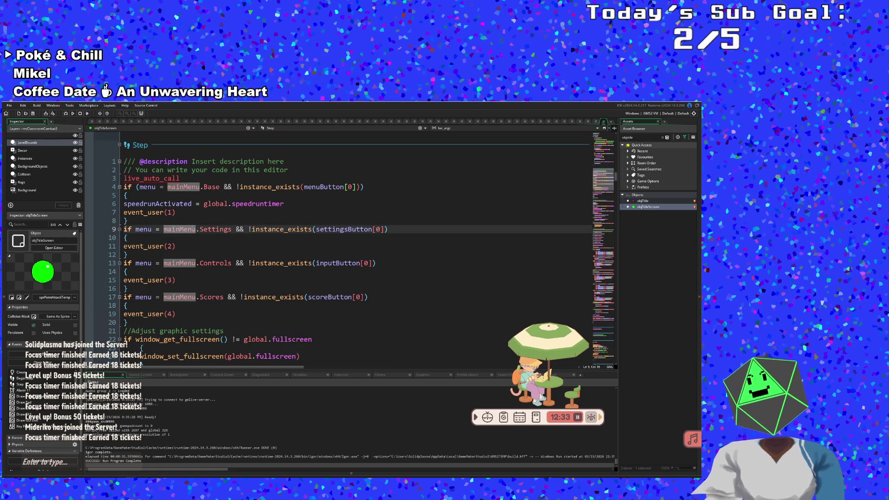
left_click(189, 214)
scroll(188, 215, "down", 2)
scroll(188, 216, "up", 2)
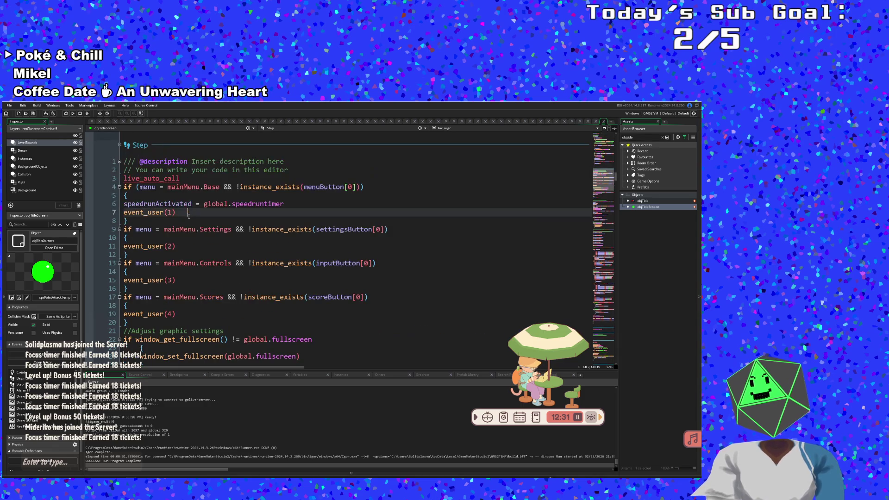
scroll(188, 216, "down", 3)
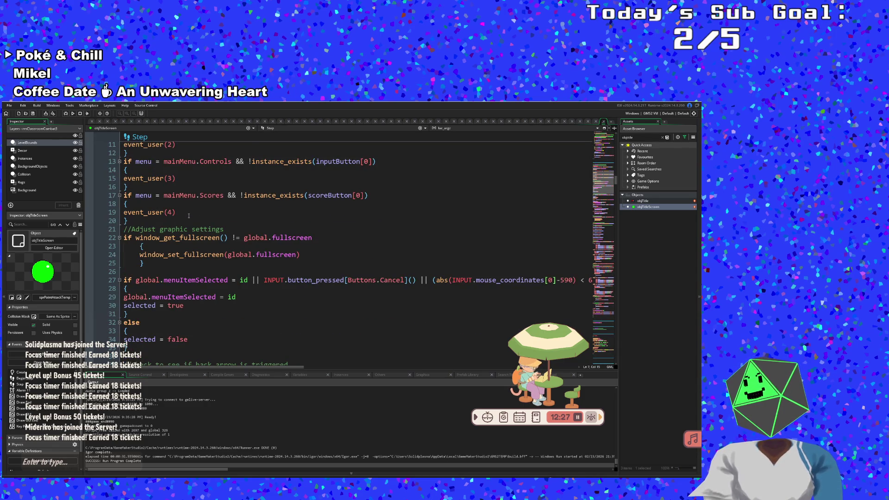
scroll(188, 216, "down", 4)
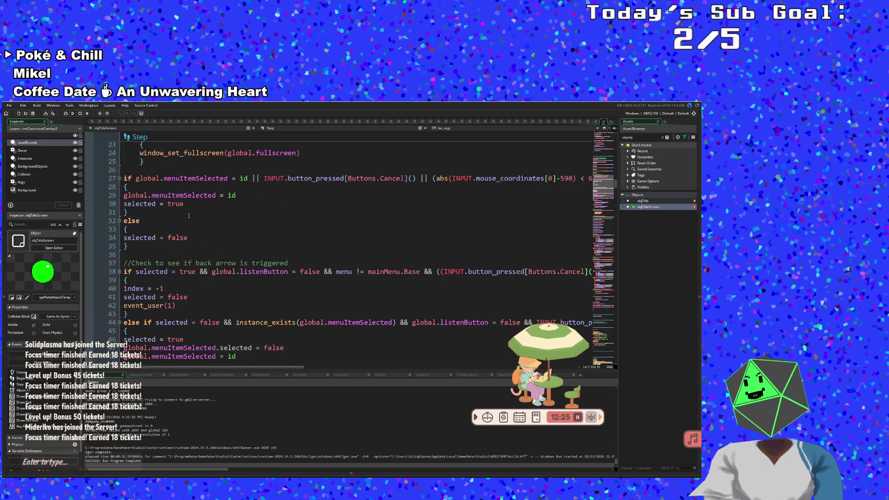
scroll(189, 216, "down", 12)
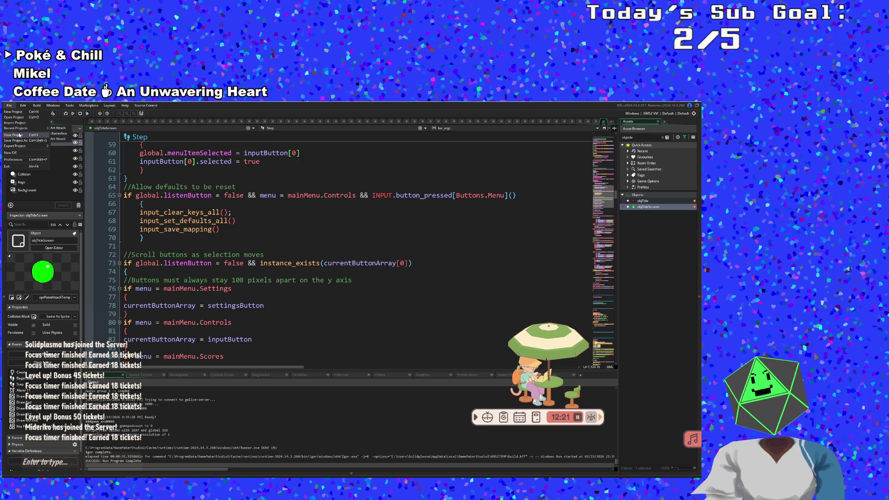
left_click(72, 114)
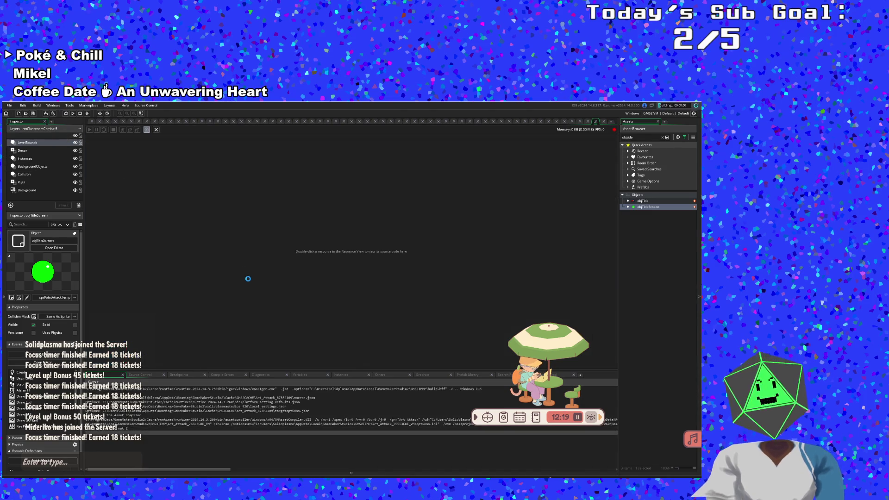
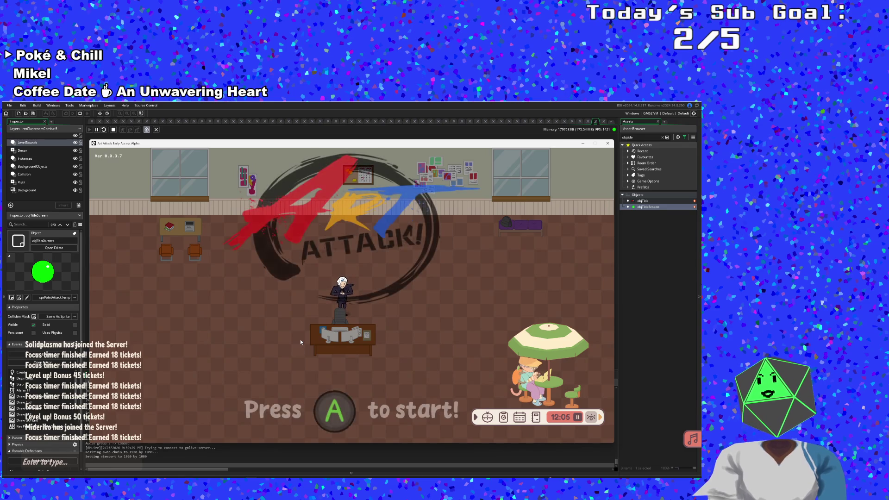
Open the title menu, enter Controls, step through the gamepad bindings to Paint, then close the game
key("Return")
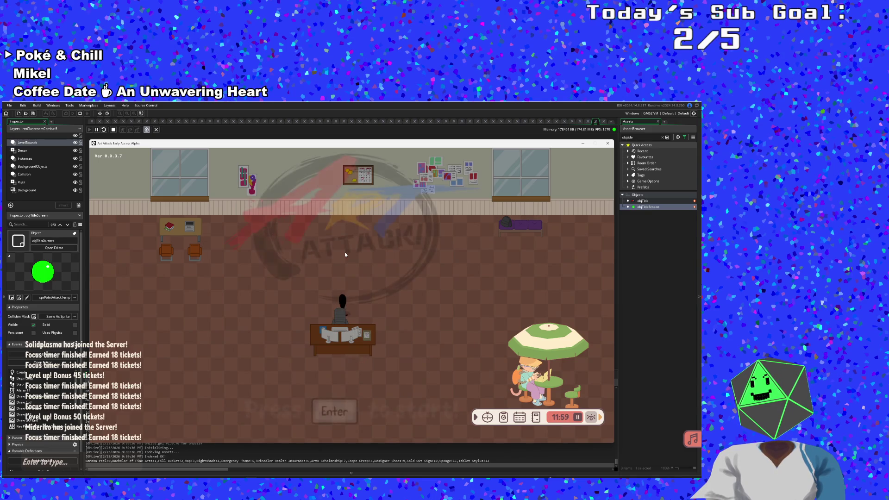
key("Down")
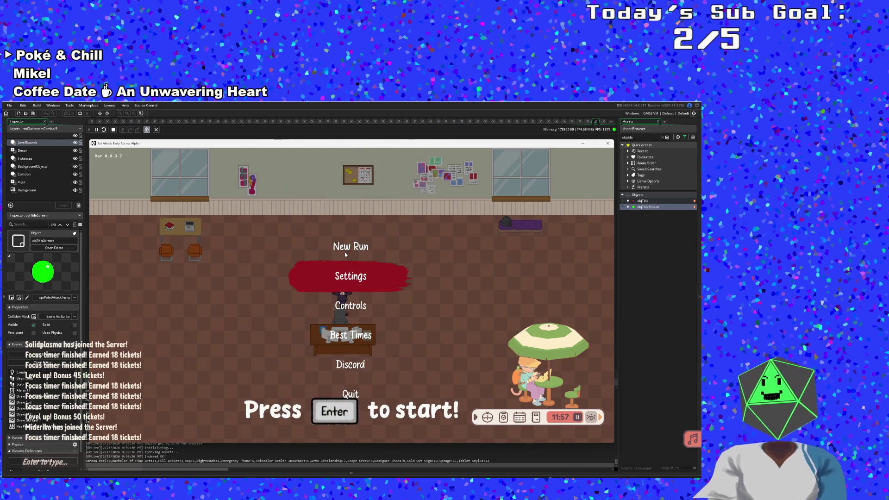
left_click(341, 267)
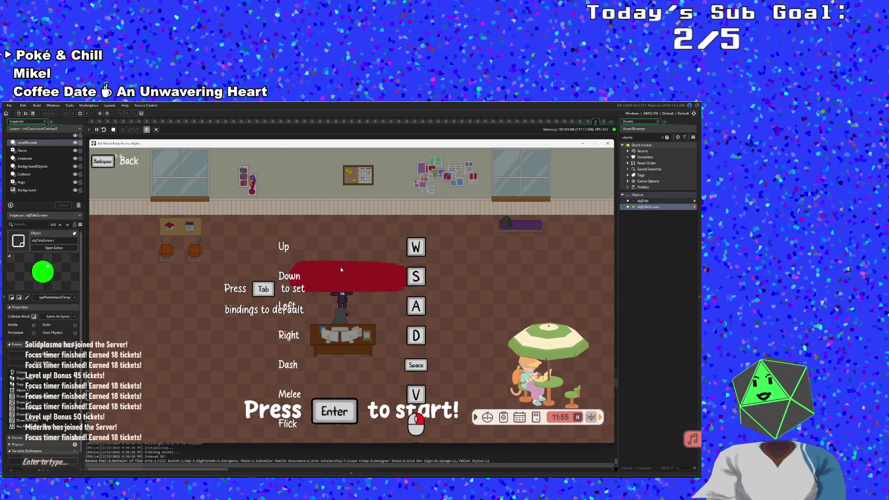
key("Down")
key("Down")
key("Down")
key("Down")
key("Down")
key("Down")
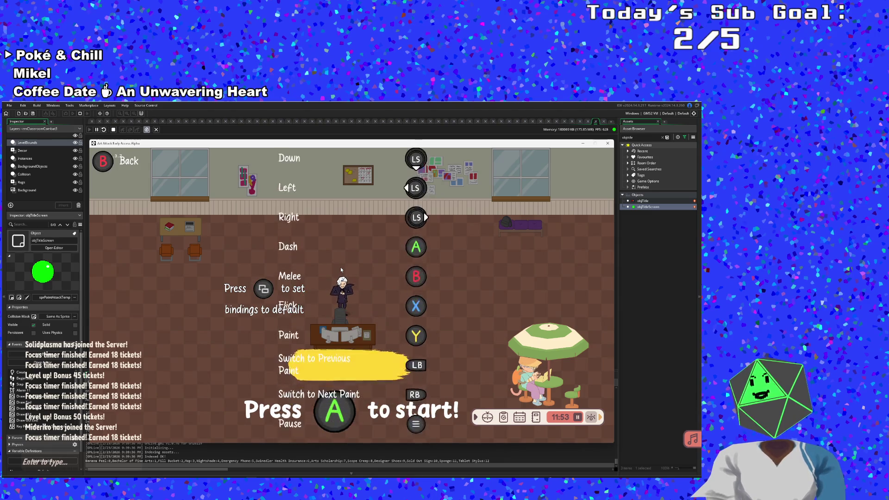
key("Up")
key("Up")
key("Up")
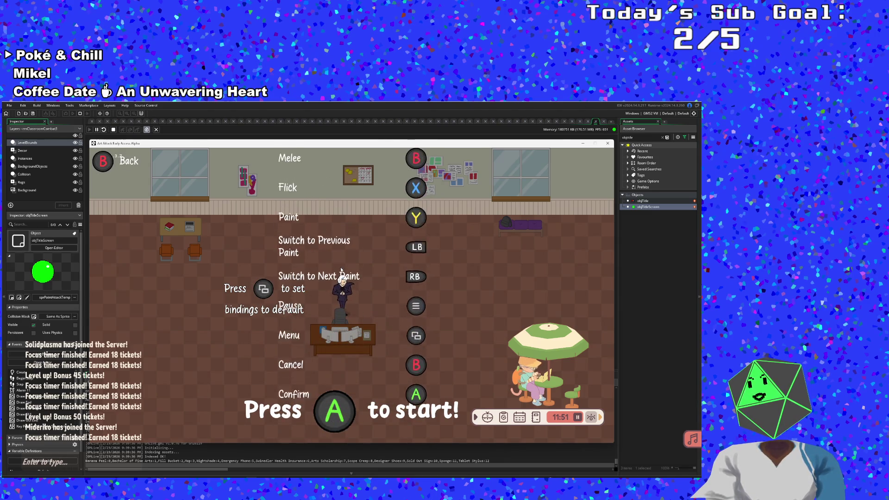
key("Down")
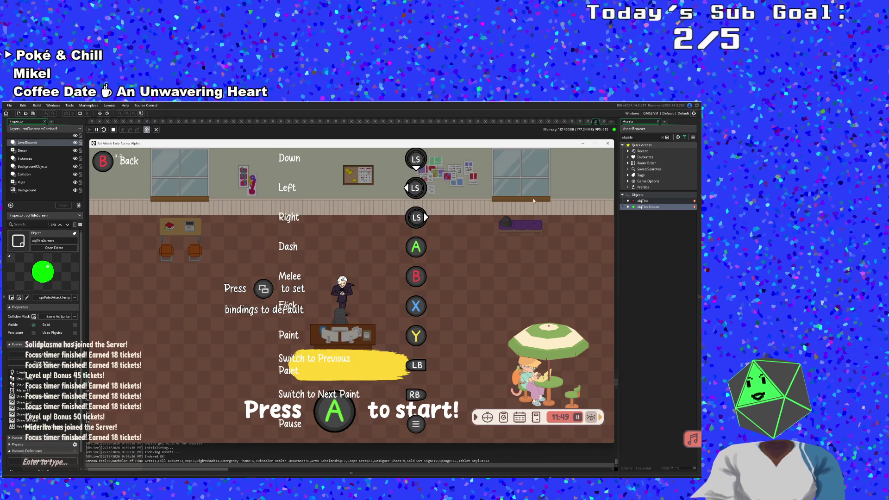
left_click(607, 144)
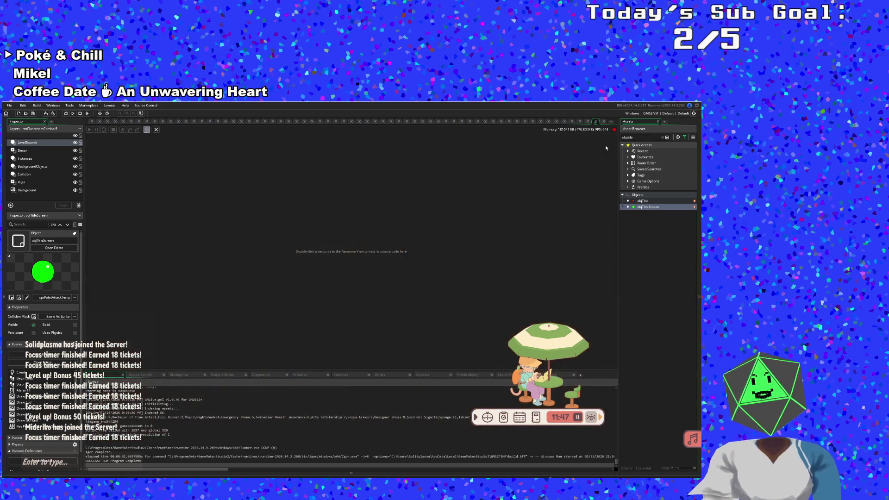
Review the defaults-reset block around line 66 in objTitleScreen's Step code
left_click(598, 121)
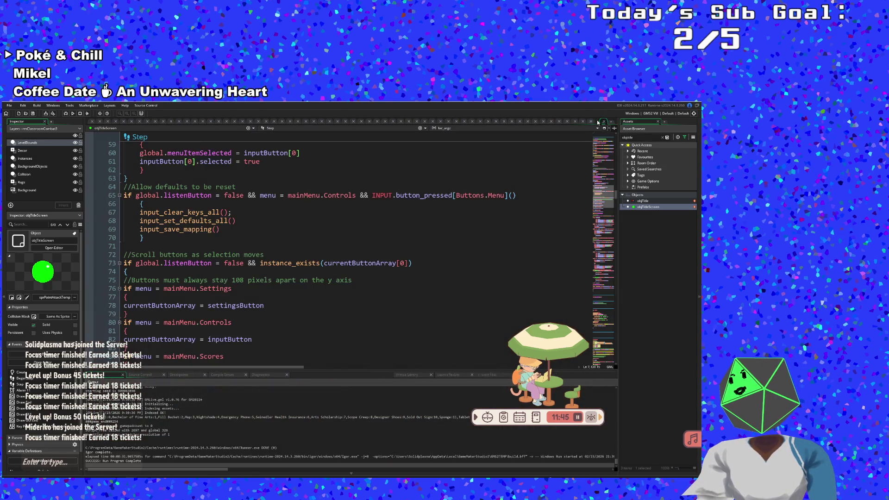
left_click(523, 205)
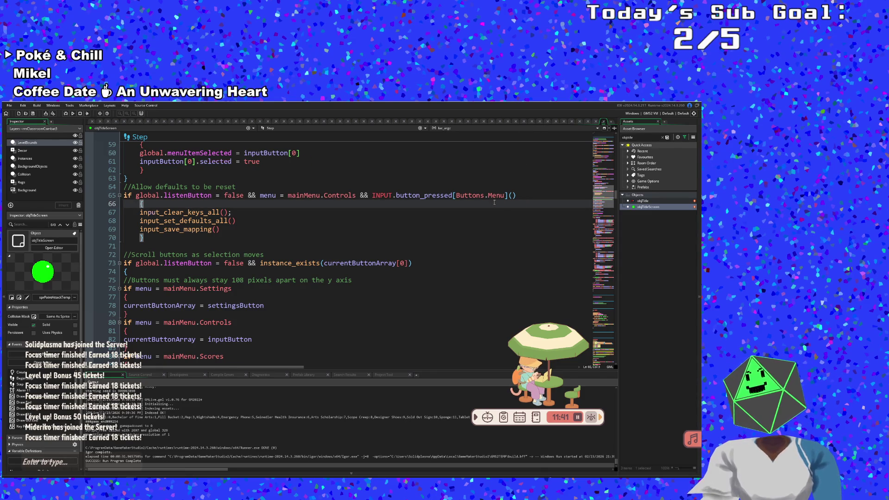
scroll(505, 193, "up", 20)
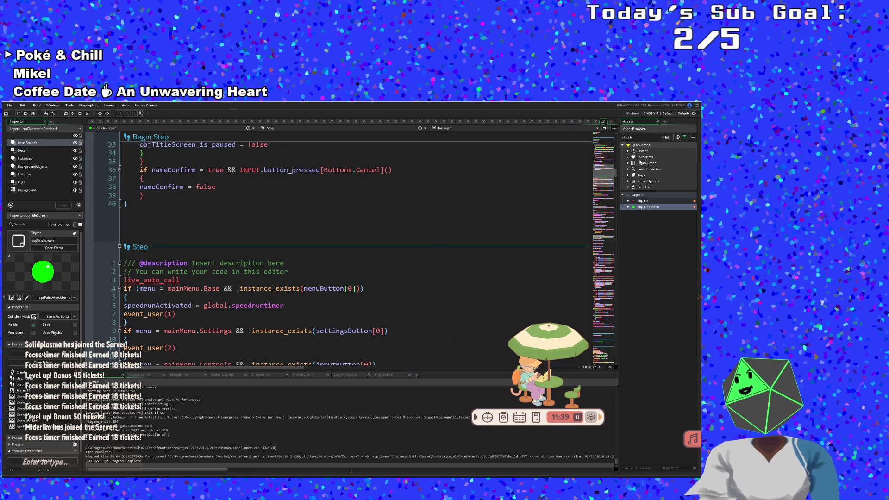
Find objMenuItem by searching 'menuit' and read its Step code, including the menuLayer reference on line 94
type("menuit")
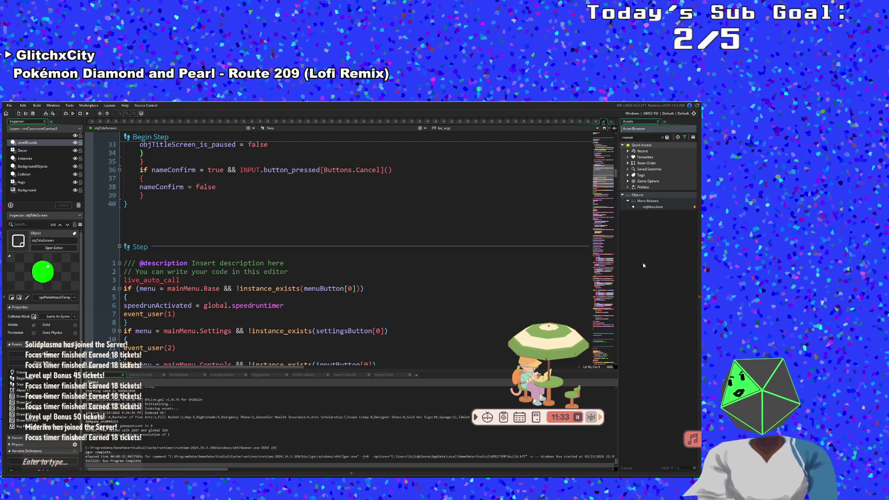
double_click(648, 207)
left_click(432, 286)
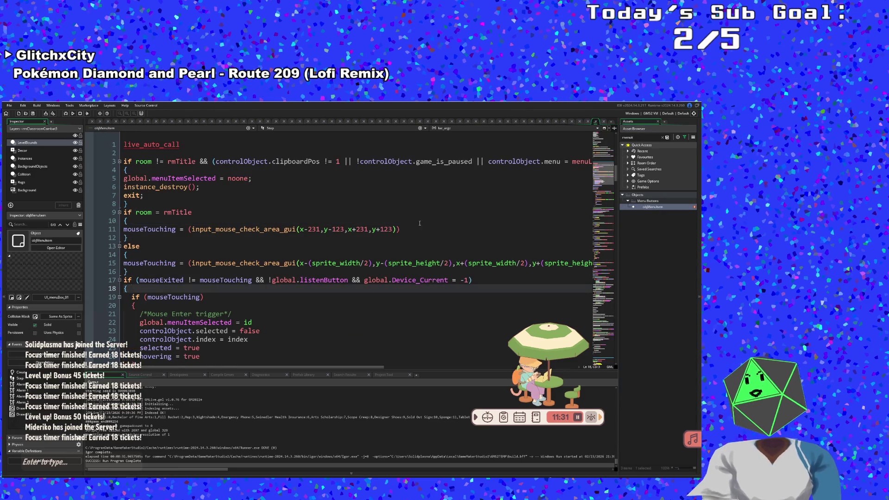
scroll(417, 241, "down", 20)
scroll(414, 228, "down", 4)
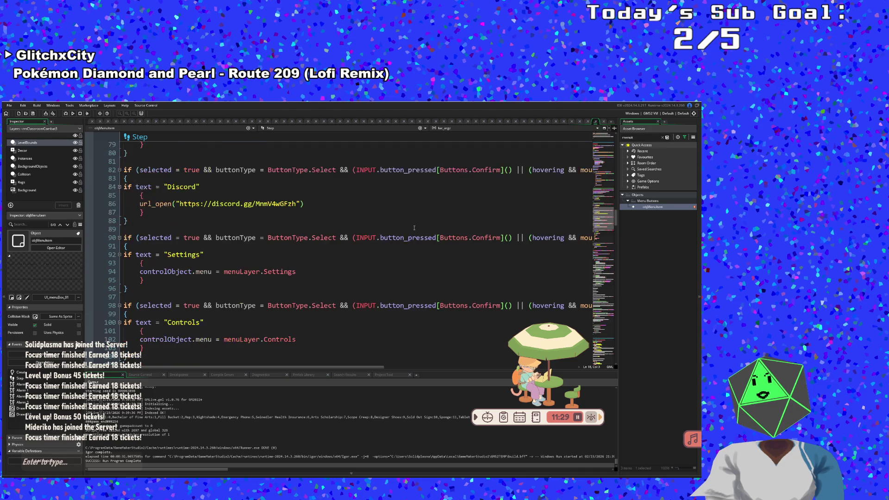
left_click(260, 272)
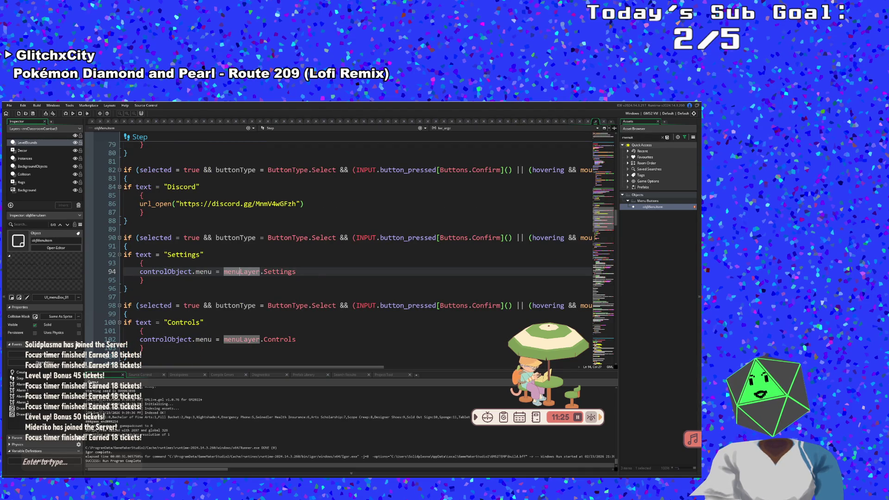
scroll(242, 273, "down", 2)
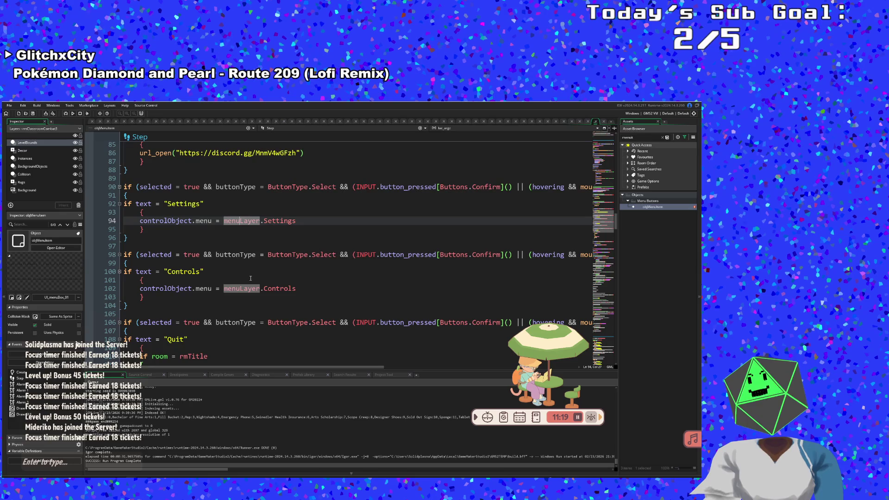
Return to objTitleScreen's Step code and look at the instance_exists check on line 13
left_click(602, 122)
scroll(443, 289, "up", 2)
scroll(444, 289, "down", 8)
left_click(325, 230)
left_click(264, 212)
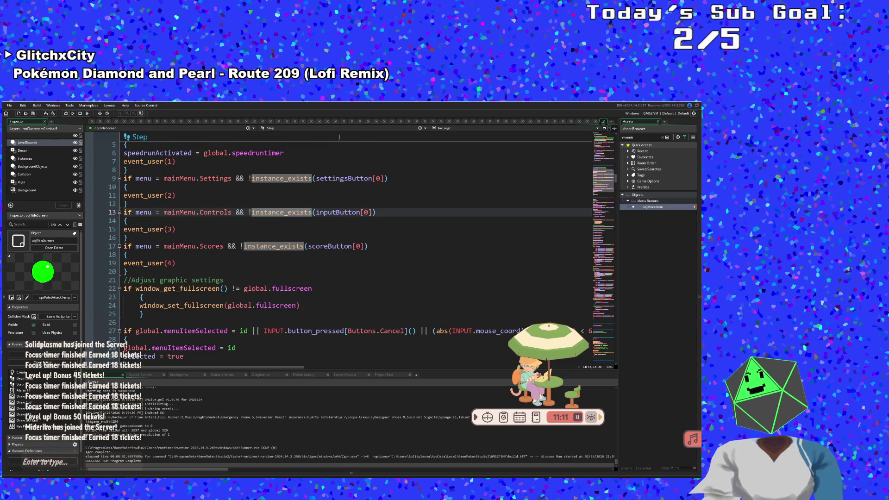
In User Event 2, delete the clipboardCornerSprite = UI_menuCorner_Down line
left_click(329, 129)
left_click(313, 162)
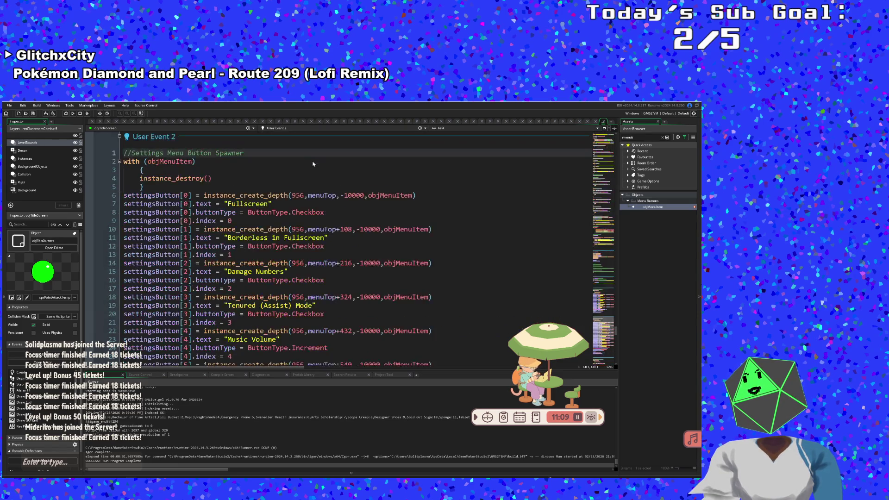
mouse_move(288, 243)
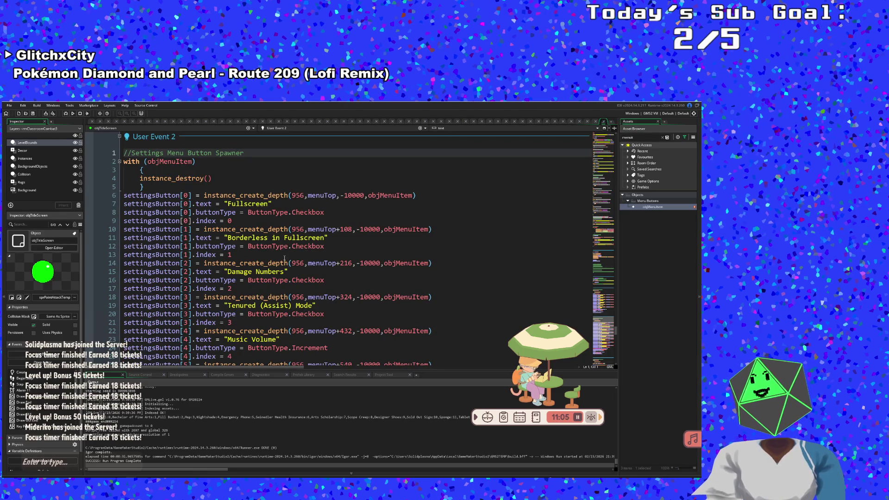
scroll(285, 258, "down", 6)
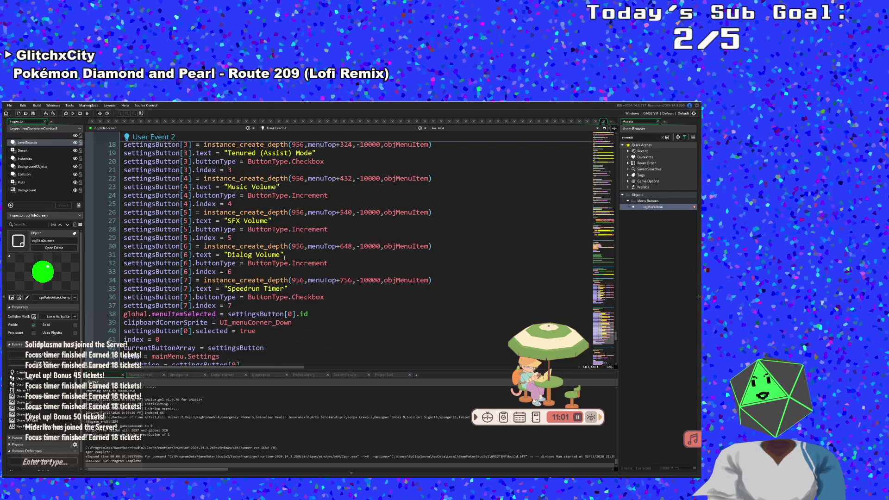
scroll(285, 258, "down", 4)
left_click(274, 237)
left_click_drag(297, 222, 119, 221)
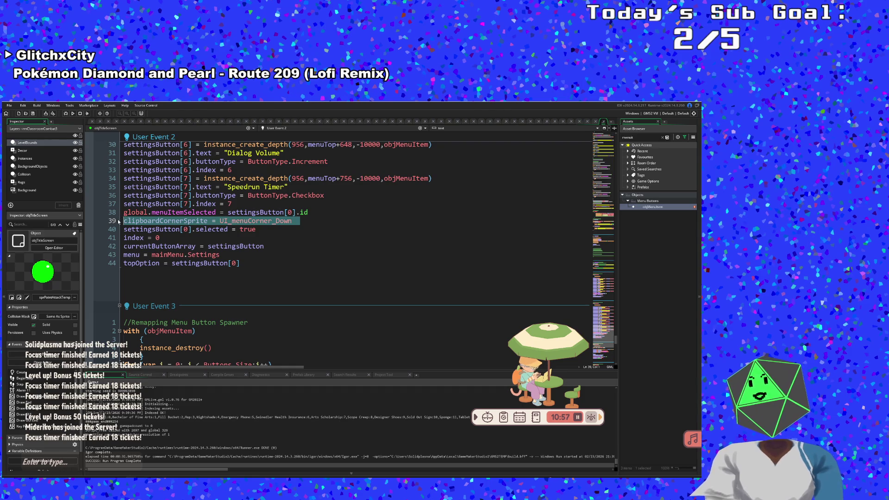
key("BackSpace")
key("BackSpace")
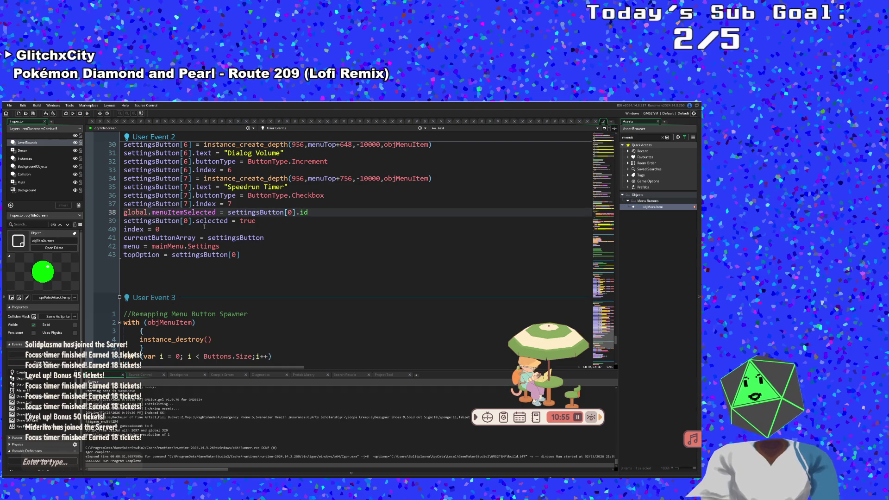
Check the settingsButton and mainMenu.Settings lines, then run the game with F5
left_click(192, 230)
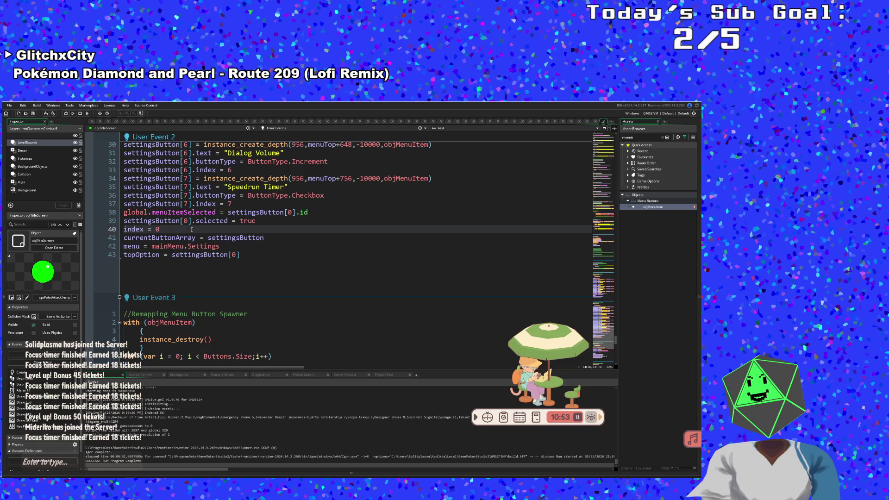
left_click(209, 254)
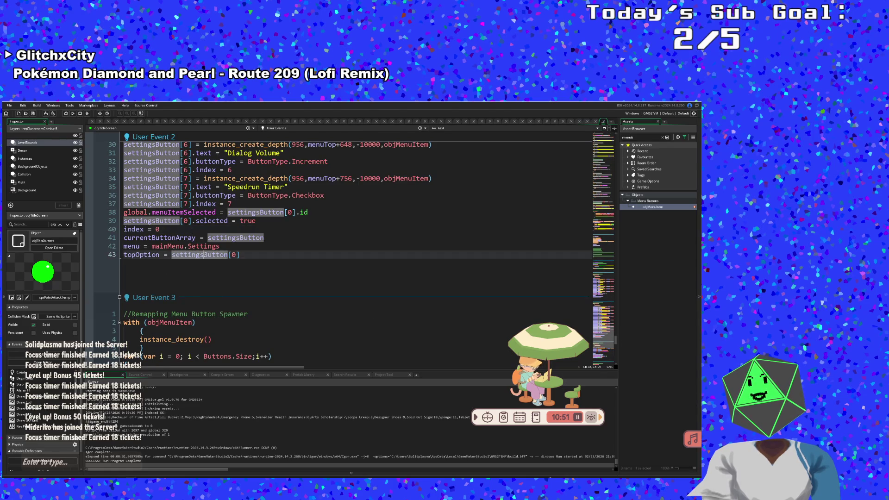
left_click(227, 245)
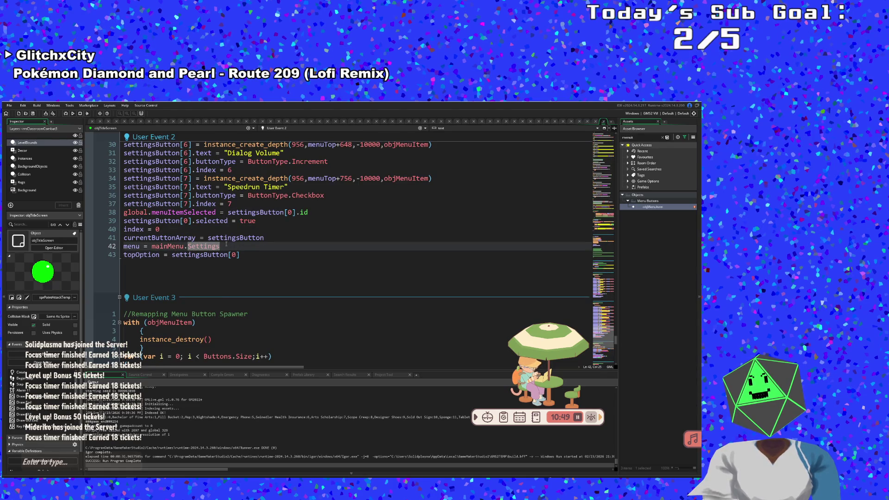
scroll(227, 244, "down", 6)
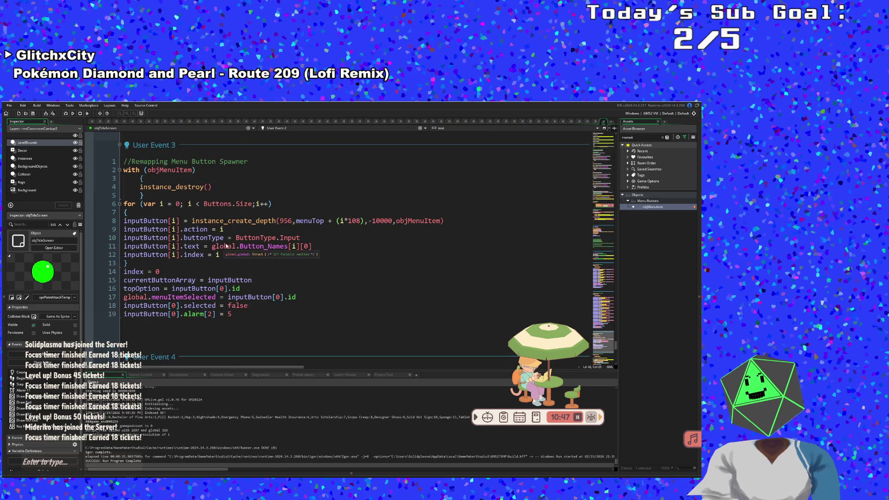
scroll(226, 244, "up", 2)
left_click(226, 243)
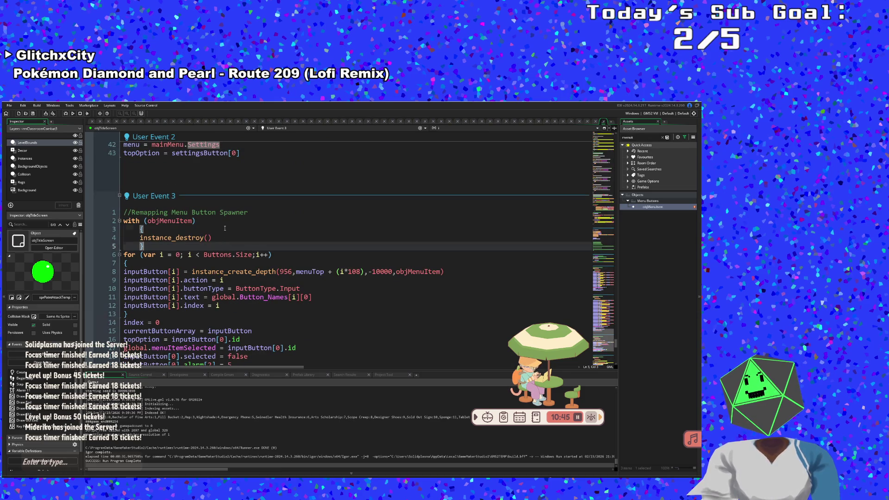
key("Up")
key("Up")
key("F5")
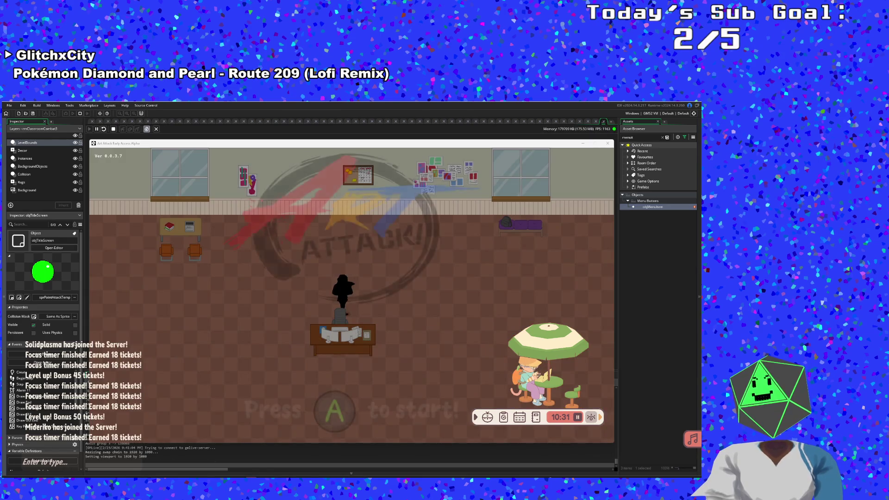
Open the title menu, enter and leave the Controls and Best Times screens
key("Down")
key("Down")
key("Return")
key("Escape")
Cycle the menu past Discord so it wraps to Best Times, enter and exit it, then stop the game
key("Down")
key("Down")
key("Down")
key("Return")
key("Escape")
key("Down")
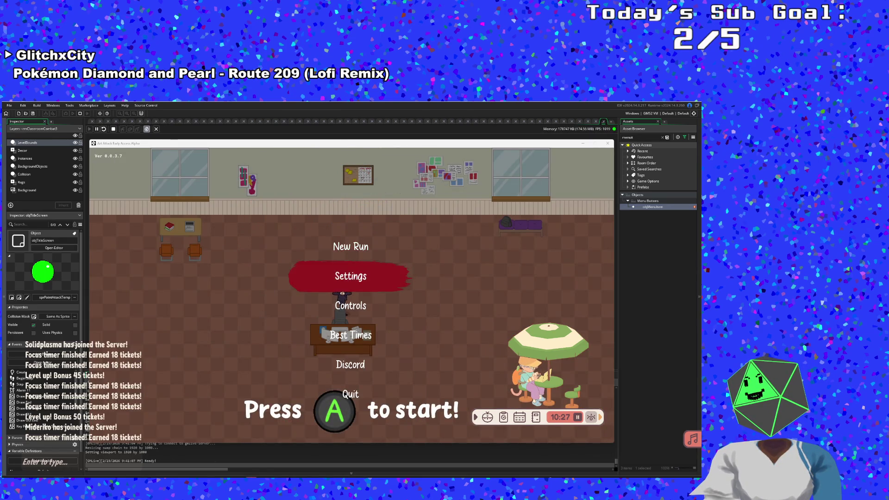
key("Down")
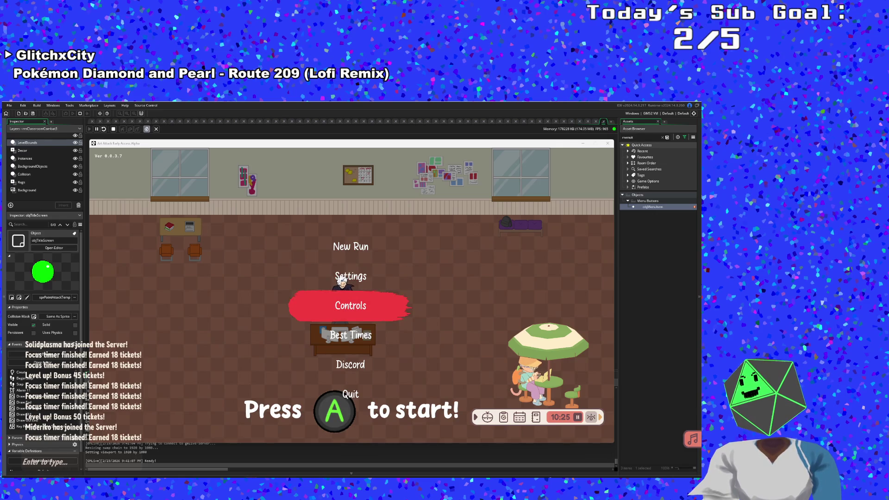
key("Down")
key("Down")
key("Down")
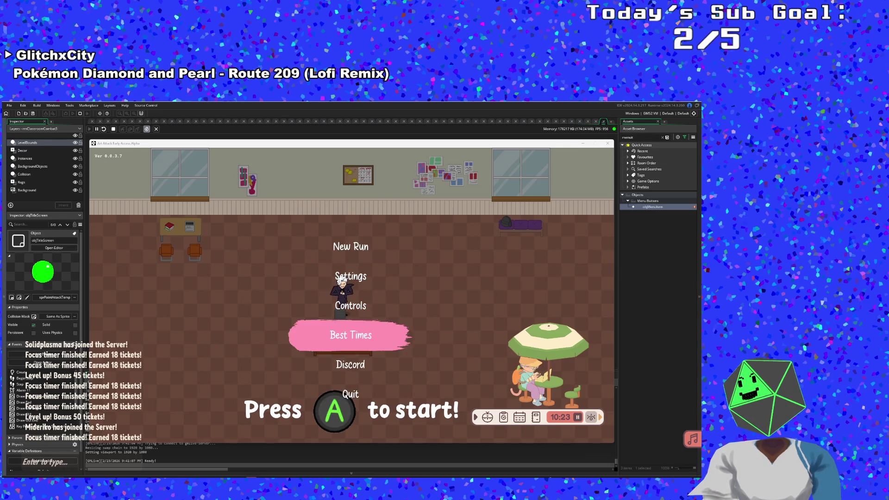
key("Down")
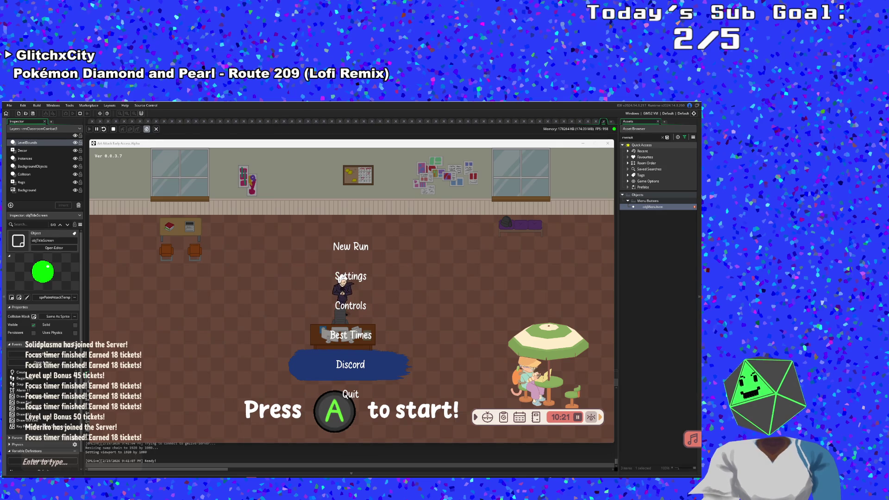
key("Down")
key("Down")
key("Down")
key("Return")
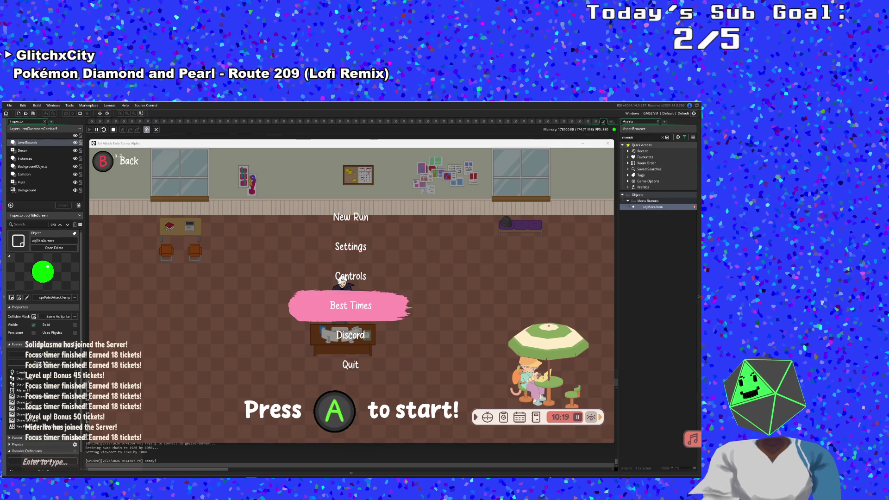
key("Escape")
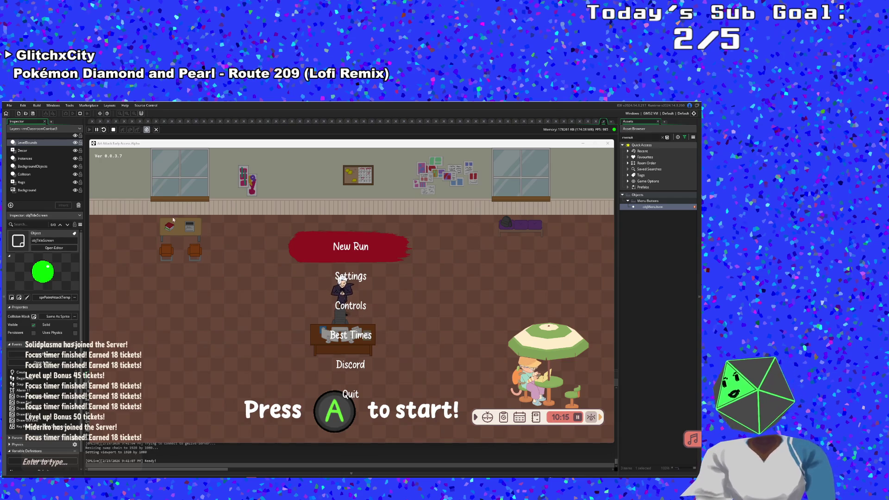
left_click(608, 143)
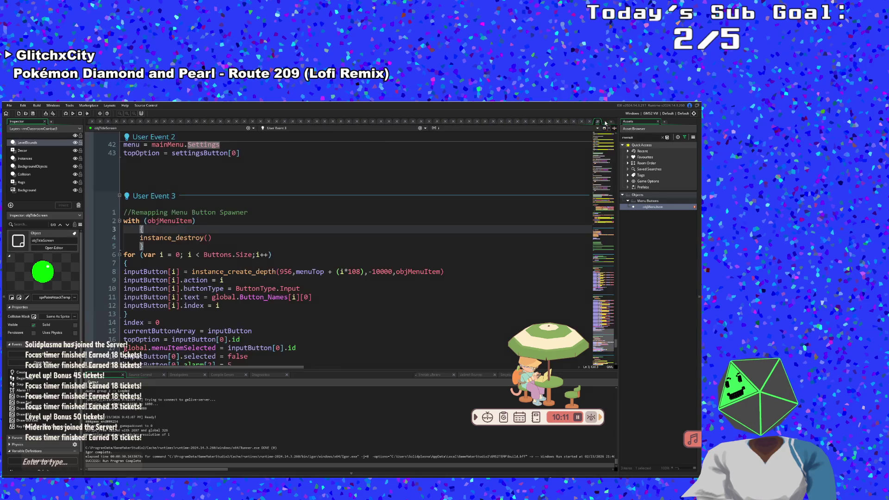
Open objMenuItem's code and check the mouse hit-area test on line 15
double_click(653, 208)
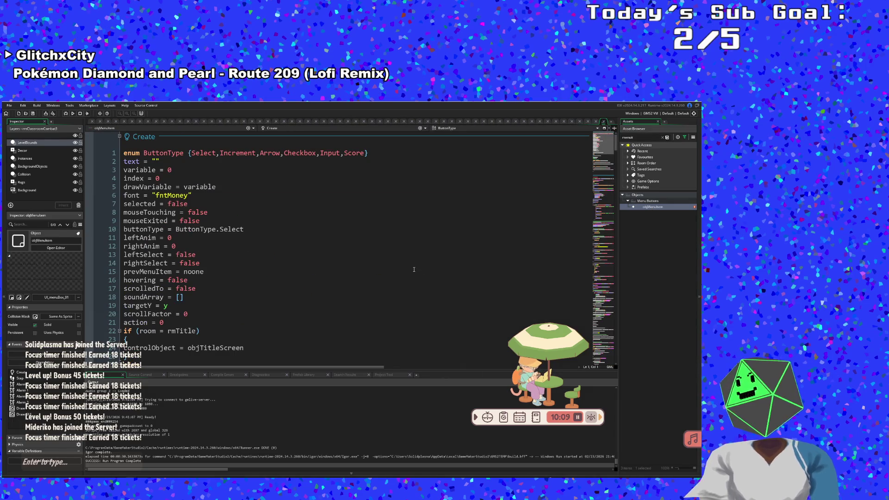
scroll(415, 270, "down", 15)
scroll(413, 252, "up", 8)
scroll(412, 252, "down", 12)
left_click(367, 263)
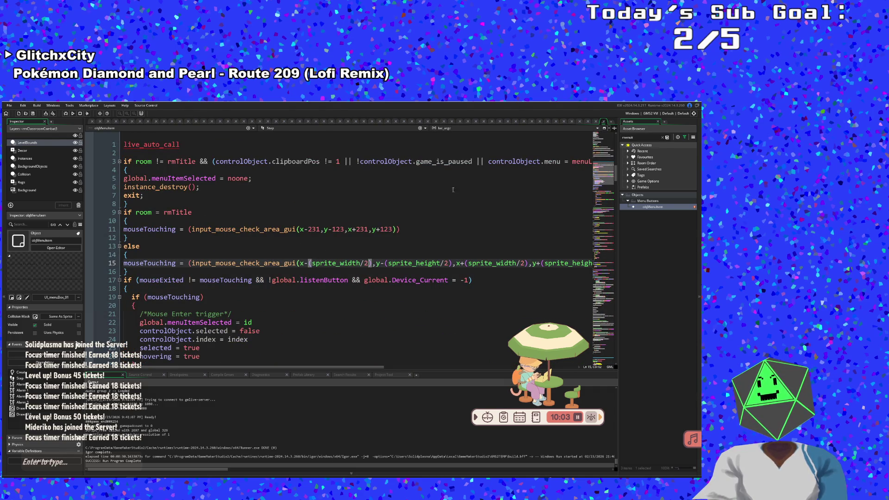
Back in objTitleScreen's Step code, locate the Settings button code
left_click(604, 122)
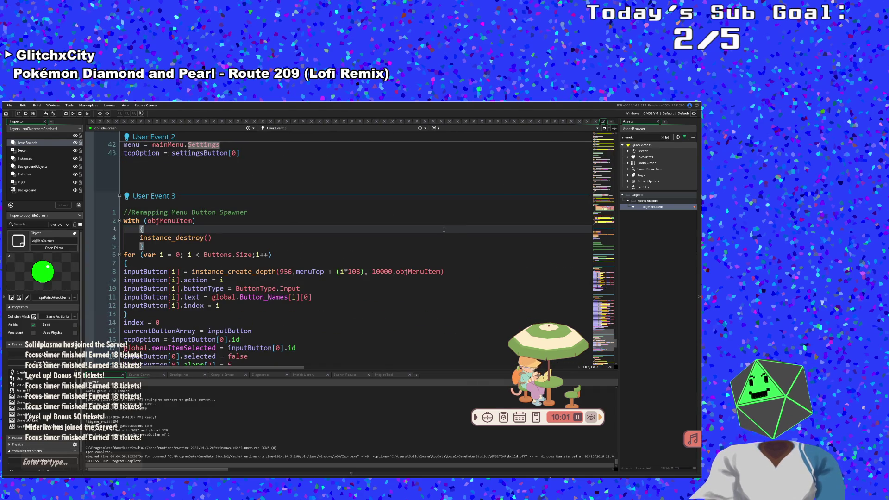
scroll(417, 278, "down", 5)
scroll(417, 279, "up", 12)
scroll(413, 278, "up", 8)
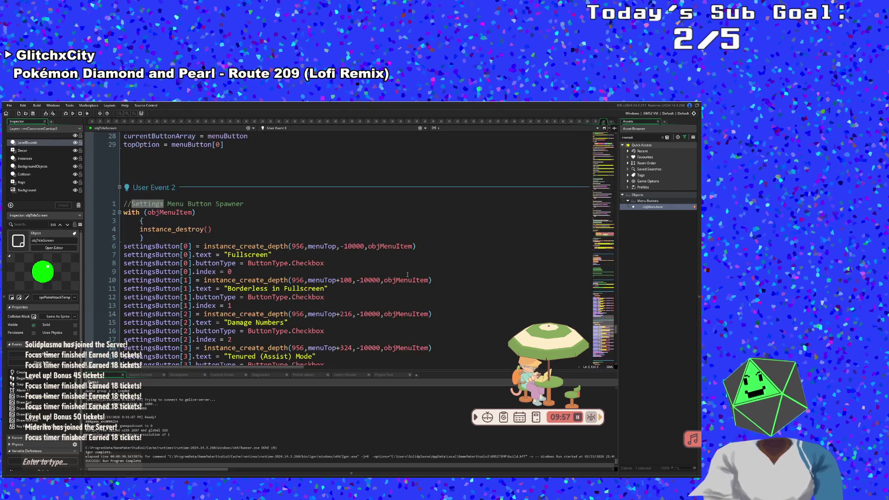
scroll(407, 277, "down", 4)
scroll(407, 278, "up", 8)
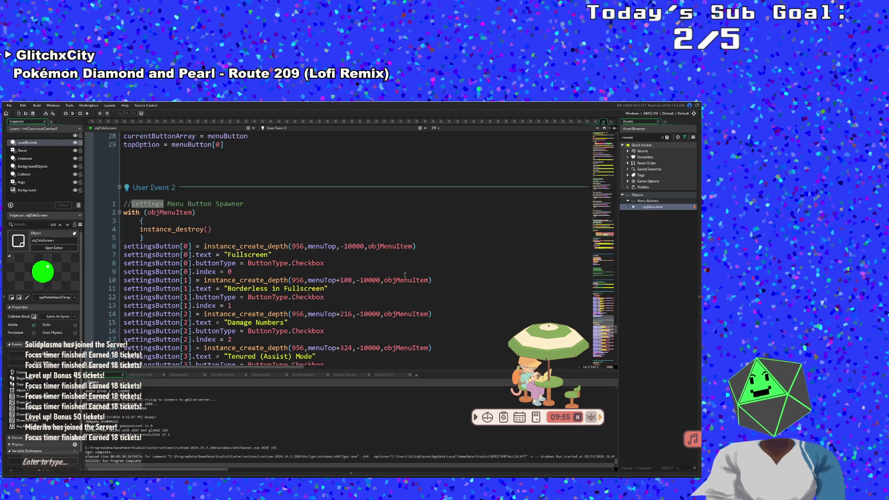
scroll(405, 278, "down", 4)
scroll(405, 278, "down", 4)
left_click(404, 278)
Review the event_user(3) call and the Settings selection block around line 51
scroll(405, 278, "up", 4)
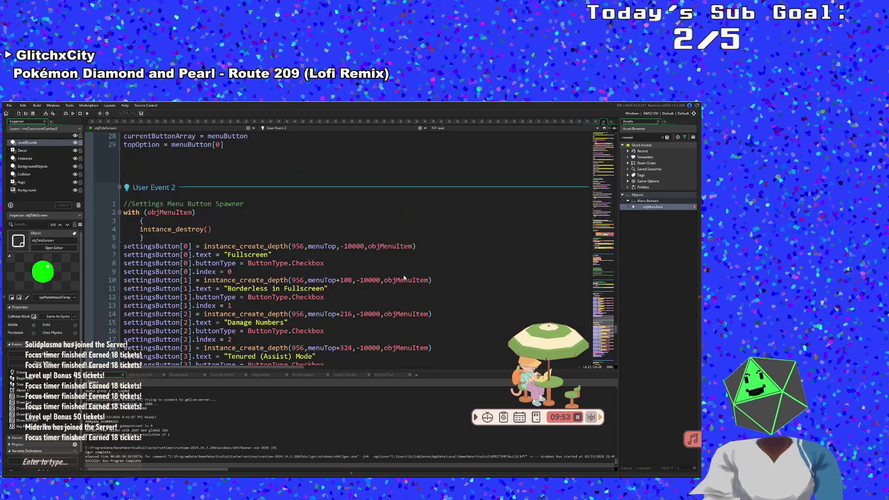
scroll(309, 306, "up", 15)
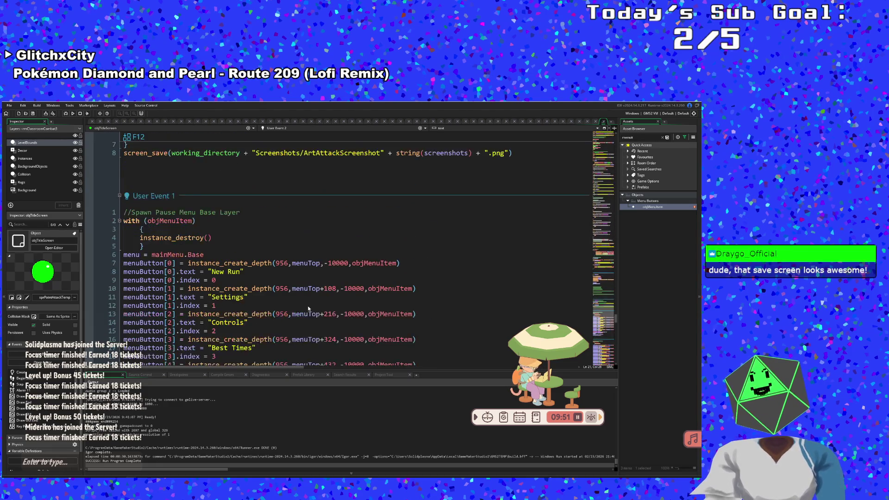
left_click_drag(604, 232, 603, 153)
scroll(426, 274, "down", 10)
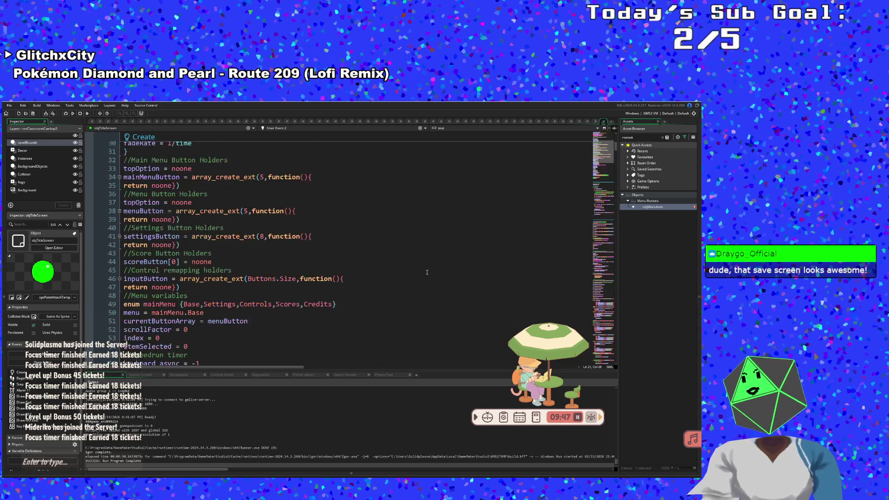
scroll(427, 274, "down", 15)
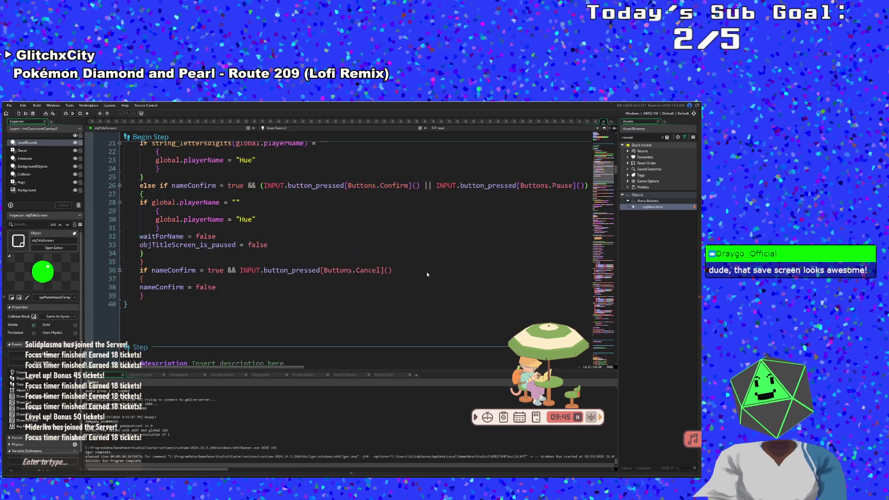
left_click(411, 280)
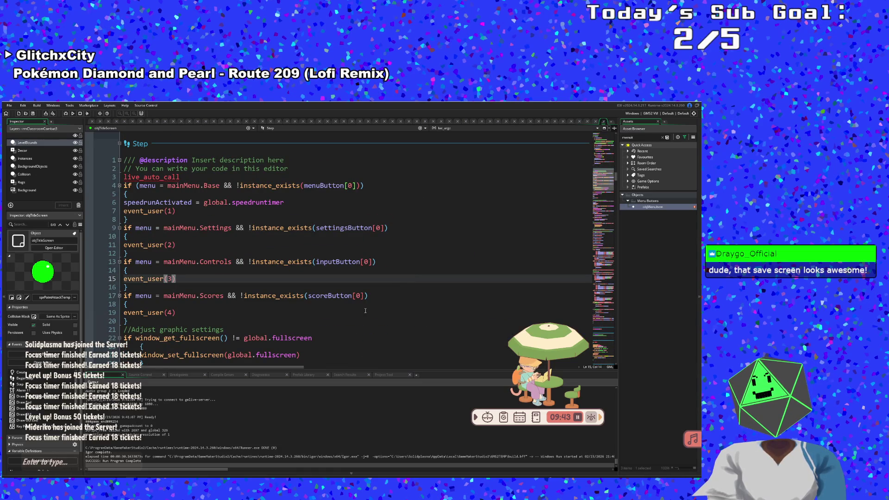
scroll(366, 311, "down", 11)
left_click(311, 306)
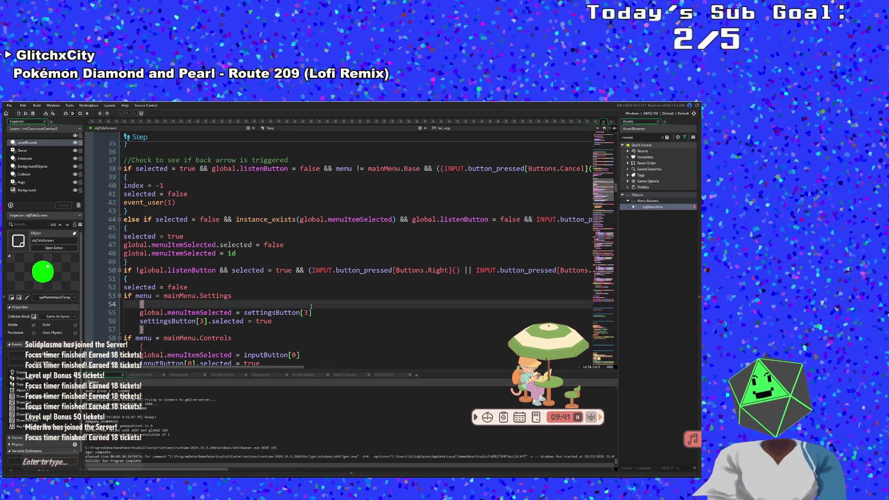
left_click(296, 279)
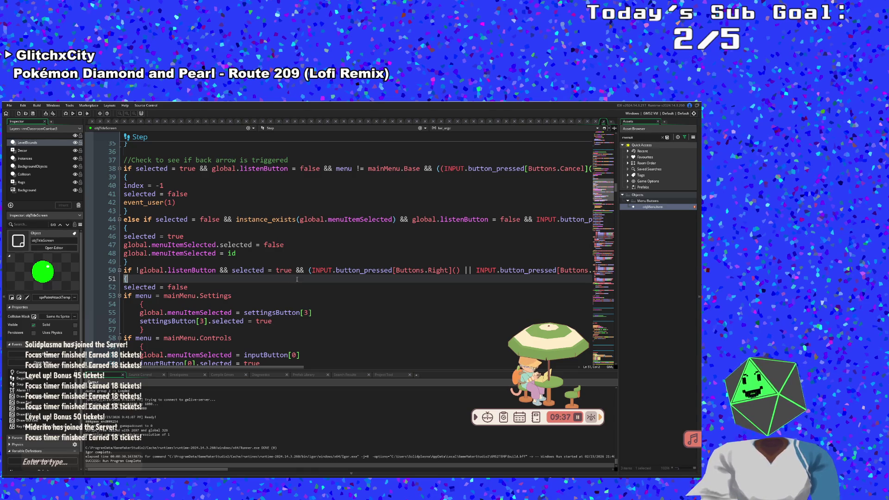
Check the index decrement and currentButtonArray wrap-around logic on lines 99–106, then show User Event 1
scroll(296, 279, "down", 8)
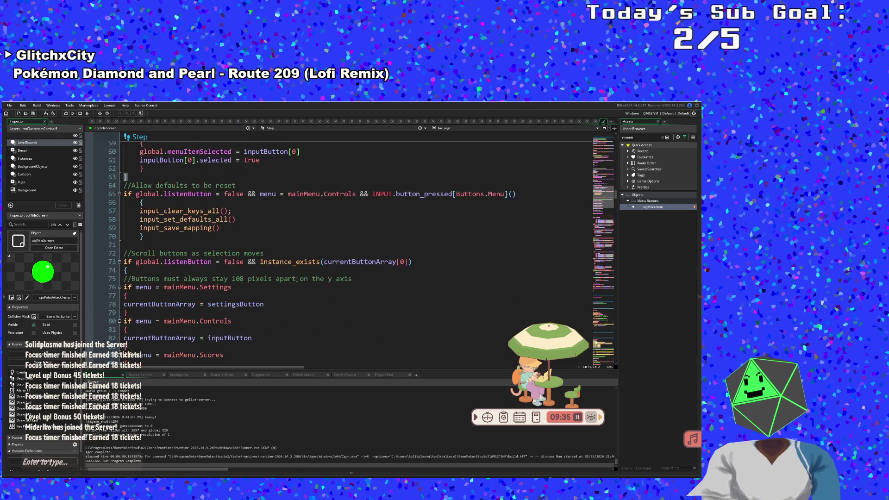
scroll(297, 280, "down", 8)
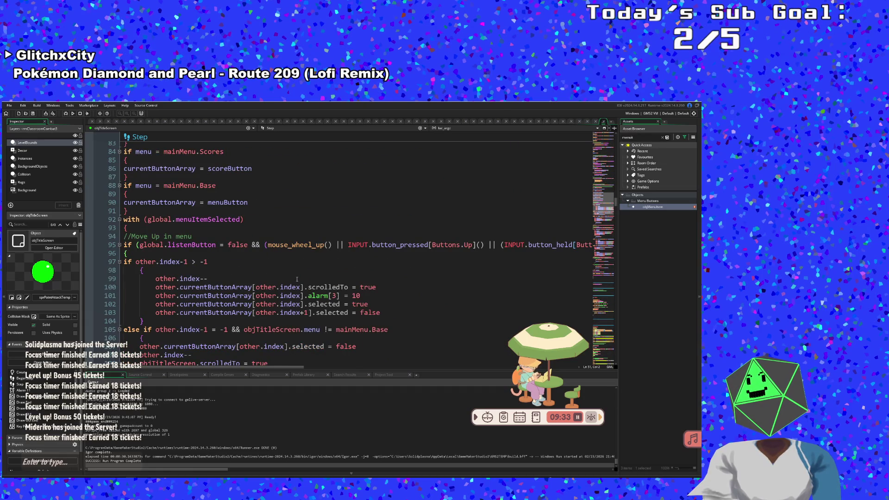
left_click(297, 280)
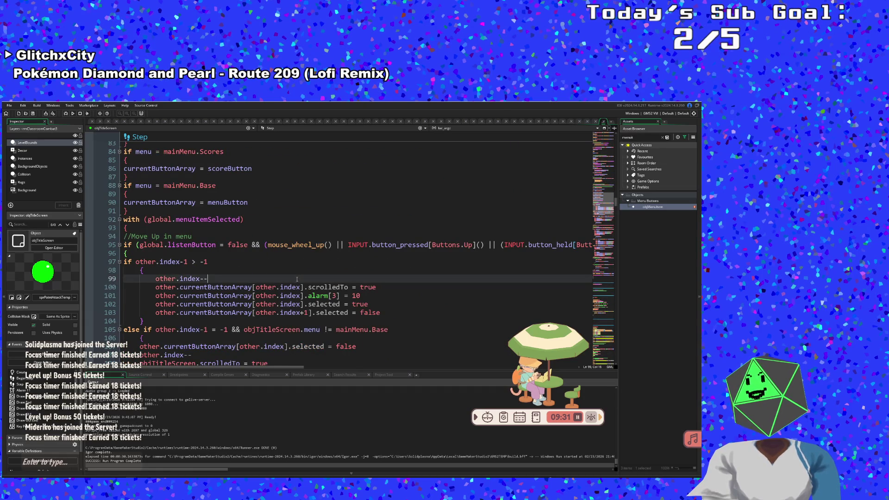
left_click(235, 313)
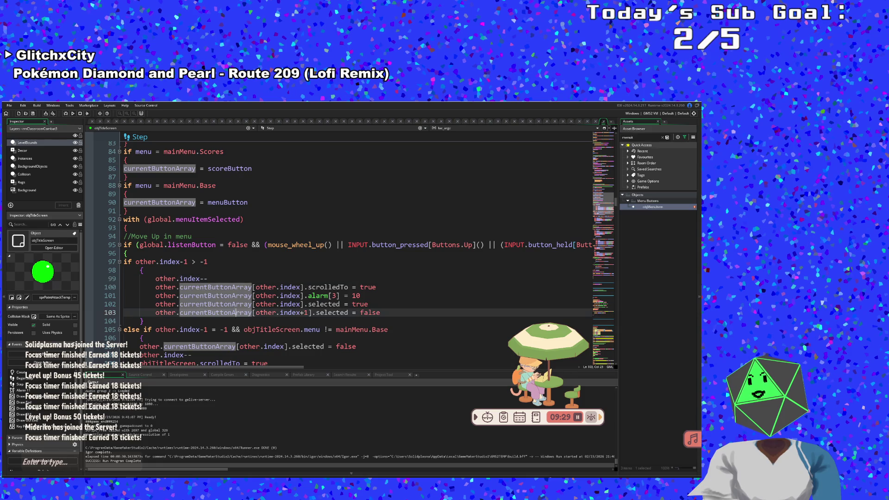
scroll(234, 308, "down", 2)
left_click(221, 278)
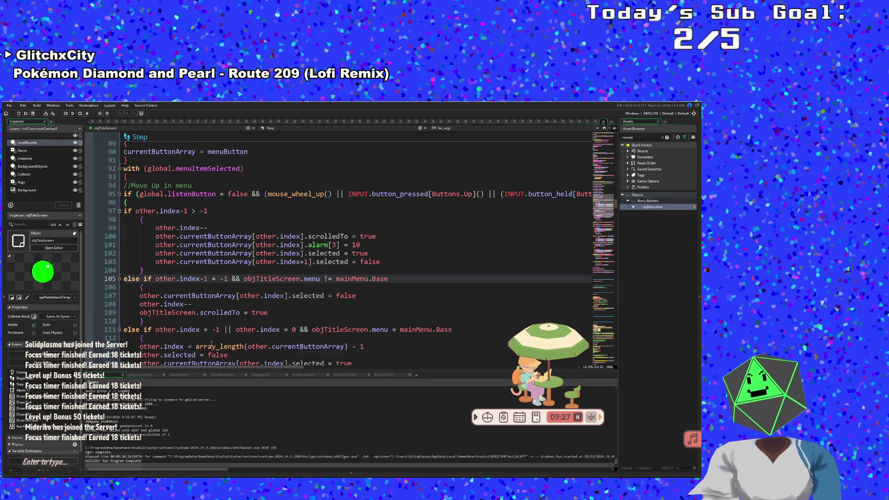
left_click_drag(271, 260, 271, 253)
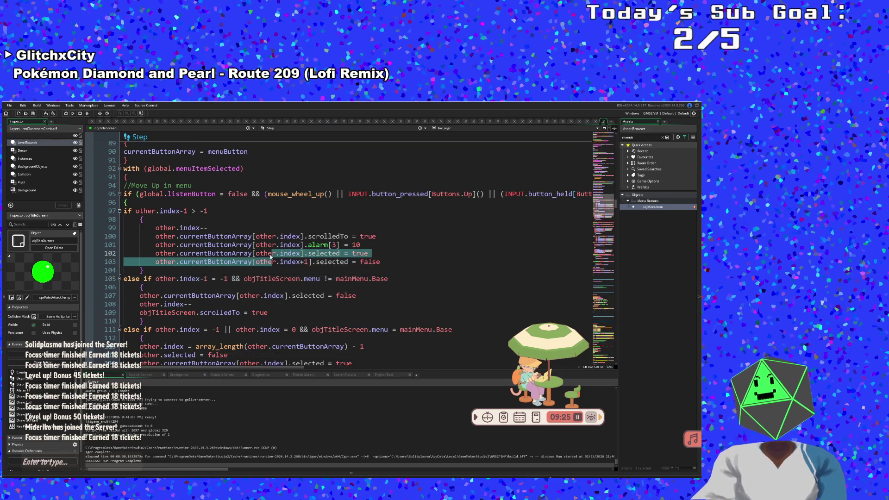
scroll(270, 255, "down", 2)
left_click(270, 240)
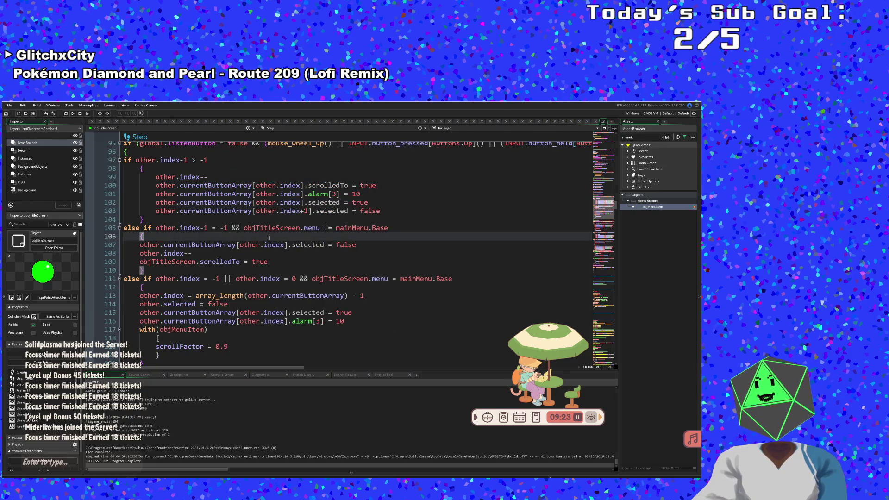
scroll(270, 238, "down", 4)
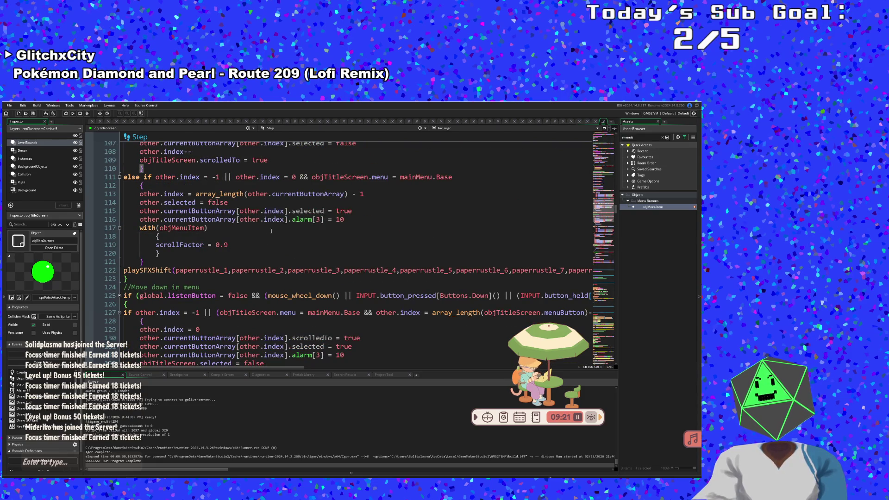
left_click(277, 130)
left_click(280, 159)
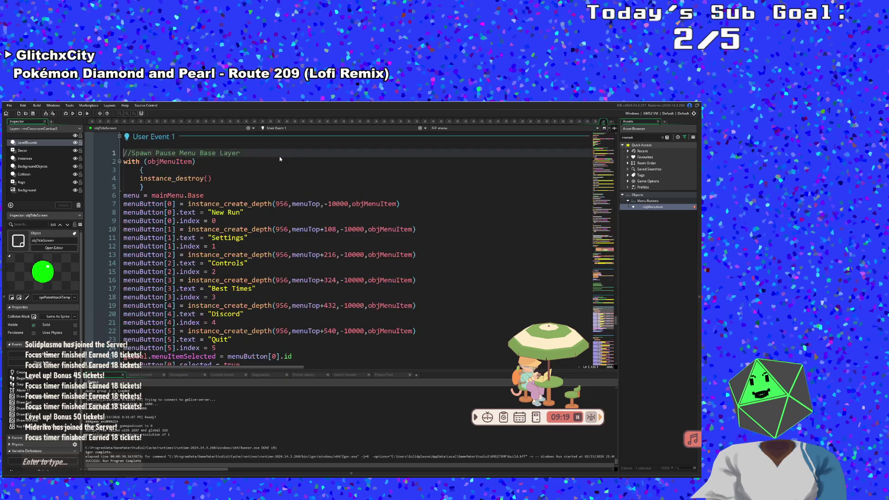
Replace menuButton with mainMenuButton on line 28 using autocomplete
scroll(274, 190, "down", 4)
left_click(210, 263)
left_click(228, 255)
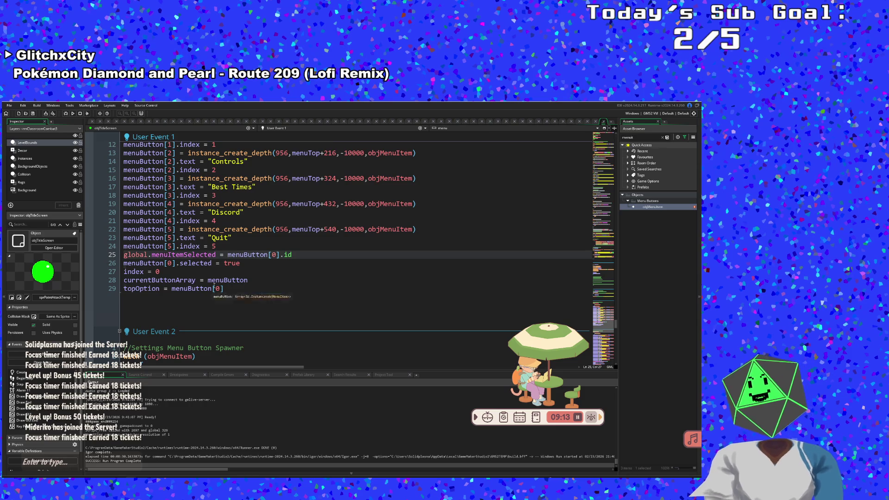
left_click(235, 281)
left_click_drag(253, 281, 209, 281)
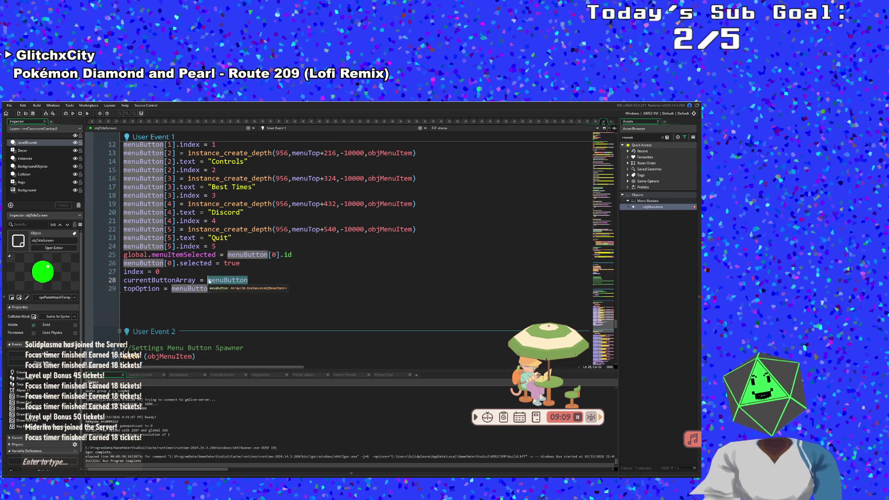
type("mai")
key("Return")
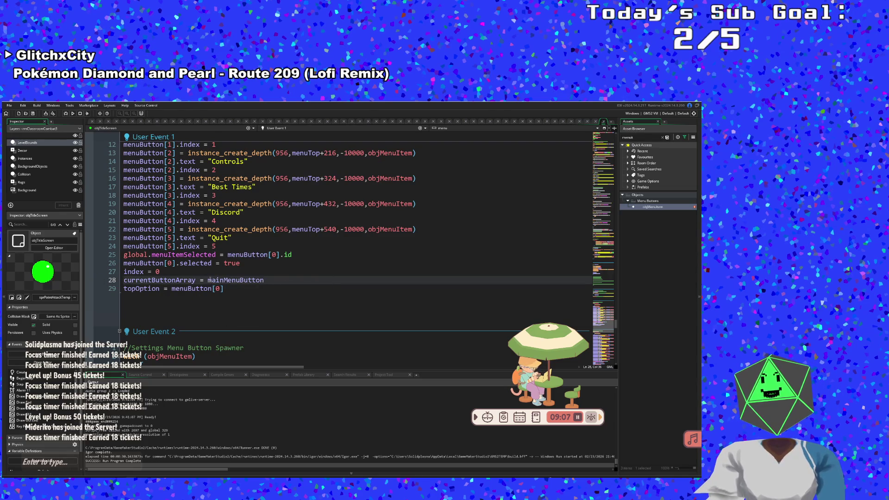
Change the menuButton references on lines 25 and 26 to mainMenuButton
left_click(200, 289)
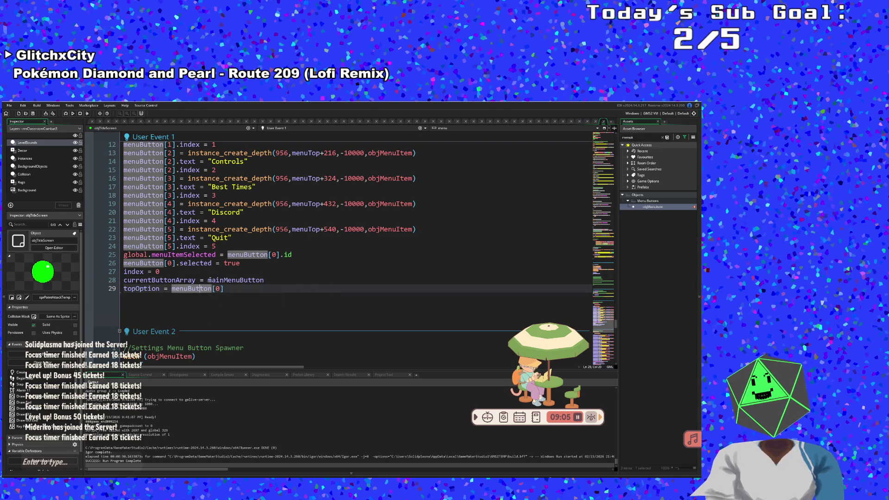
left_click(228, 255)
type("main")
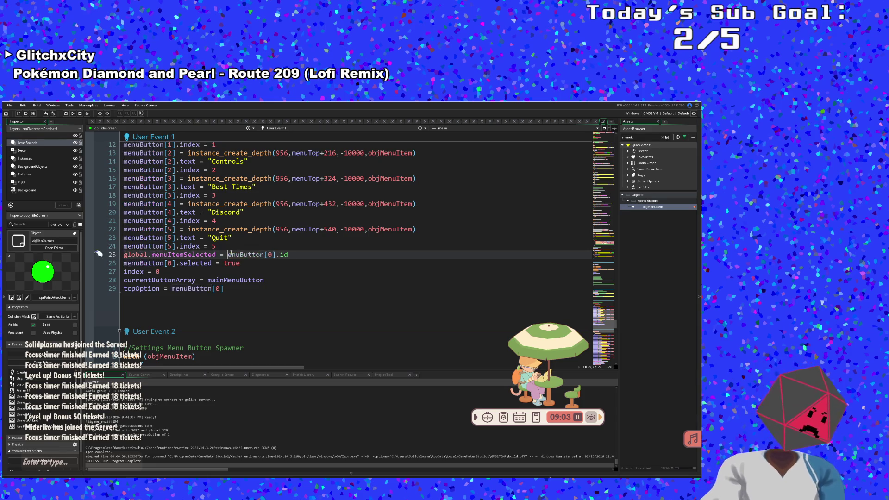
type("M")
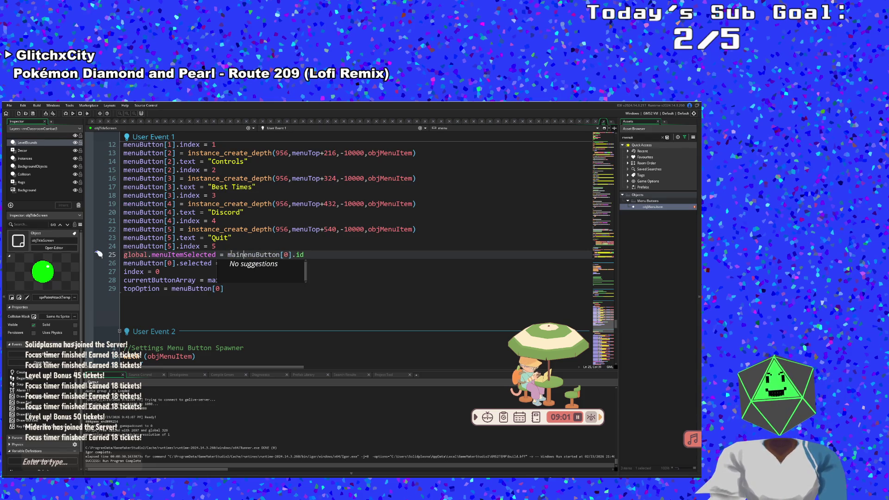
key("Delete")
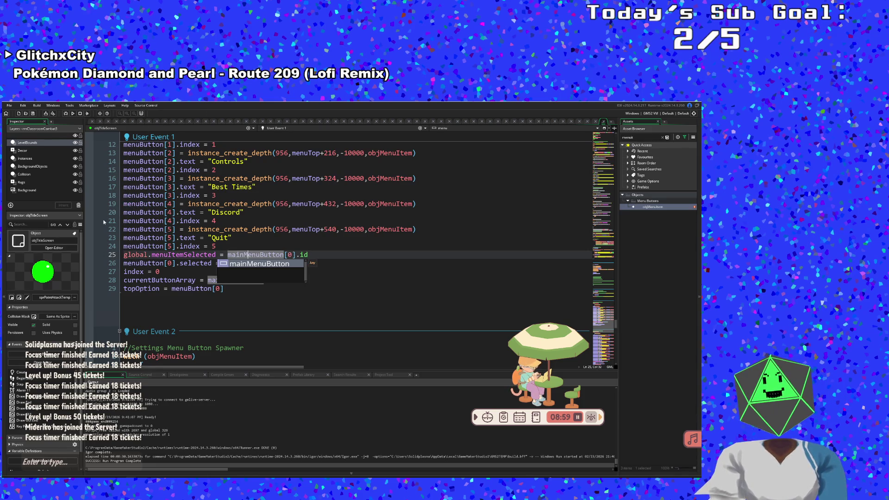
left_click(128, 263)
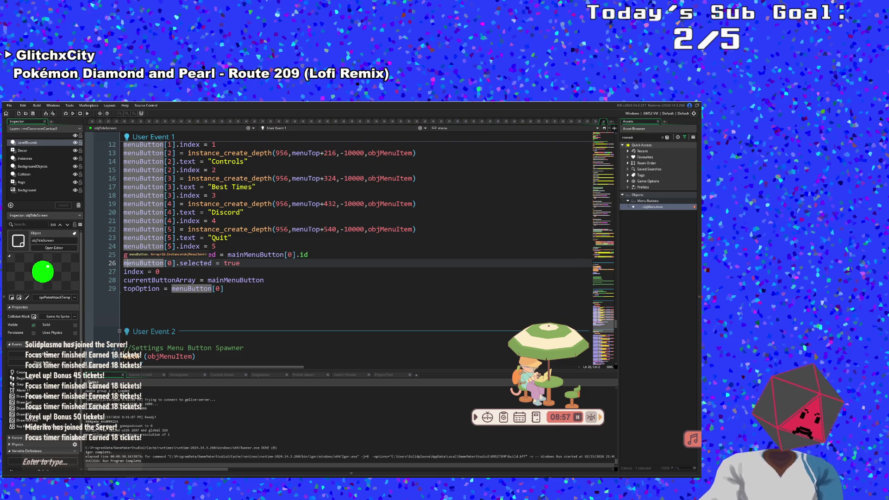
type("ainM")
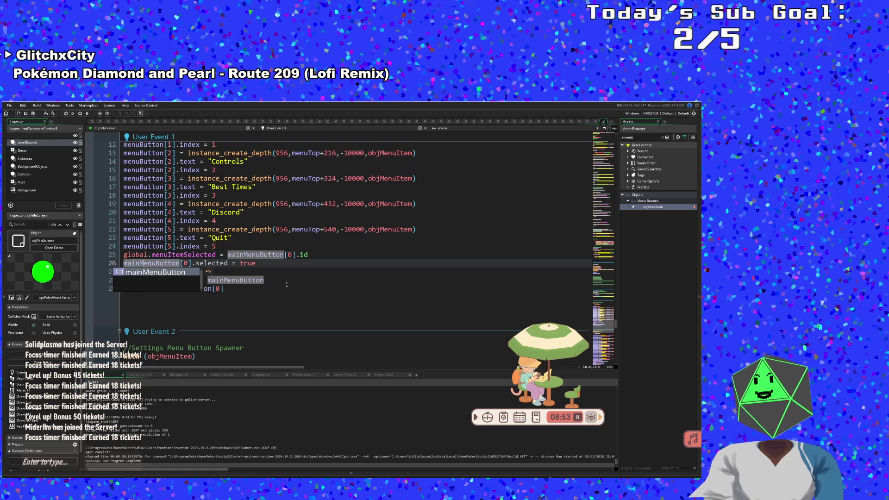
Make the topOption line read mainMenuButton[0], then place the caret in the Draw GUI code
left_click(287, 285)
left_click(246, 289)
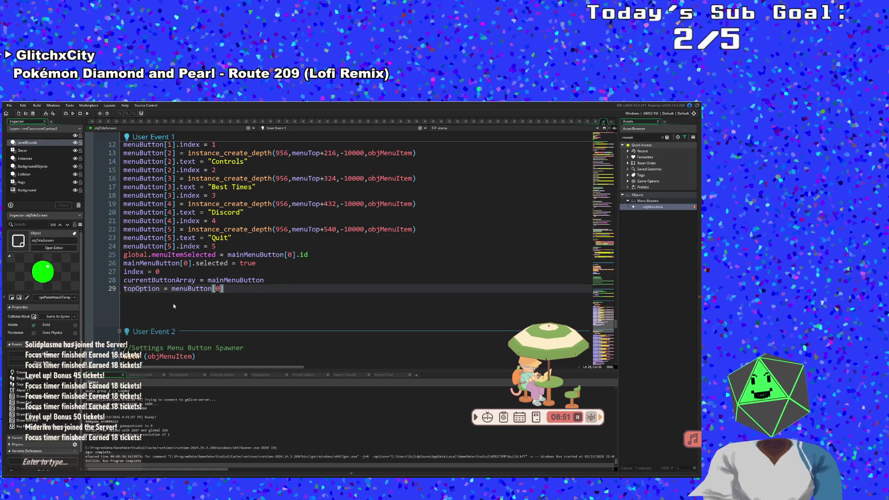
left_click(174, 289)
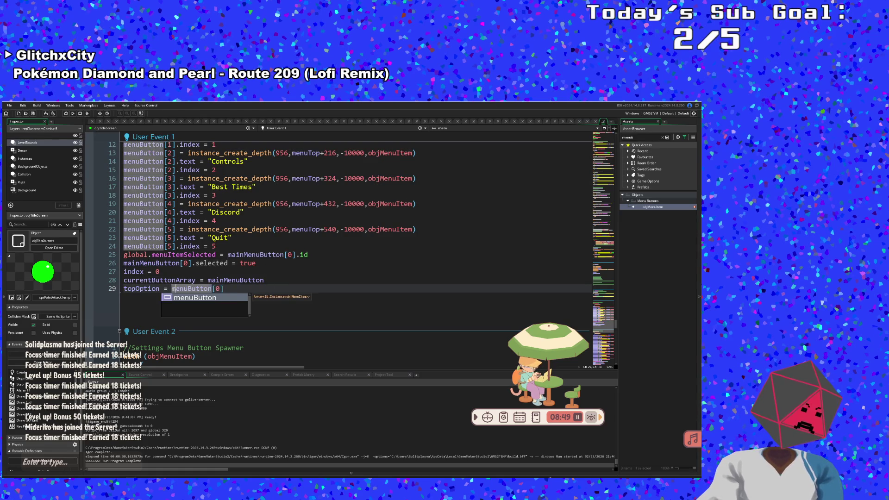
type("ainM")
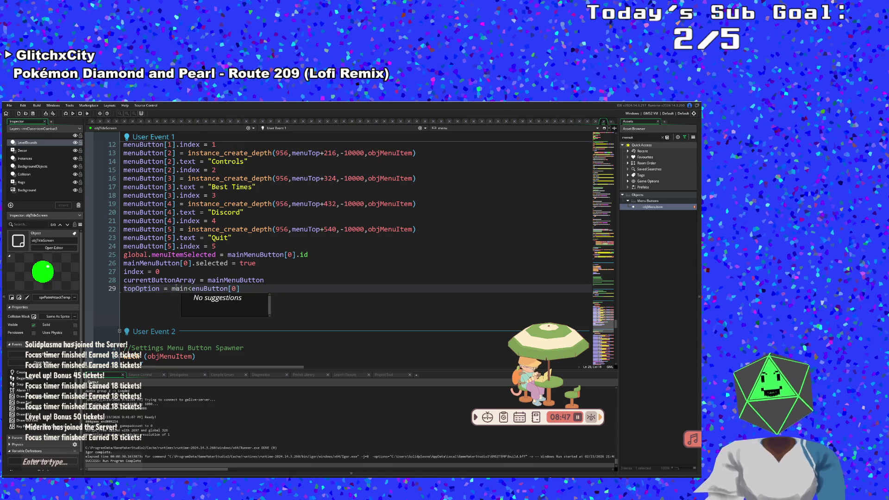
left_click(214, 275)
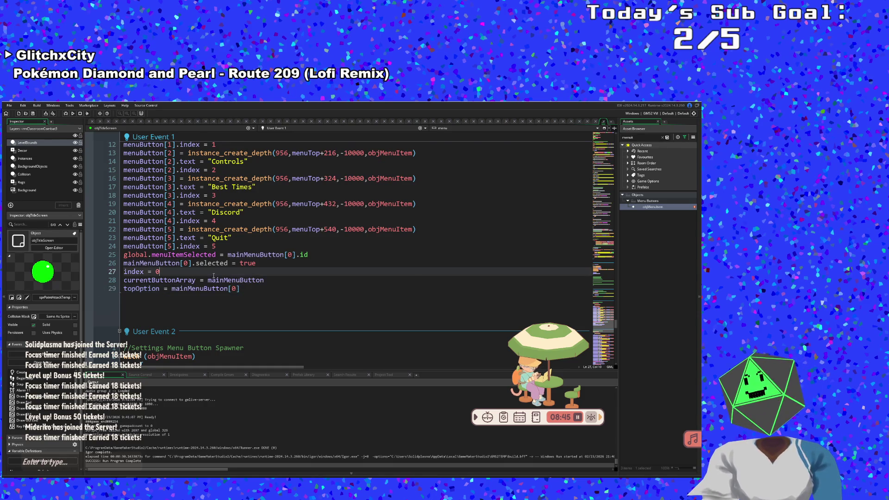
scroll(214, 275, "up", 20)
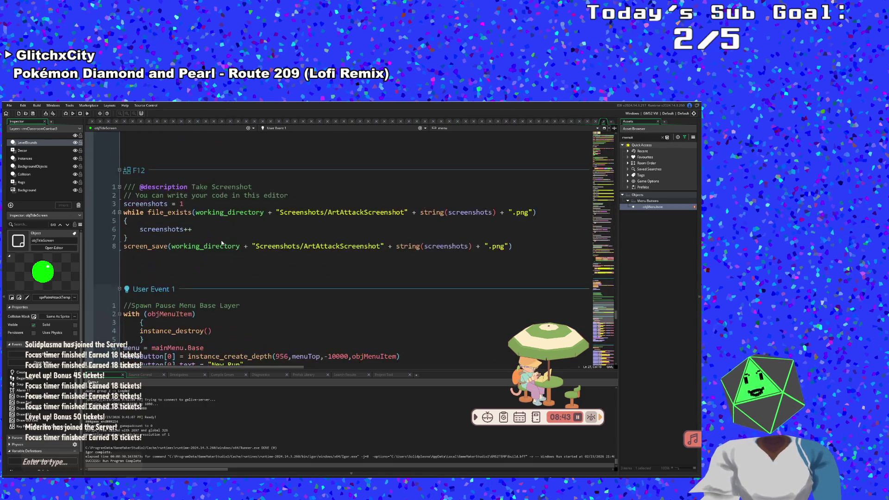
scroll(221, 242, "down", 20)
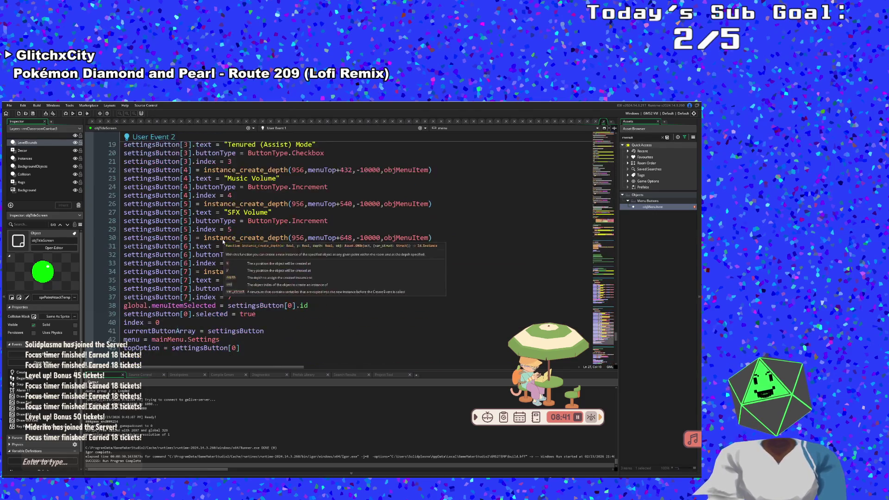
scroll(224, 237, "down", 15)
left_click(225, 239)
Search the Step event code for 'scroll' and step back and forth through its matches
key("ctrl+f")
type("sc")
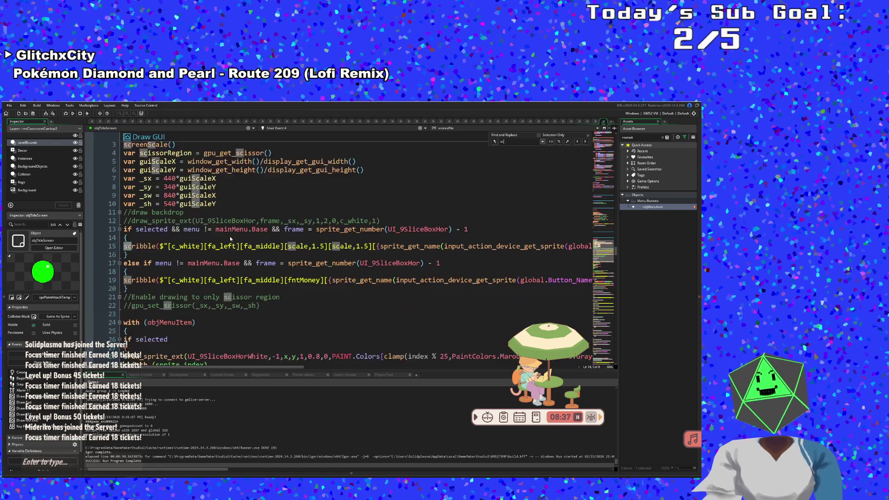
type("roll")
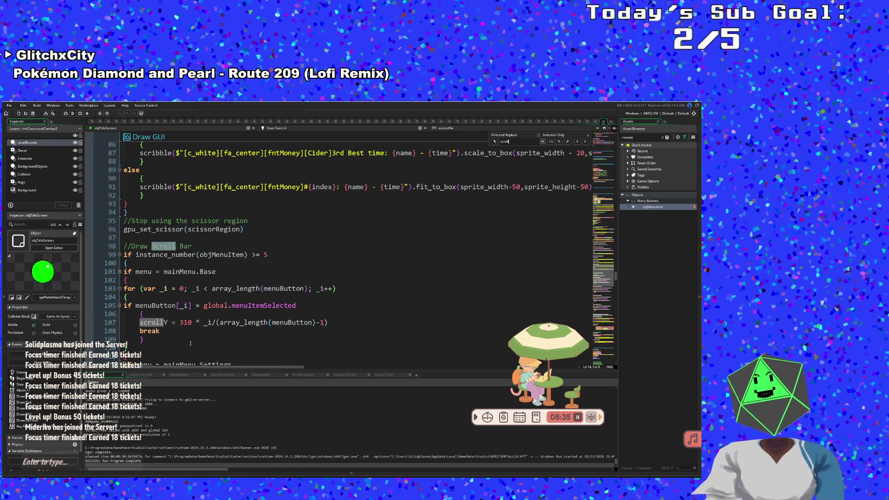
scroll(189, 339, "up", 2)
scroll(195, 339, "down", 2)
scroll(198, 339, "up", 2)
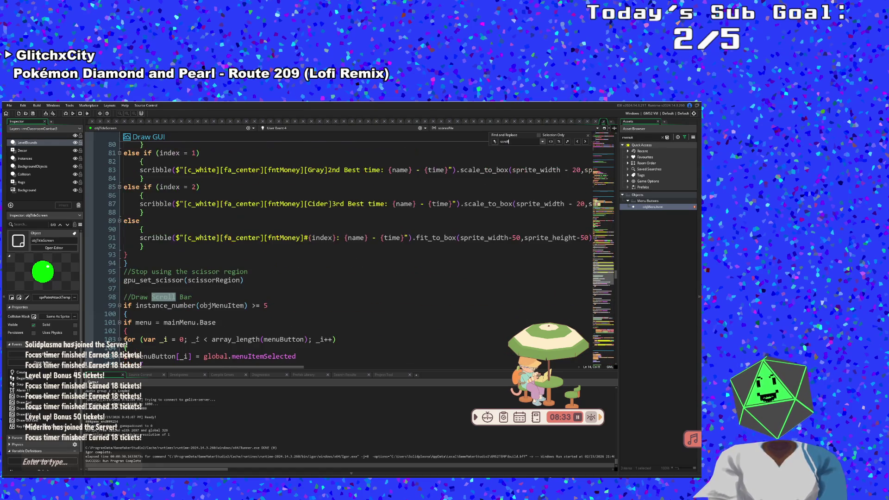
left_click(585, 141)
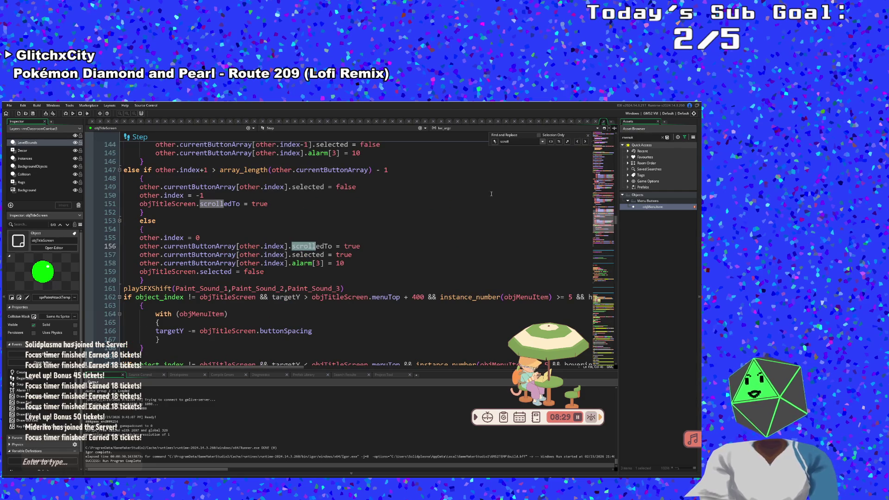
left_click(578, 142)
left_click(578, 142)
left_click(578, 142)
left_click(577, 143)
left_click(577, 143)
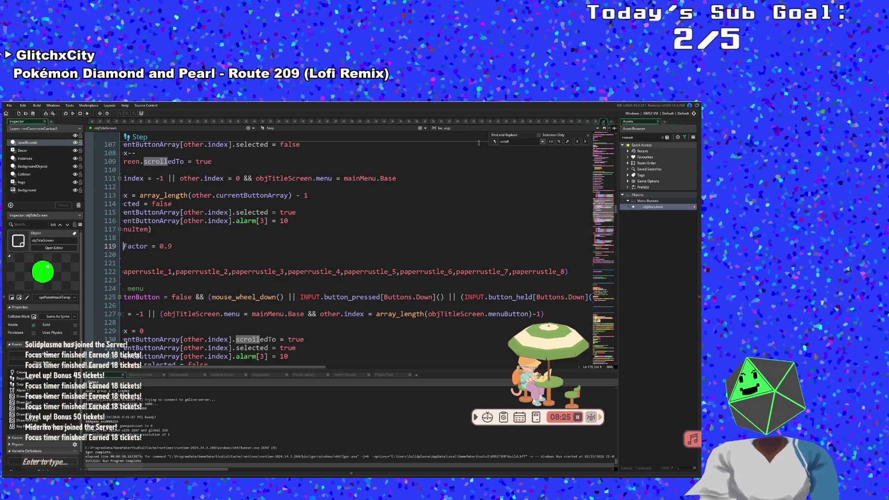
Search for '>= 5' and inspect the matching checks around lines 165–171
left_click(515, 140)
type(">")
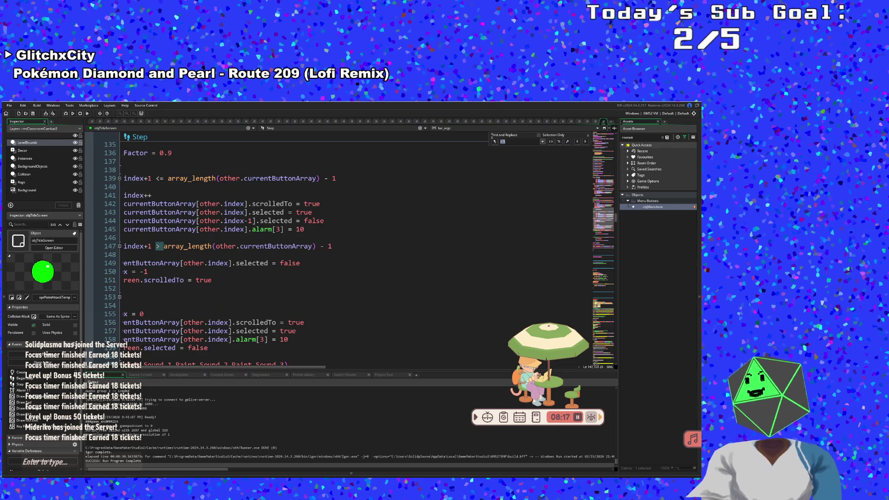
type(">= 5")
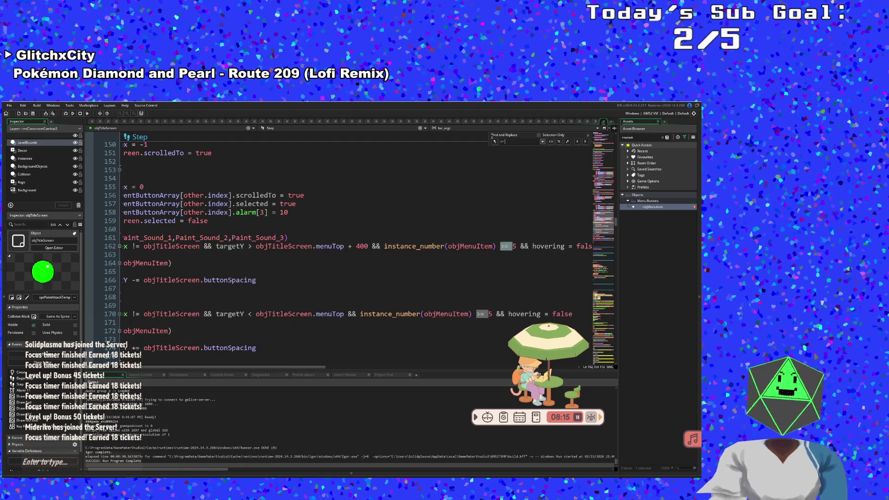
key("Return")
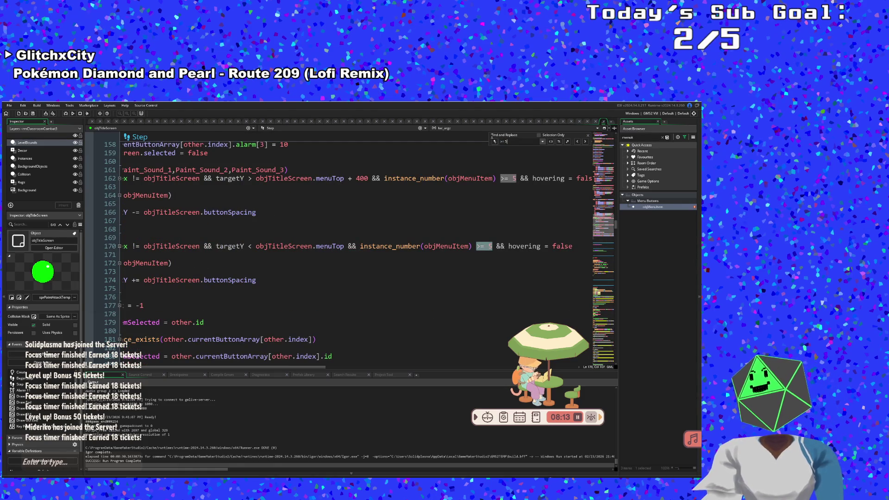
left_click_drag(320, 364, 230, 350)
scroll(237, 335, "up", 2)
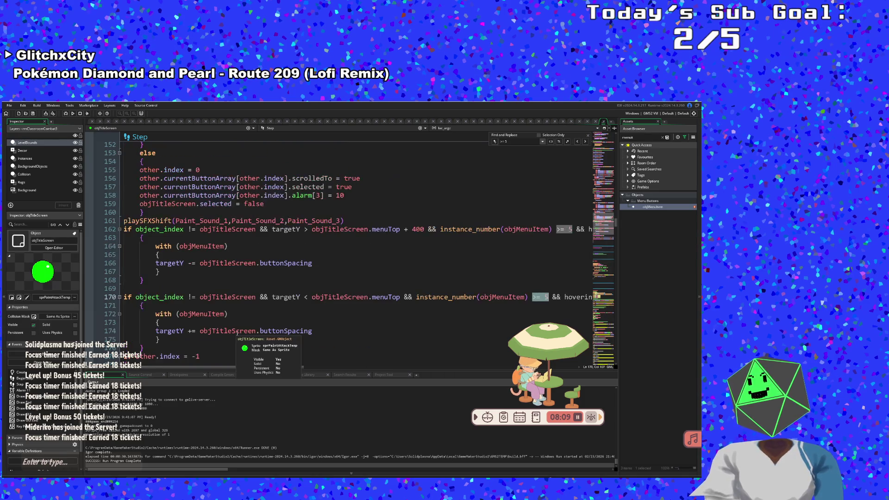
left_click(245, 304)
scroll(245, 302, "up", 10)
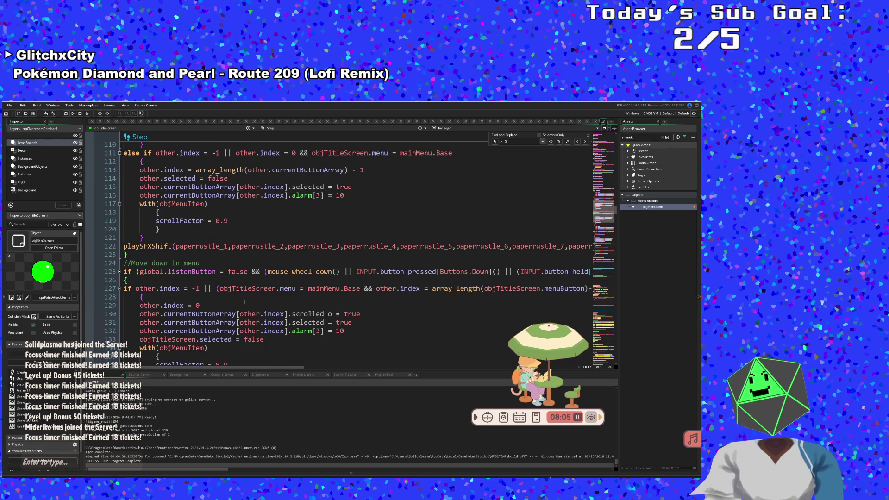
scroll(245, 302, "down", 14)
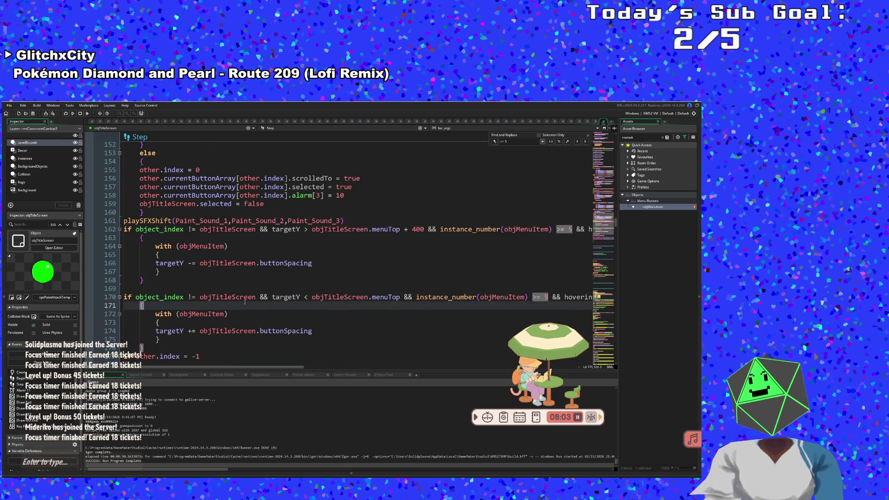
left_click(253, 272)
left_click(255, 259)
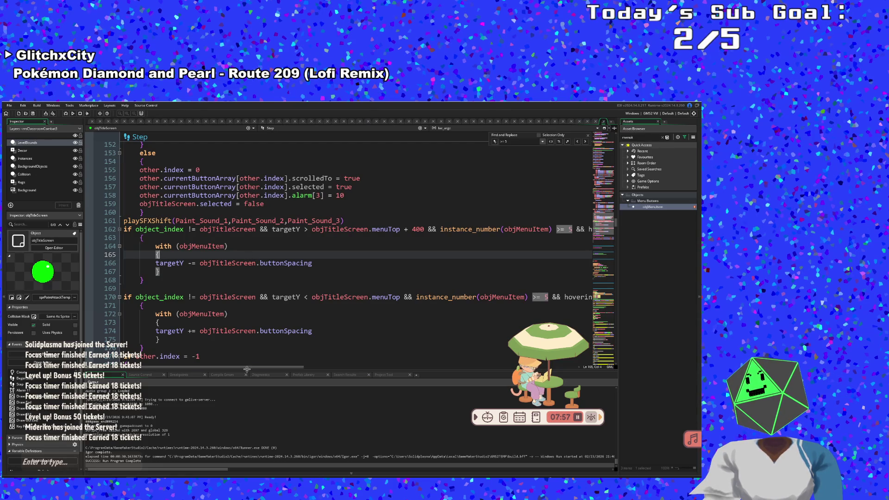
mouse_move(247, 369)
left_mouse_down()
mouse_move(323, 368)
mouse_move(215, 360)
left_mouse_up()
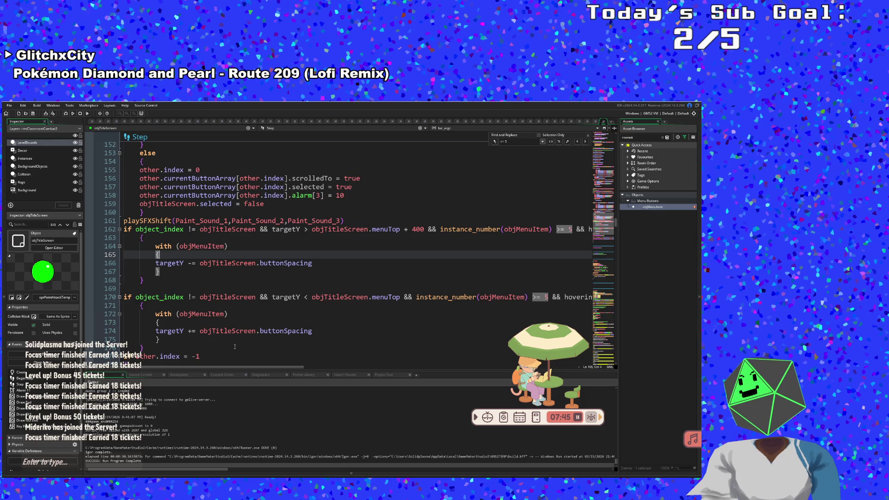
Move to the menu move-up and move-down navigation code around lines 98–110
left_click(500, 280)
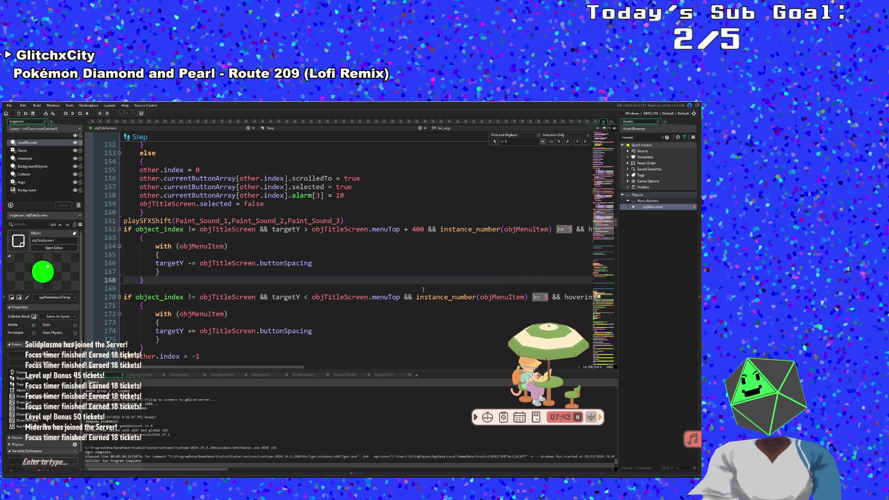
scroll(426, 290, "down", 4)
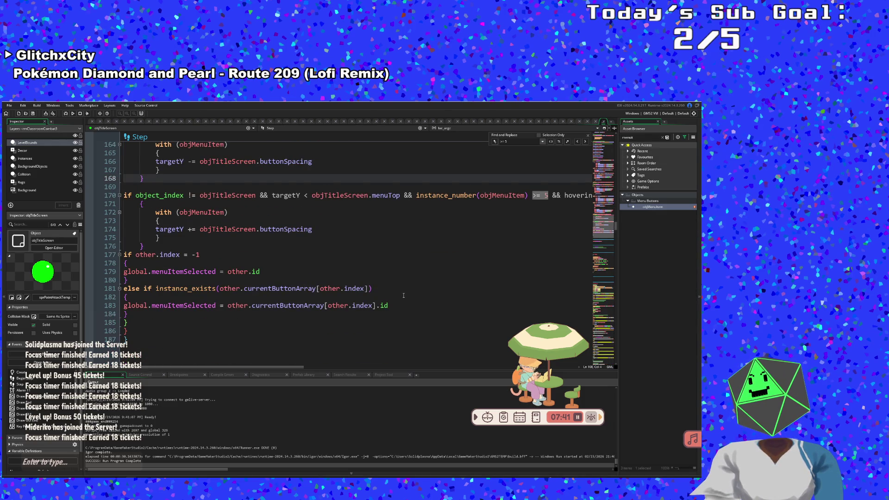
scroll(403, 296, "up", 20)
scroll(403, 296, "up", 8)
scroll(385, 301, "down", 4)
left_click(367, 299)
left_click(366, 307)
scroll(365, 306, "down", 2)
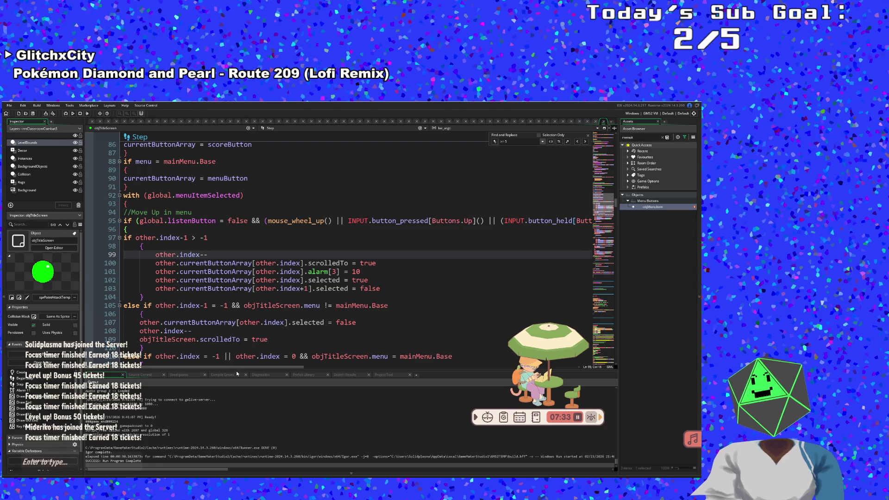
mouse_move(237, 369)
left_mouse_down()
mouse_move(354, 369)
mouse_move(240, 368)
left_mouse_up()
left_click(227, 305)
scroll(227, 302, "down", 2)
left_click(223, 298)
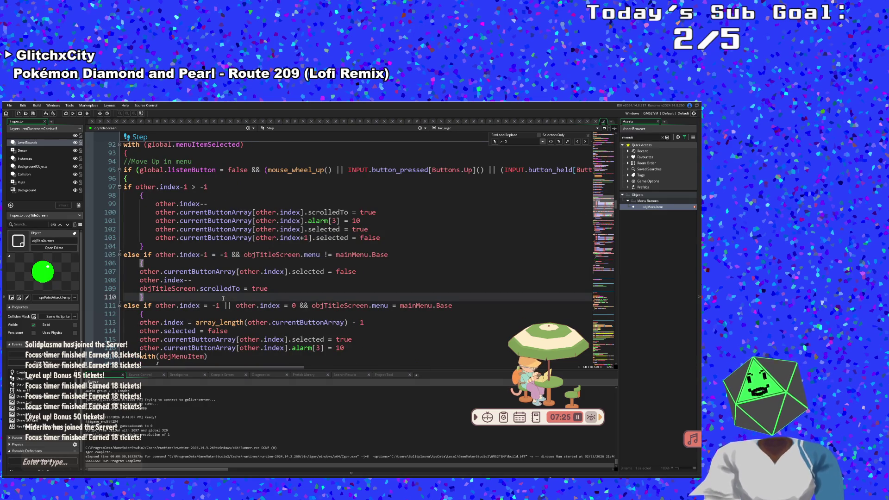
scroll(223, 298, "down", 2)
scroll(223, 298, "down", 2)
scroll(223, 298, "down", 2)
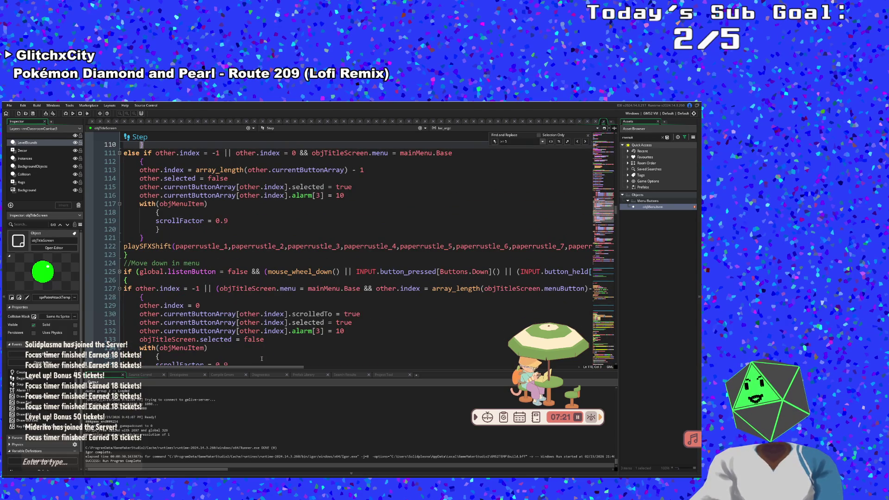
Examine the mainMenu.Base check around lines 126–127 of the scroll-bar code
left_click(295, 288)
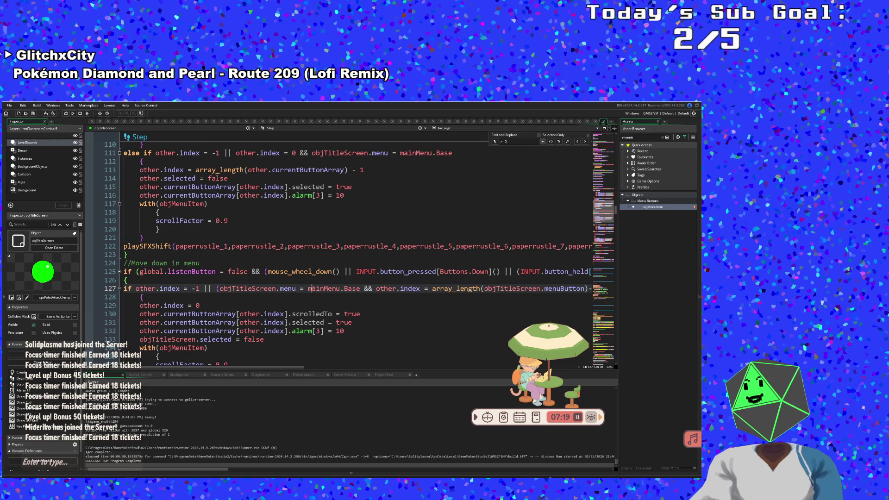
mouse_move(278, 370)
left_click_drag(277, 369, 325, 374)
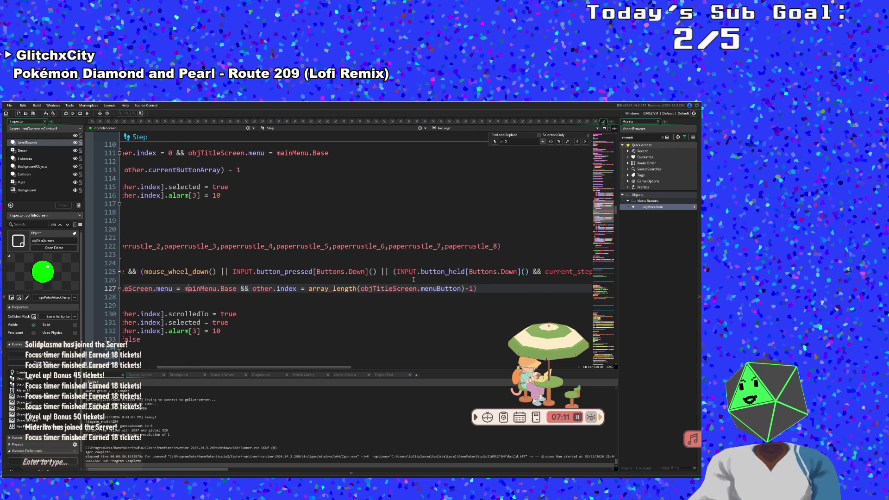
left_click(404, 278)
Search for menuButton and enter mainMenuButton as its replacement
key("ctrl+shift+f")
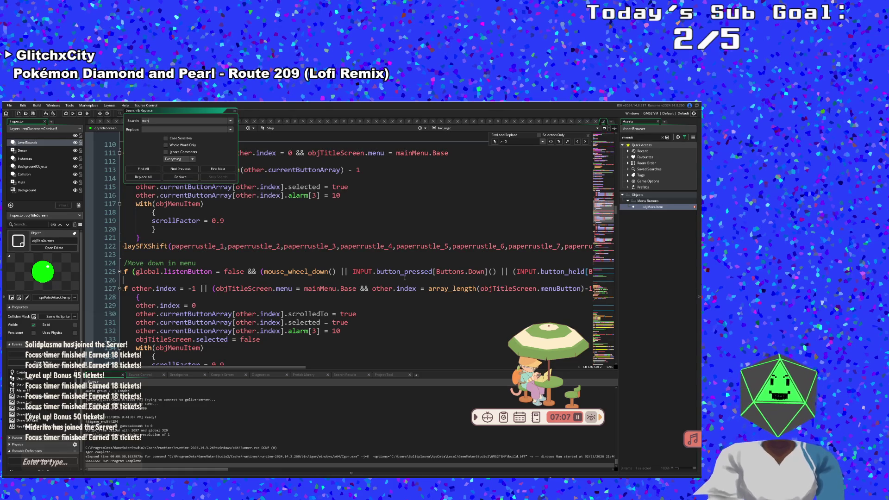
left_click(236, 112)
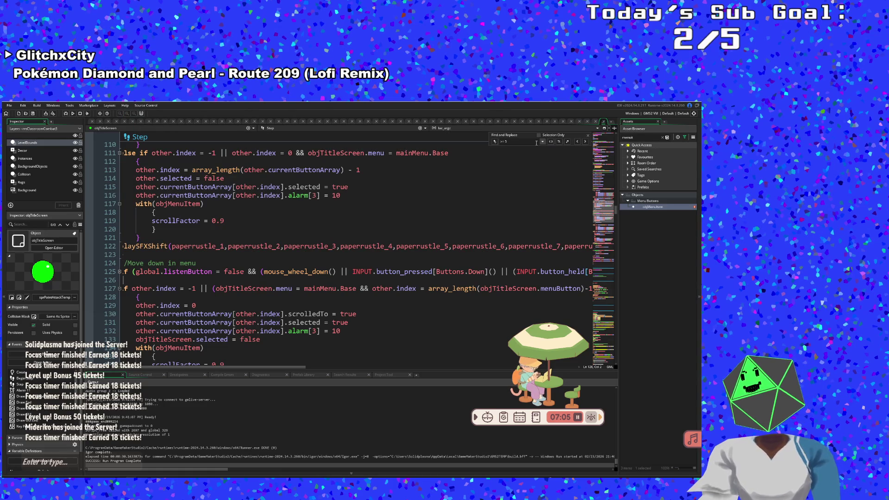
scroll(453, 125, "down", 4)
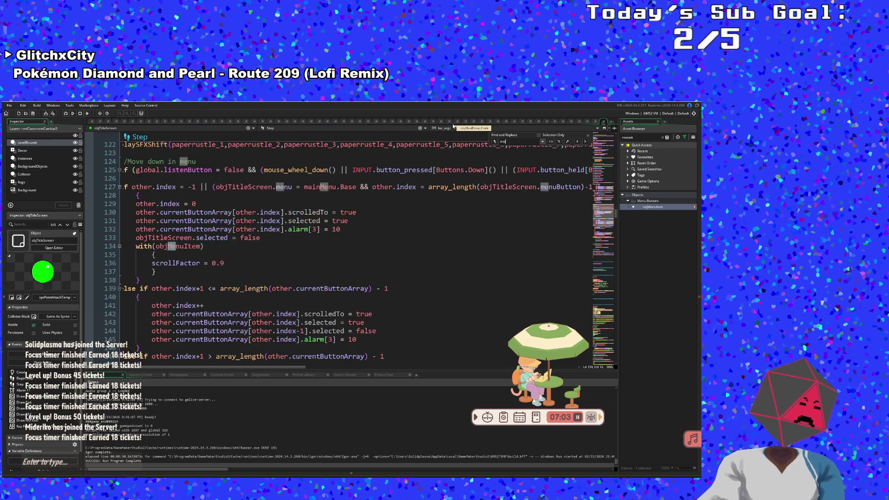
type("menuButton")
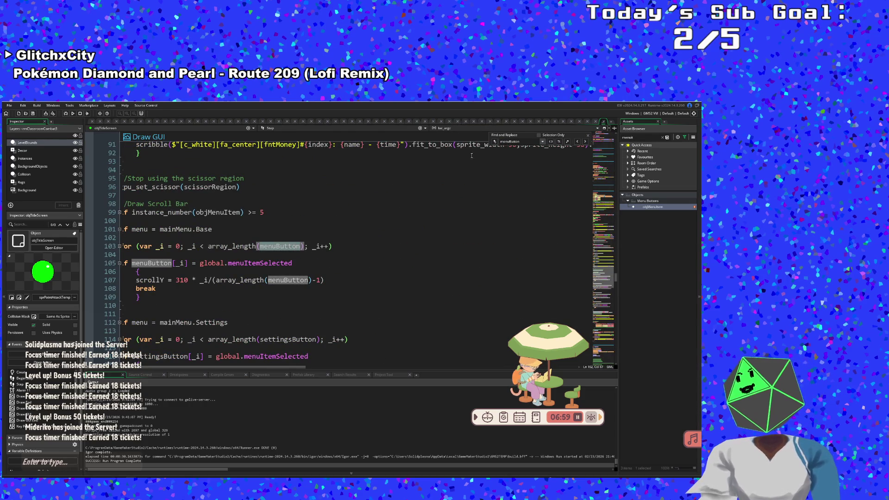
left_click(495, 141)
type("mainMe")
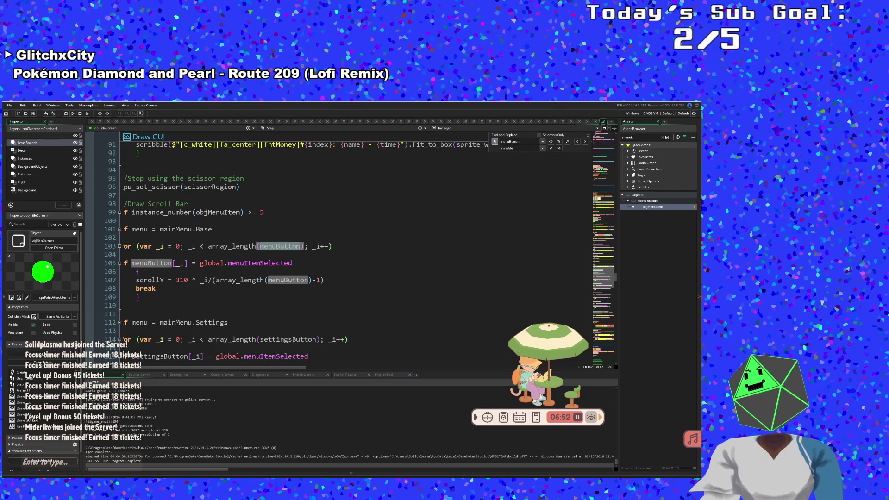
type("nuButton")
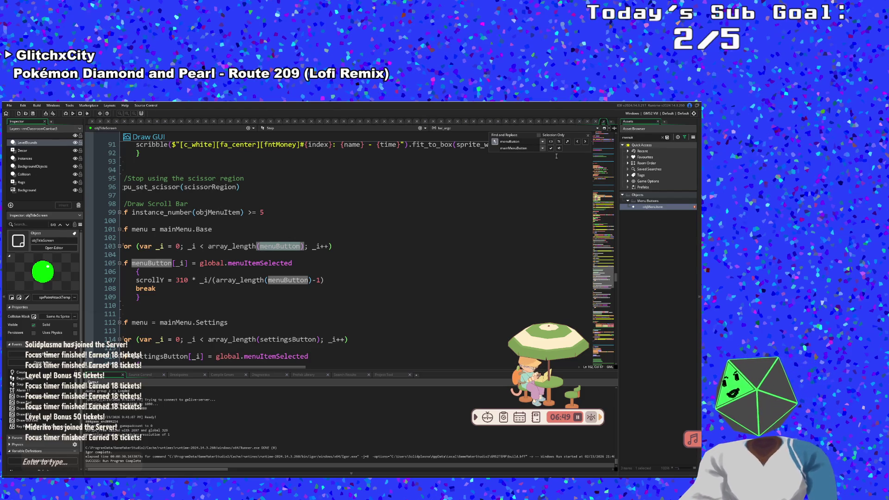
Jump to the next menuButton match in the Create event code
left_click(561, 149)
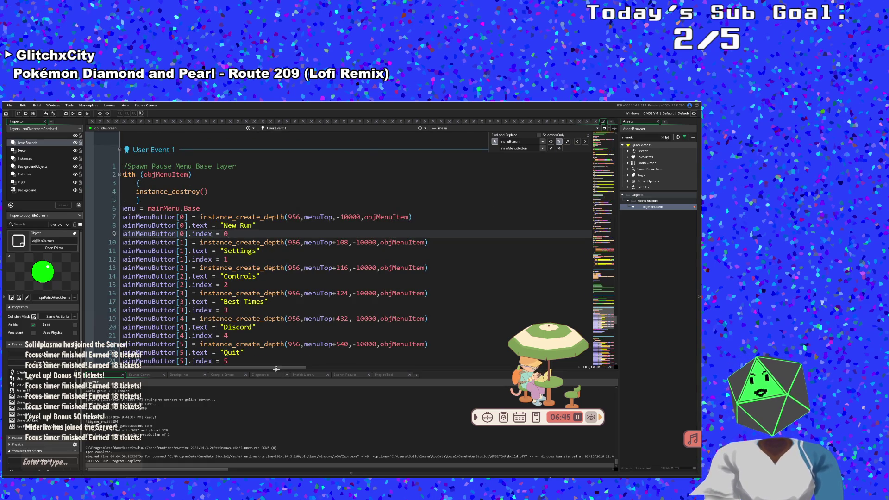
left_click_drag(277, 369, 273, 369)
scroll(221, 325, "down", 2)
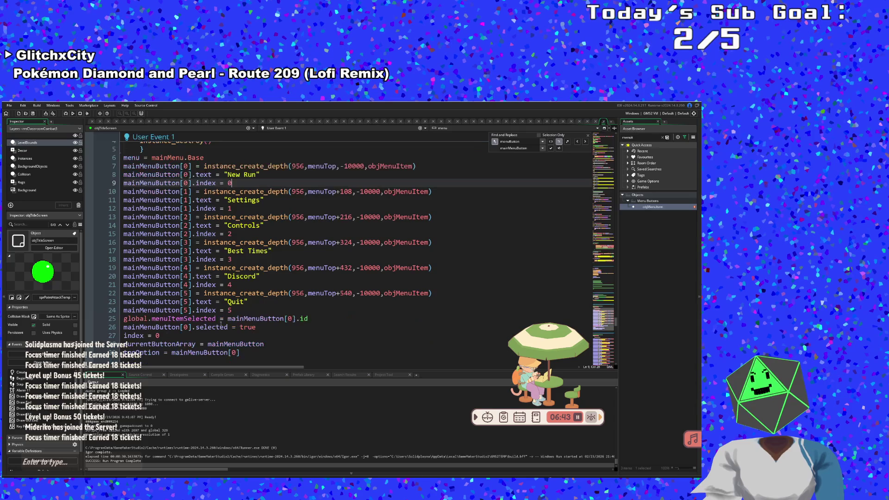
scroll(221, 326, "up", 5)
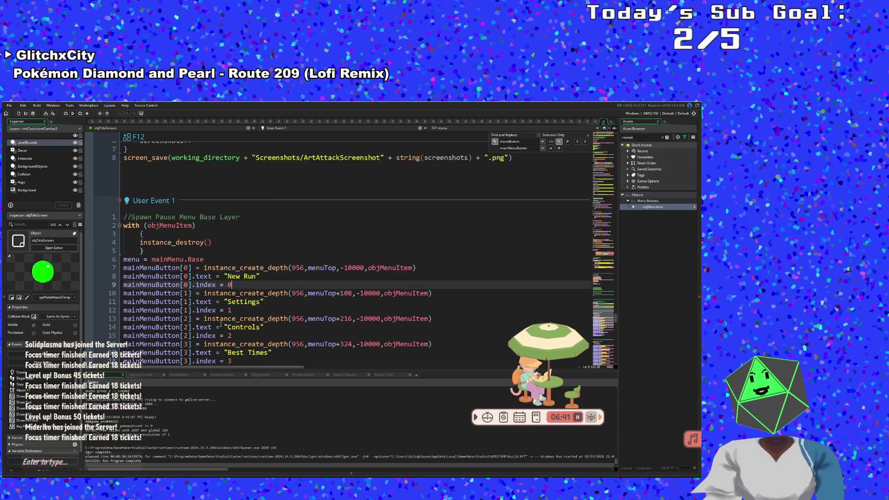
scroll(221, 326, "down", 6)
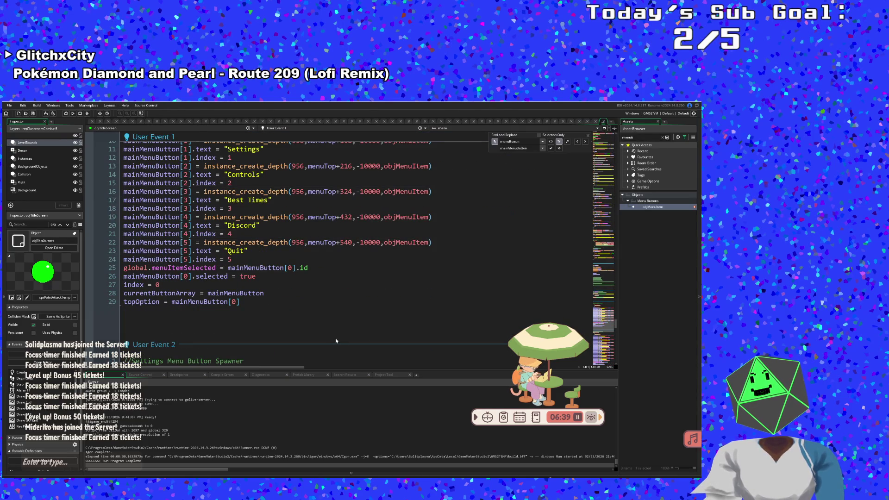
scroll(513, 298, "up", 2)
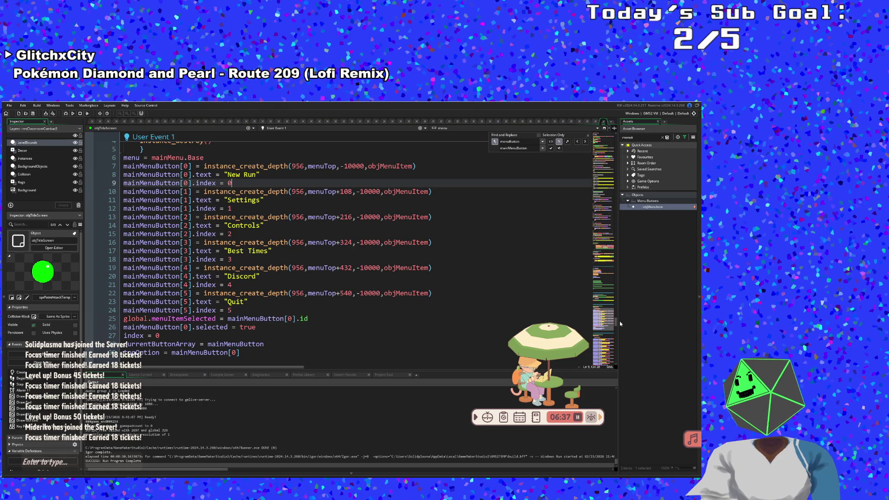
left_click_drag(616, 324, 616, 136)
Delete the duplicate Menu Button Holders block on lines 36–39
left_click(230, 264)
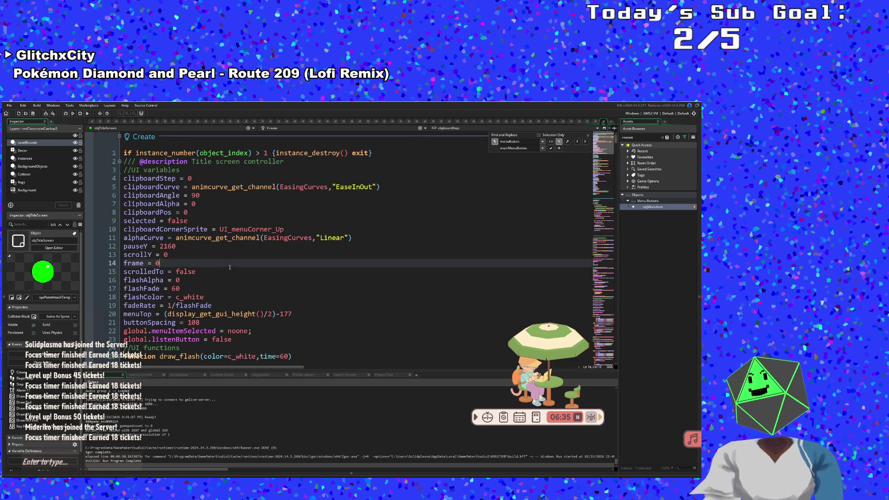
scroll(230, 268, "down", 6)
scroll(221, 275, "down", 2)
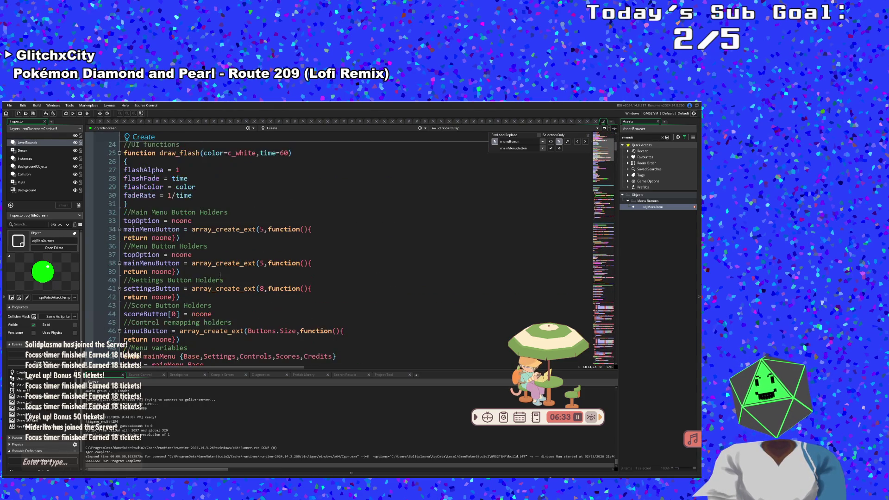
left_click(208, 264)
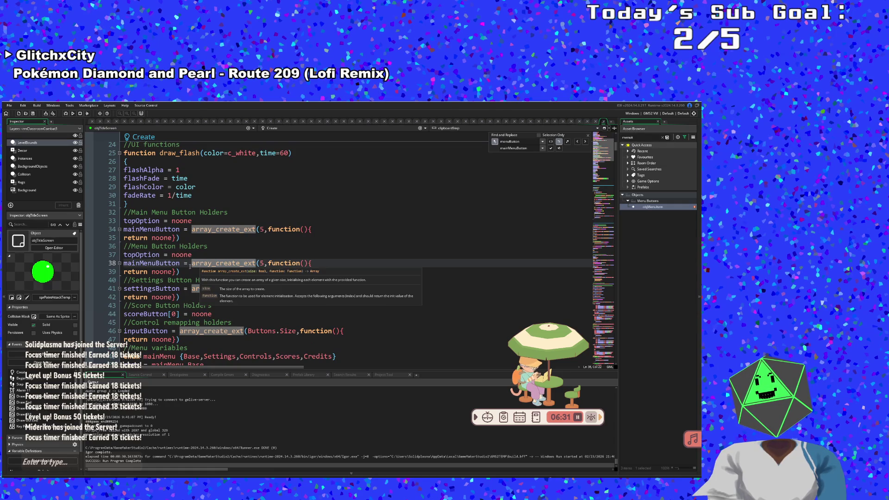
left_click(190, 265)
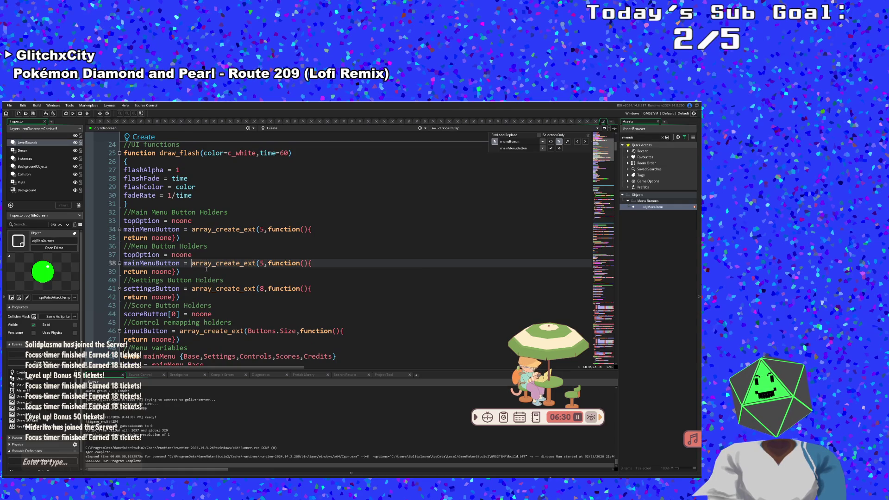
left_click(189, 279)
left_click(189, 273)
left_click_drag(185, 270, 118, 250)
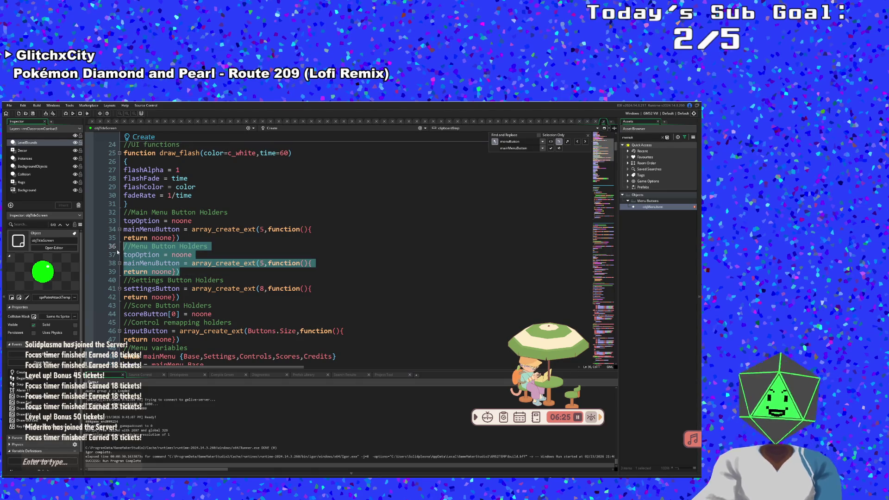
key("BackSpace")
key("BackSpace")
Change the mainMenuButton array_create_ext size from 5 to 6 on line 34
left_click(264, 230)
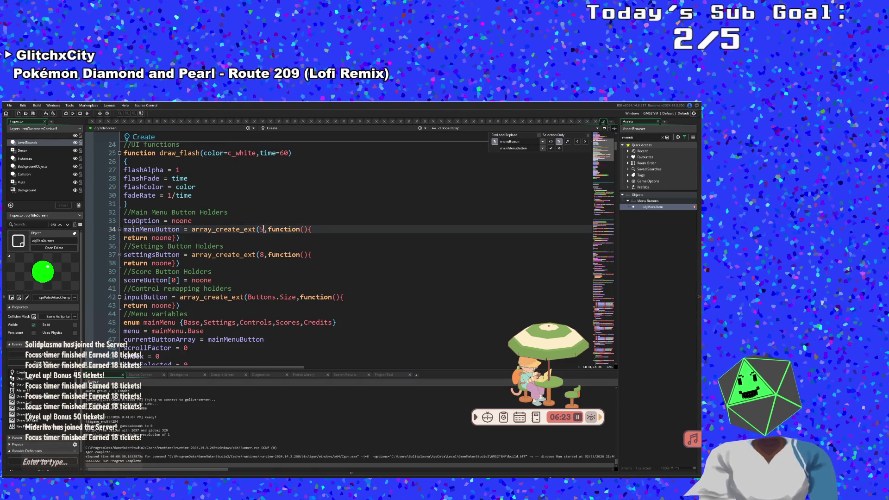
key("BackSpace")
type("6")
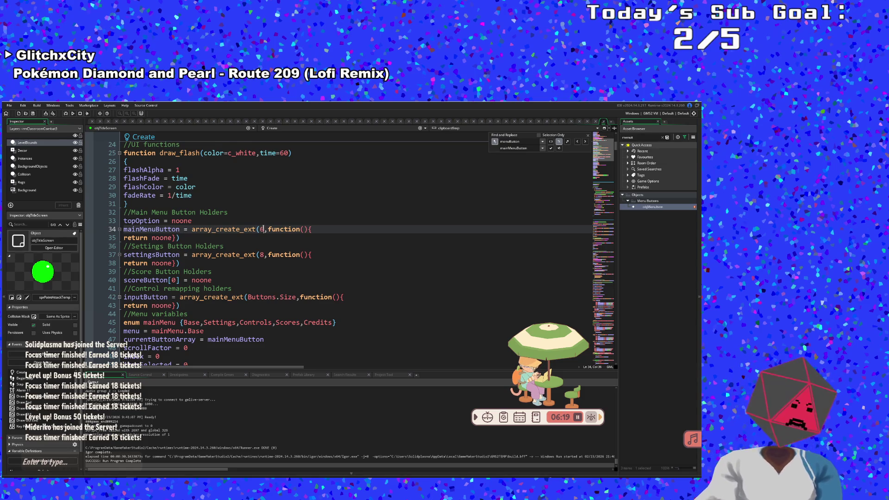
double_click(521, 143)
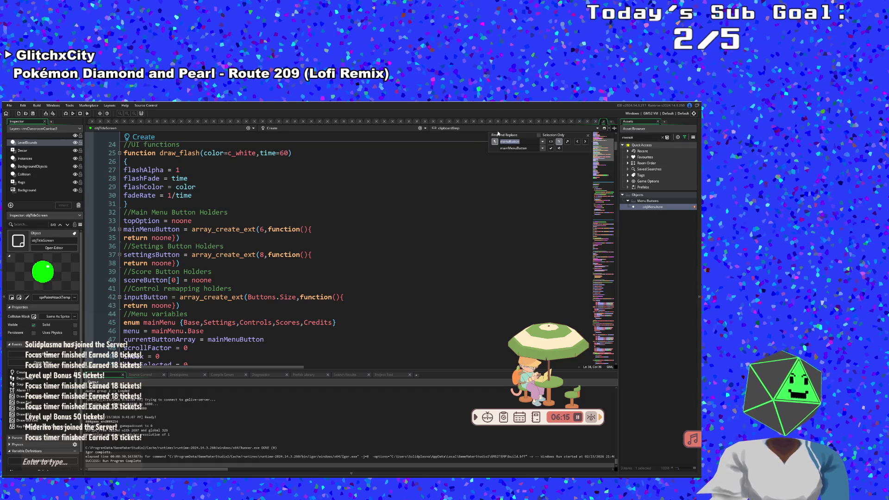
type(">")
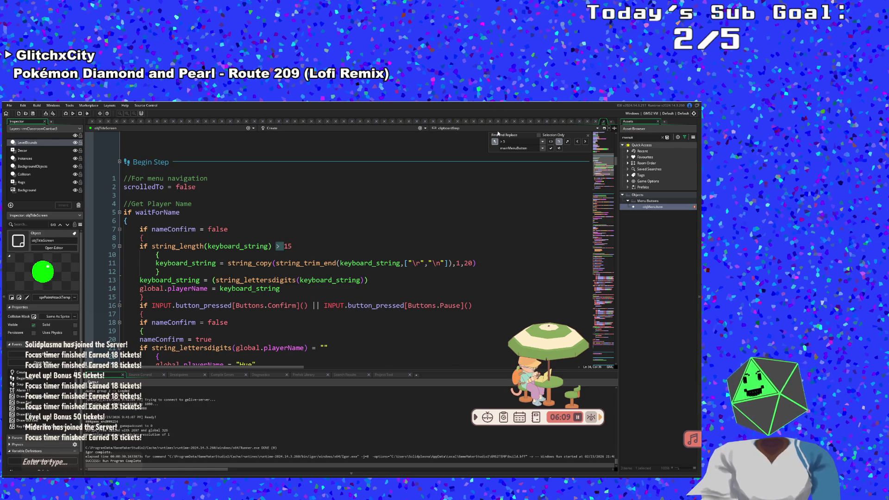
type(" -")
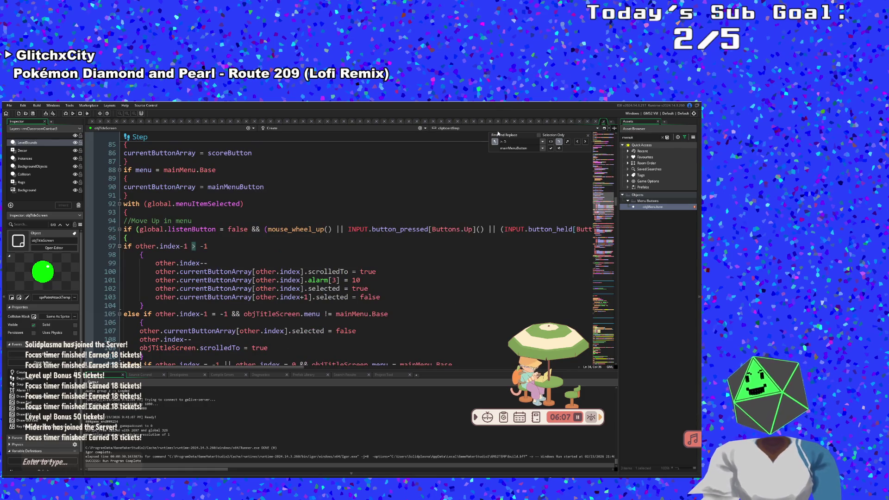
Change the '>= 5' checks on lines 162 and 170 to '>= 6', then run the game
key("Return")
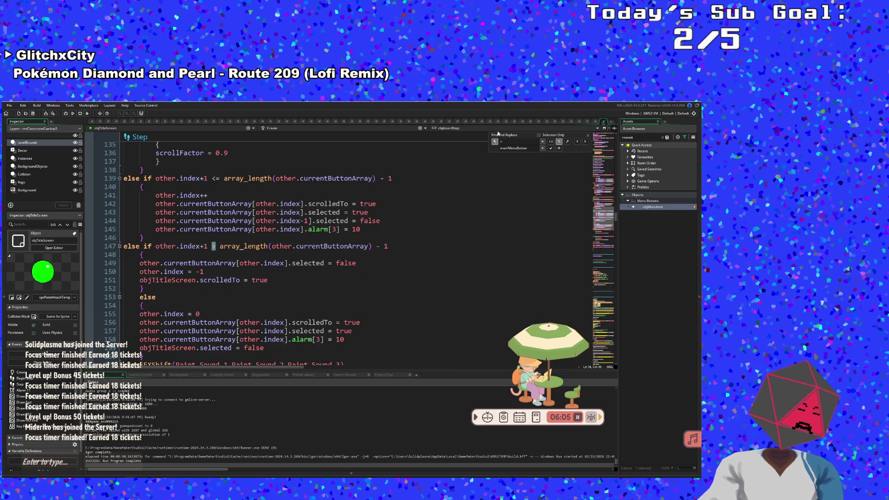
type("= 5")
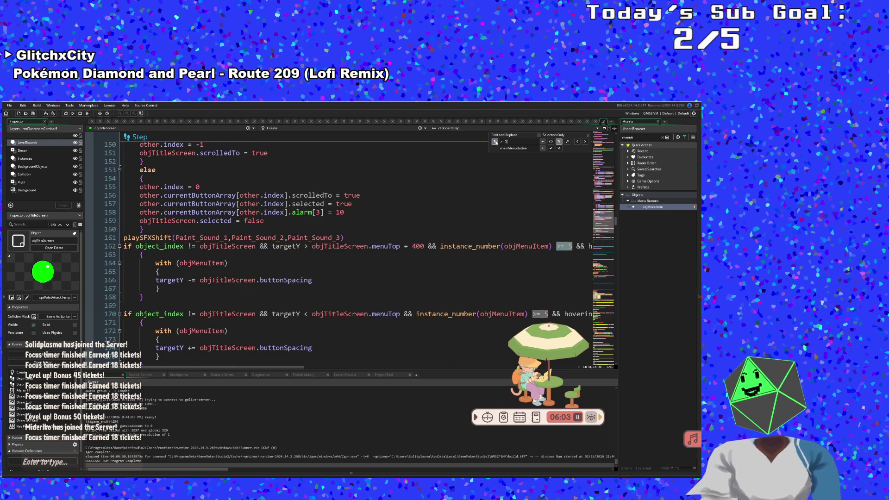
left_click(575, 249)
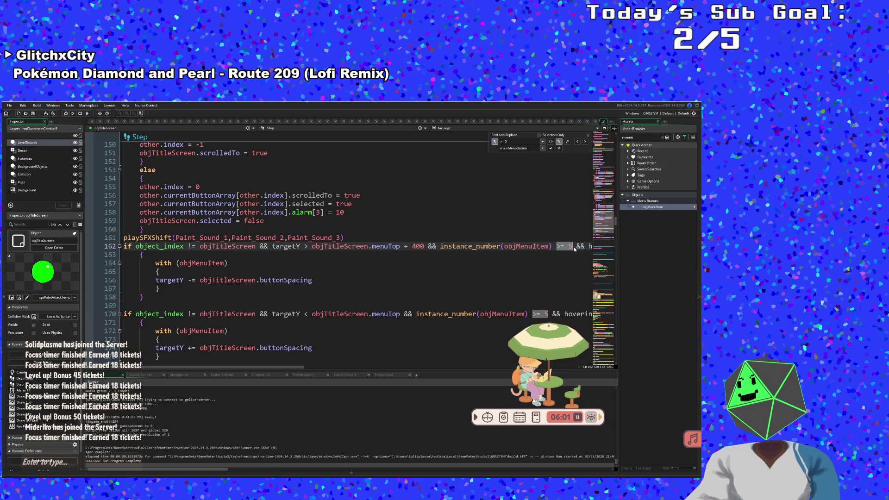
key("BackSpace")
type("6")
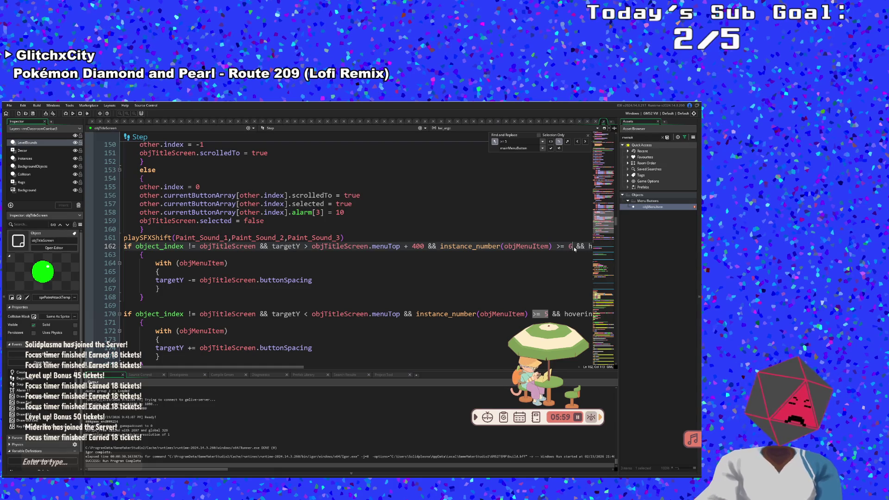
left_click(548, 315)
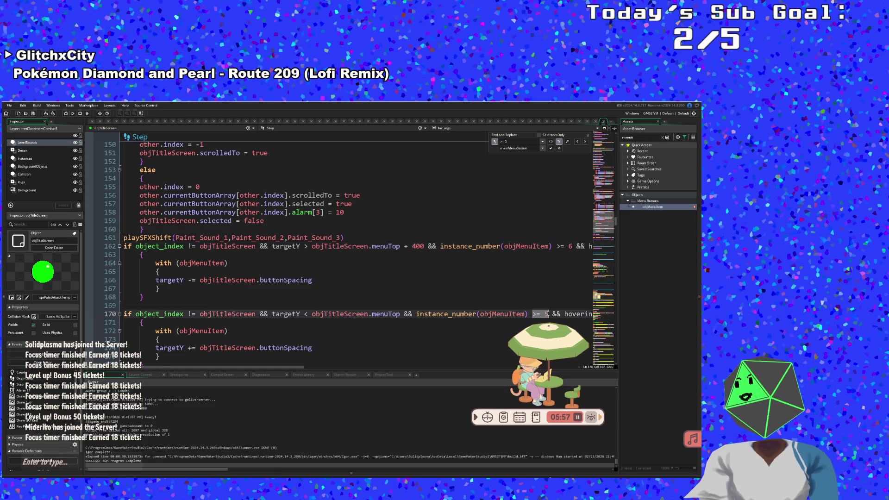
key("BackSpace")
type("6")
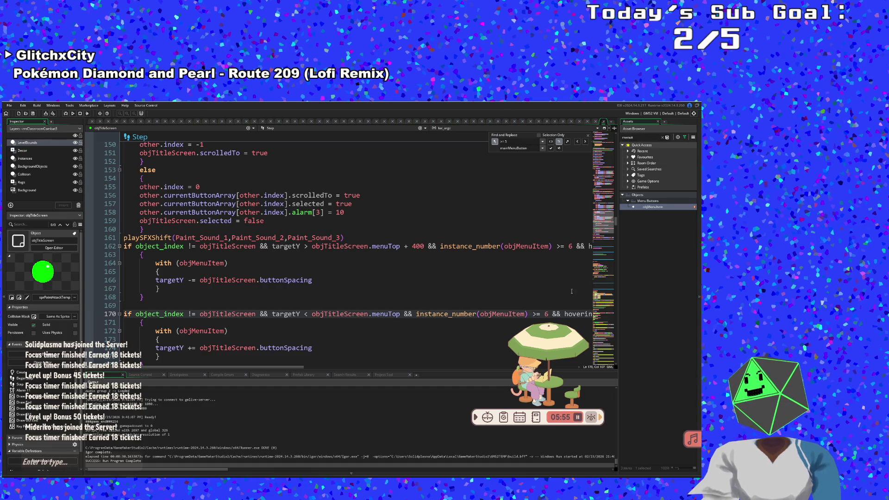
left_click(490, 280)
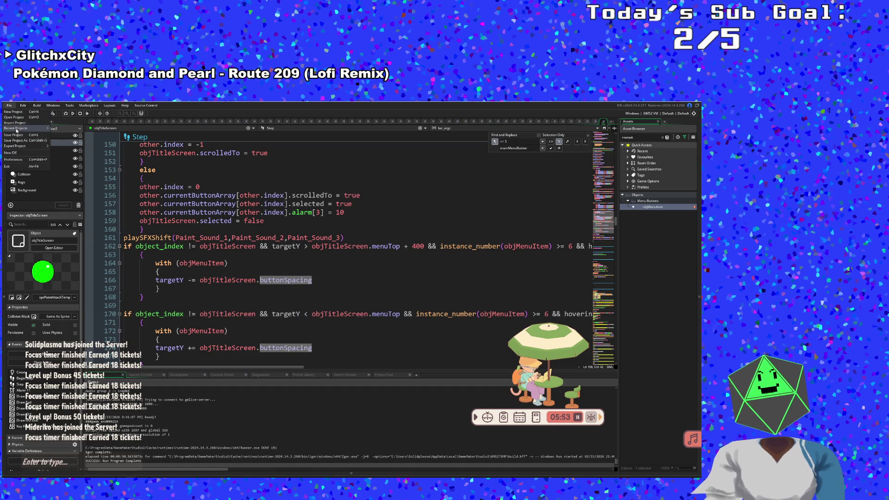
left_click(65, 113)
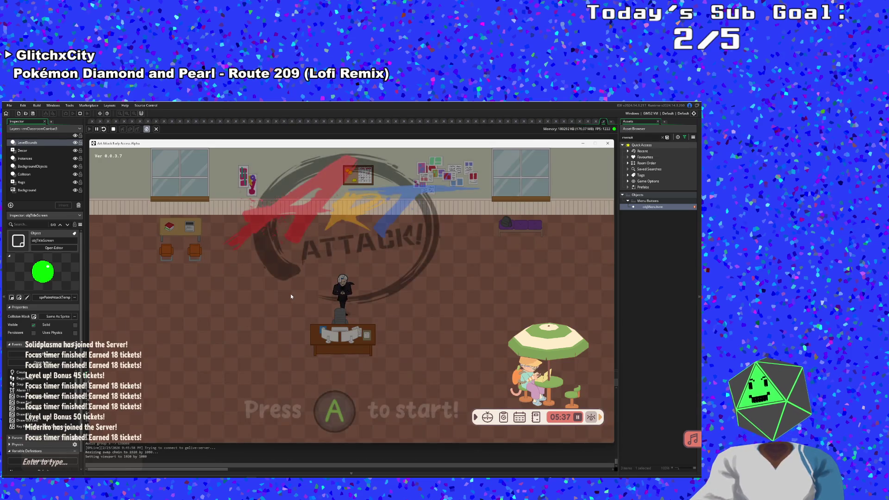
Bring up the title menu, open Best Times, and return to the menu
key("Return")
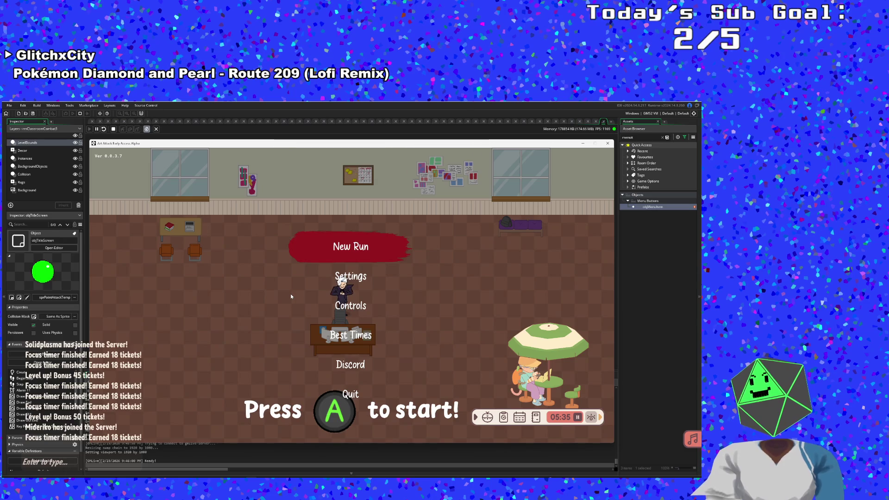
key("Escape")
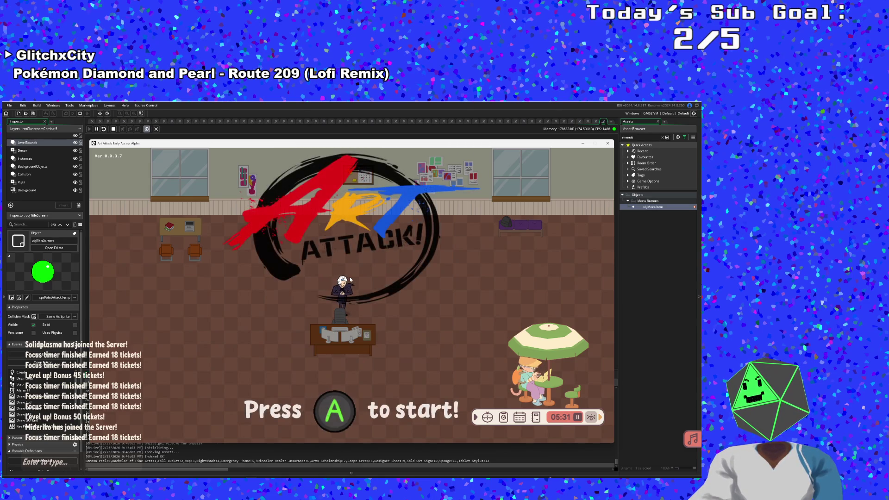
key("Return")
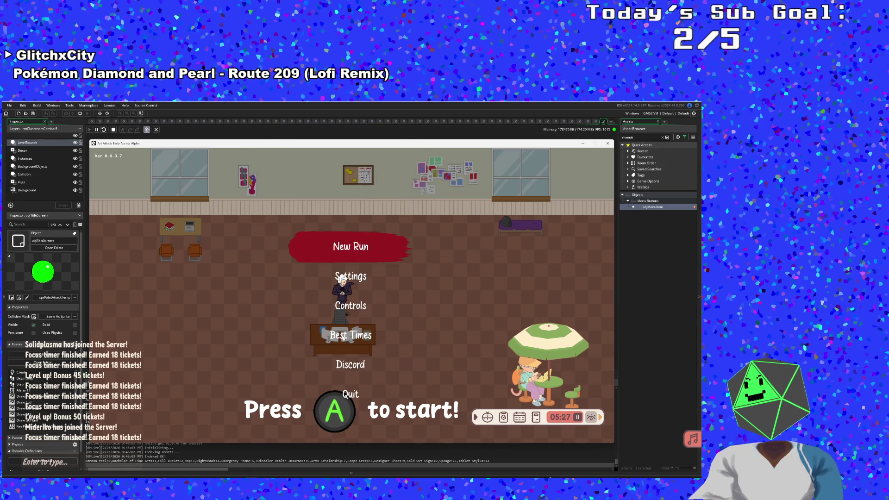
key("Down")
key("Down")
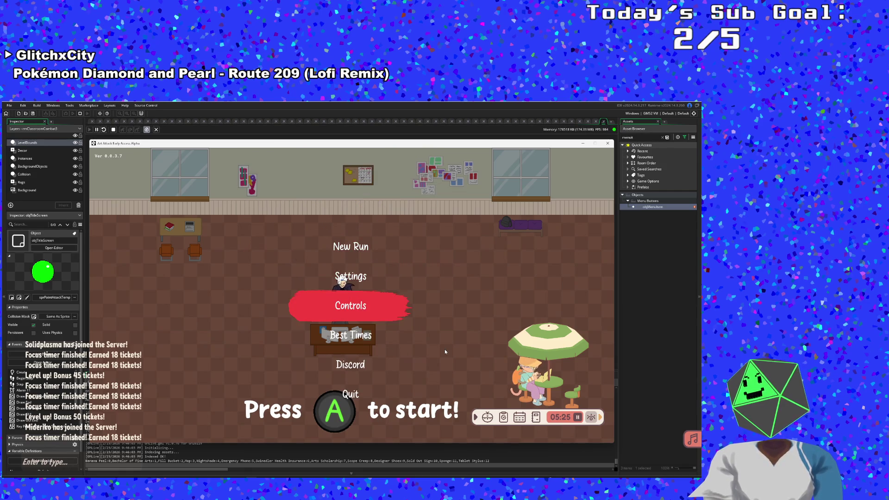
key("Down")
key("Return")
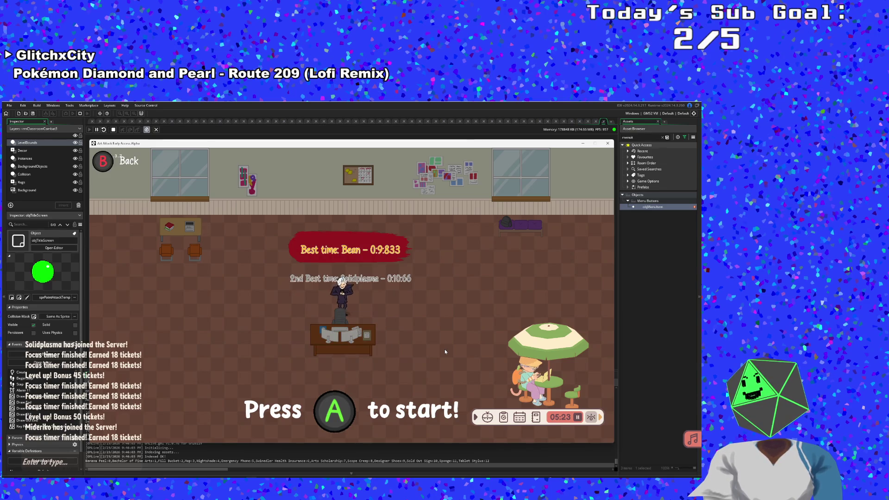
key("Escape")
View the Controls screen, quit the test build, and show the focus game full-window
key("Down")
key("Down")
key("Return")
key("Escape")
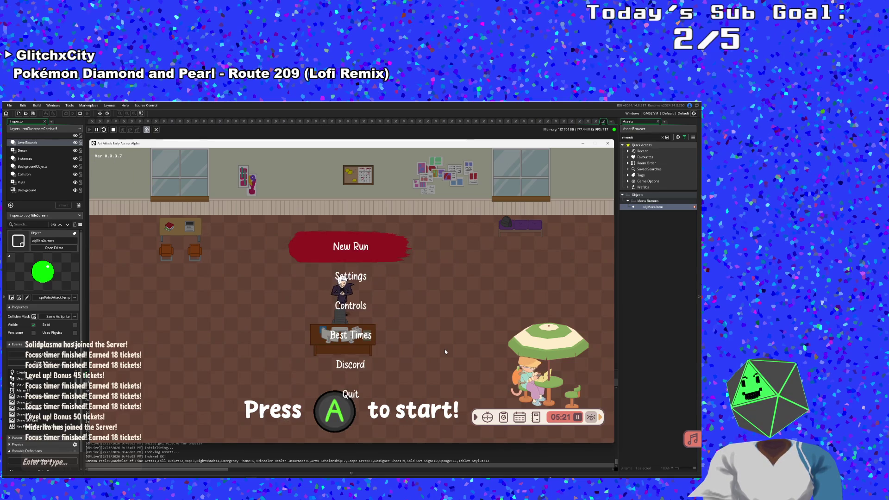
key("Down")
key("Down")
key("Down")
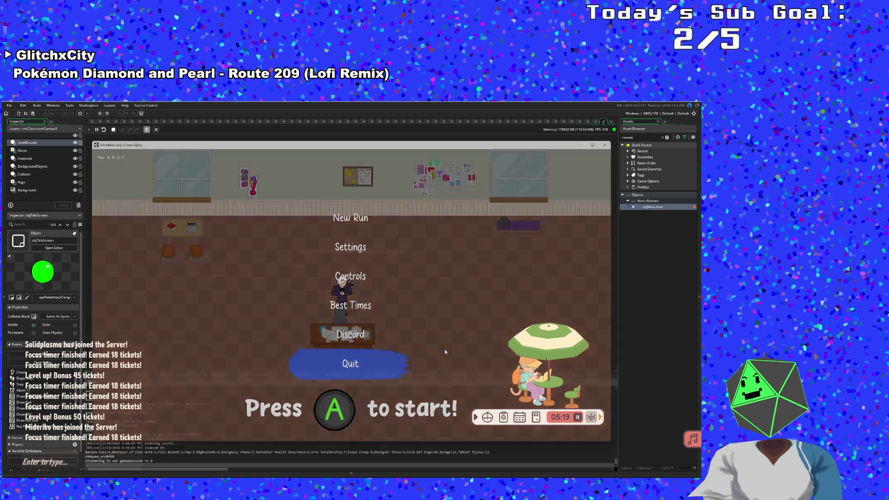
key("Return")
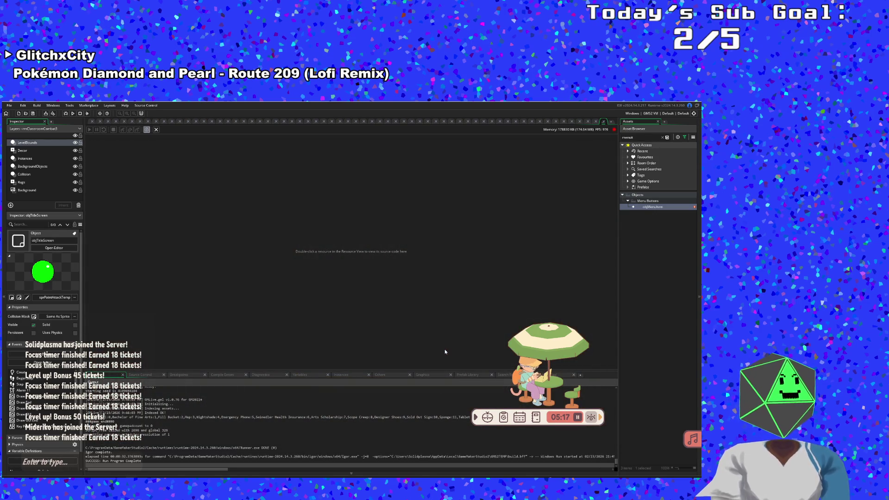
left_click(7, 107)
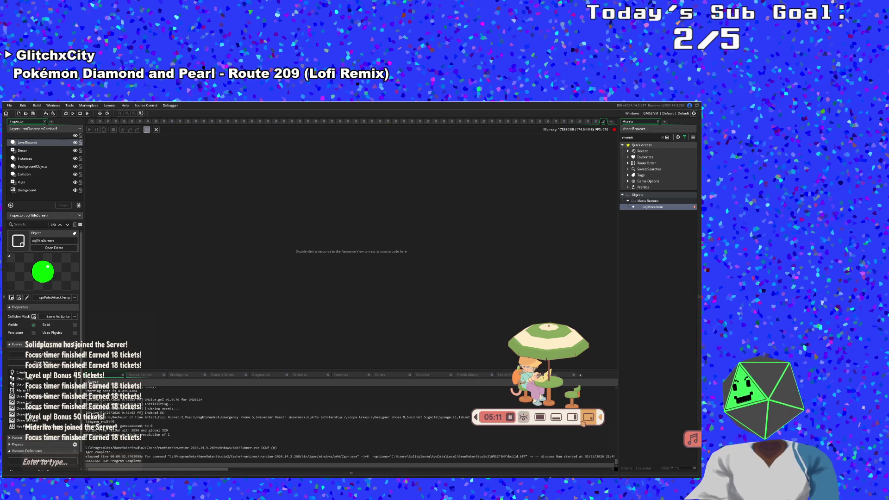
left_click(541, 423)
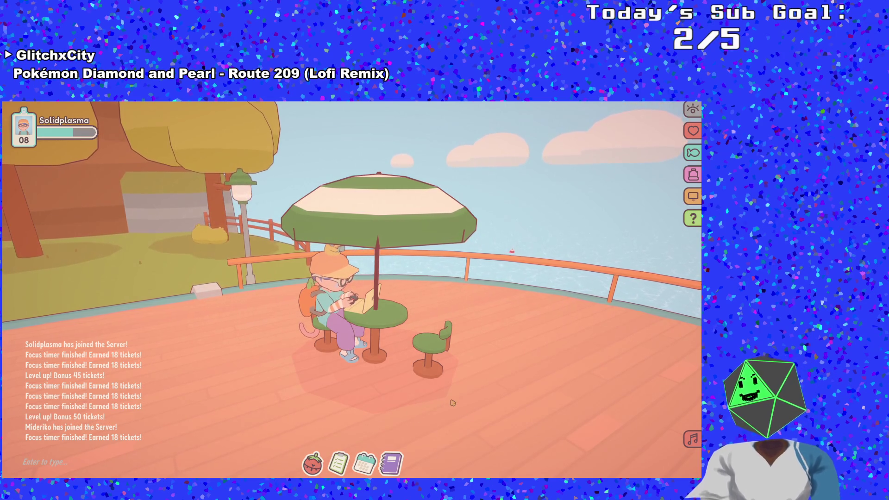
left_click(343, 463)
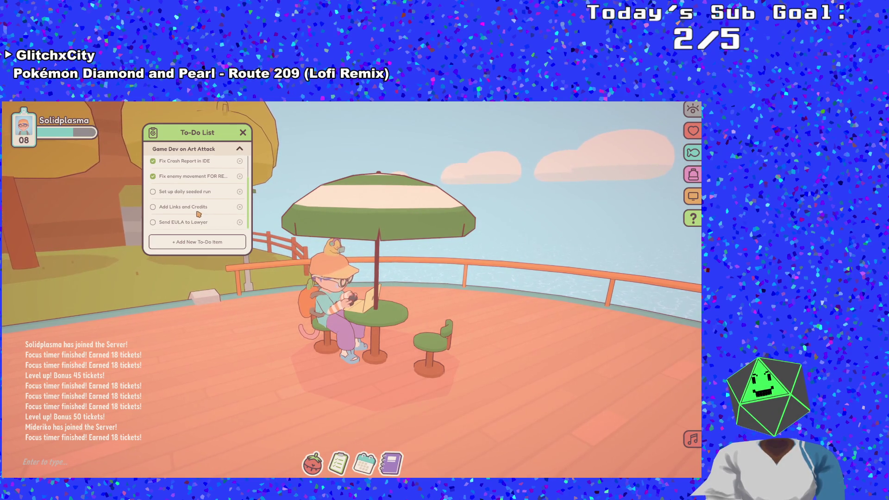
scroll(166, 213, "up", 1)
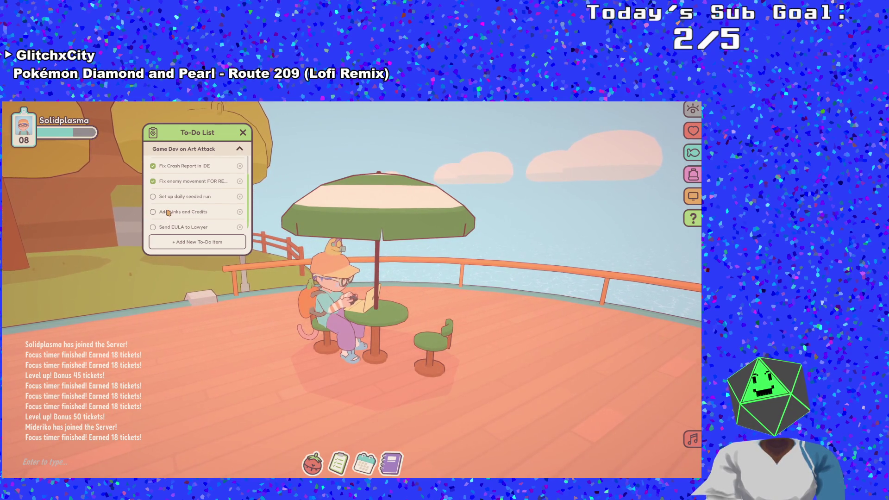
scroll(169, 210, "down", 1)
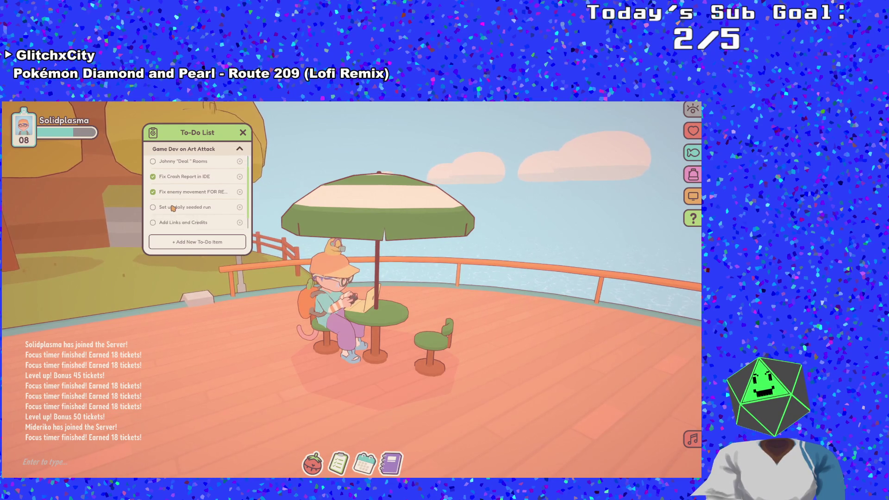
left_click(243, 133)
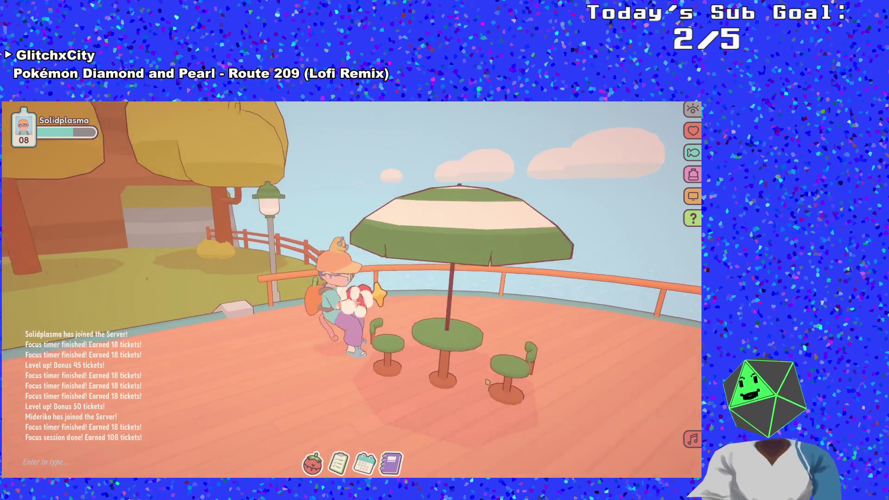
key("s")
Walk the character off the café deck and across the grass past the well toward the pond
key("a")
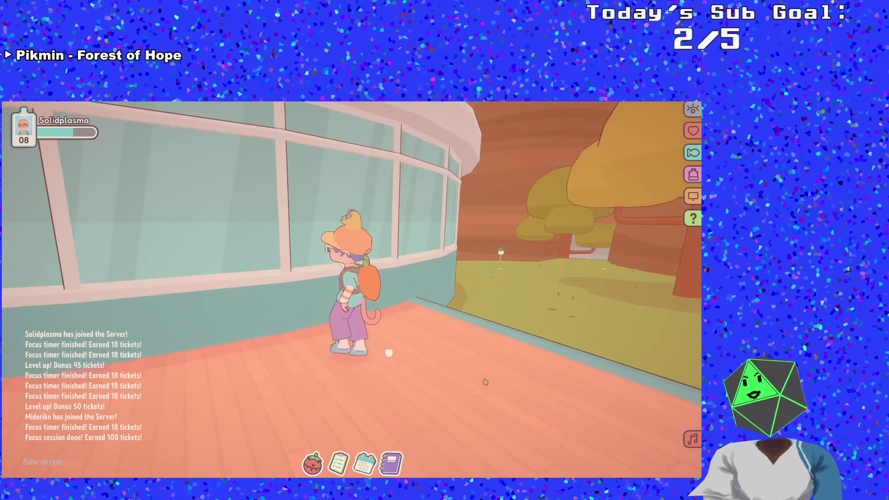
key("d")
key("w")
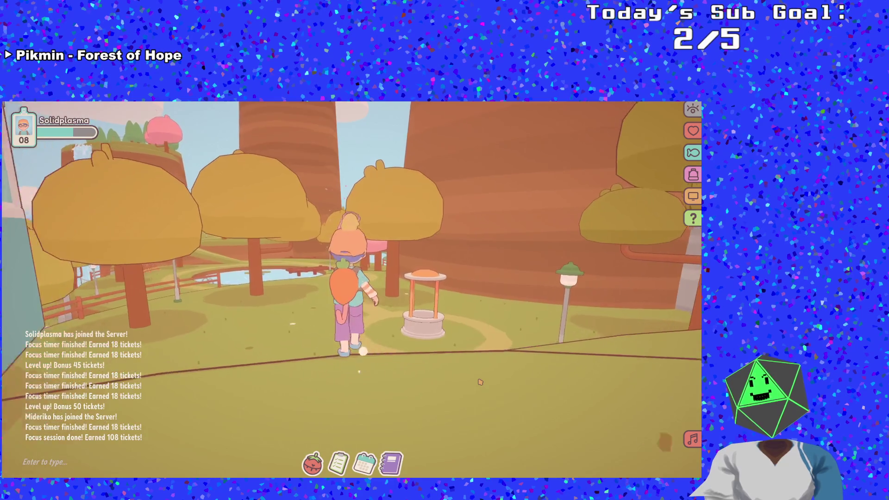
key("w")
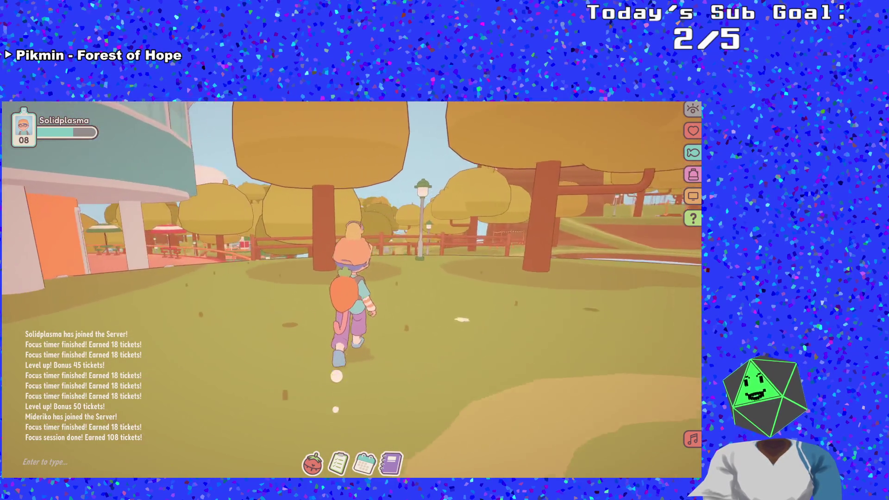
key("w")
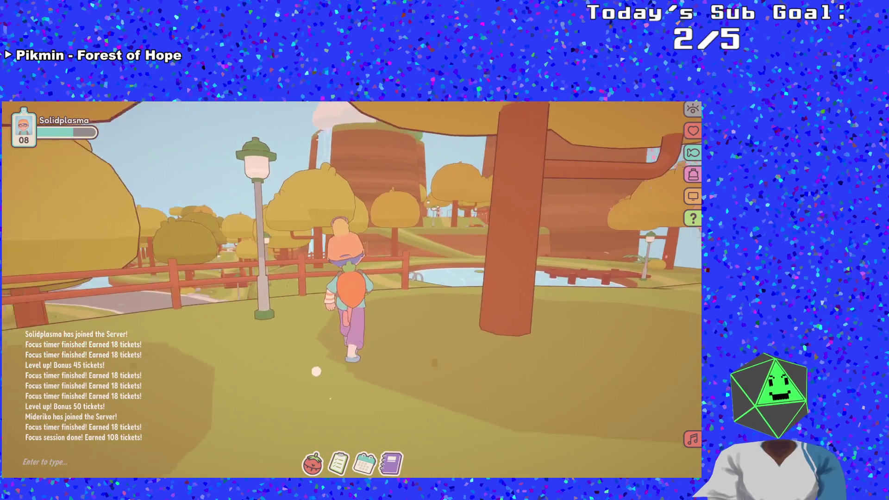
key("w")
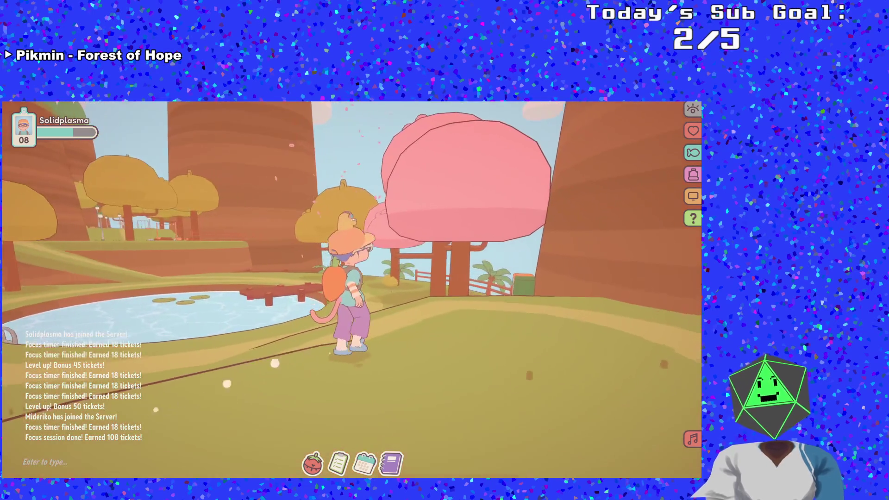
Run along the pond path past the dock, then grab a pink balloon to float over the trees
key("w")
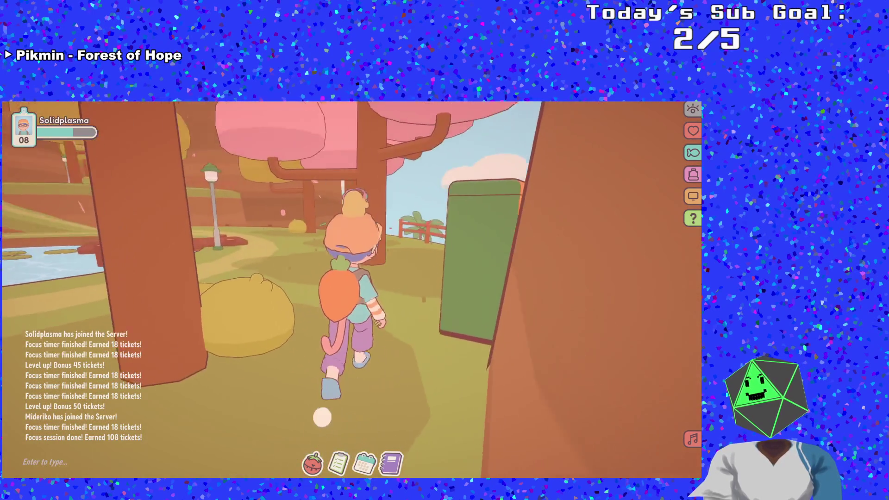
key("w")
key("w")
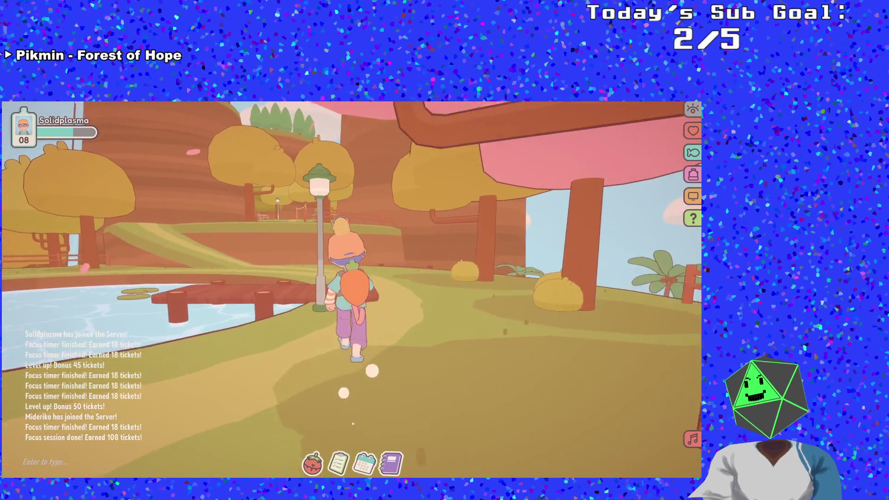
key("w")
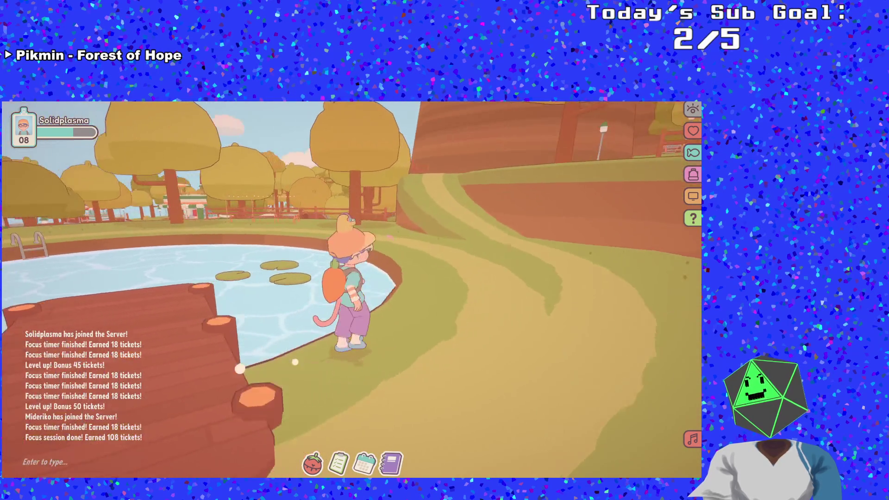
key("w")
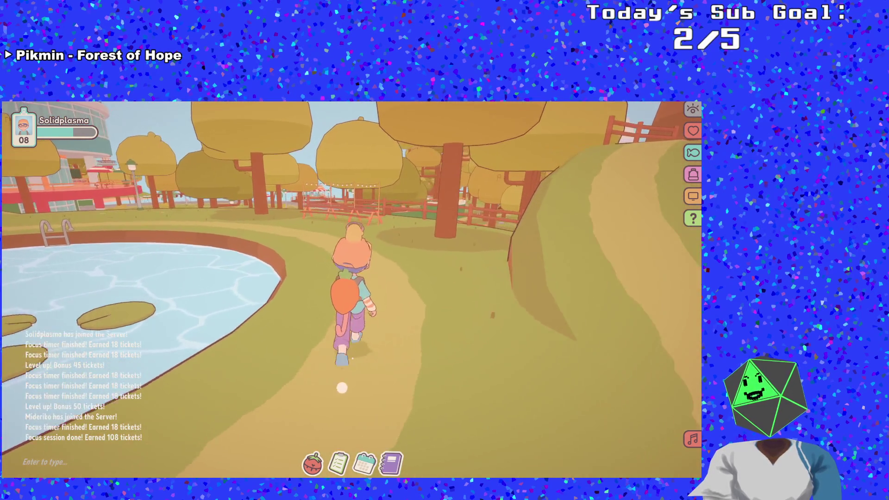
key("w")
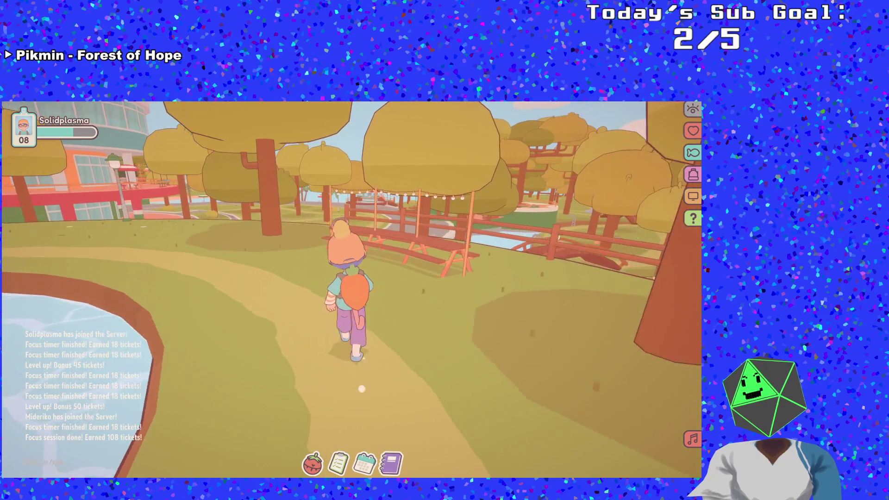
key("w")
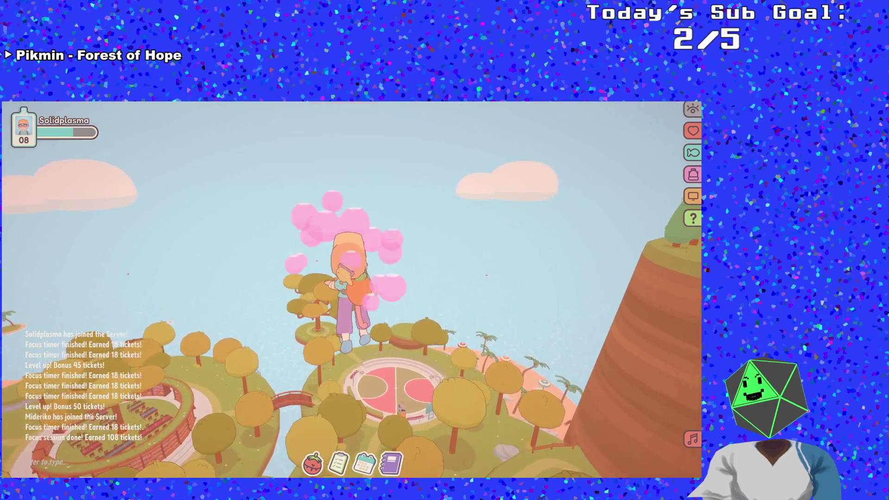
Walk over the trees onto the basketball court, past the vending machine and back to the hoop
key("w")
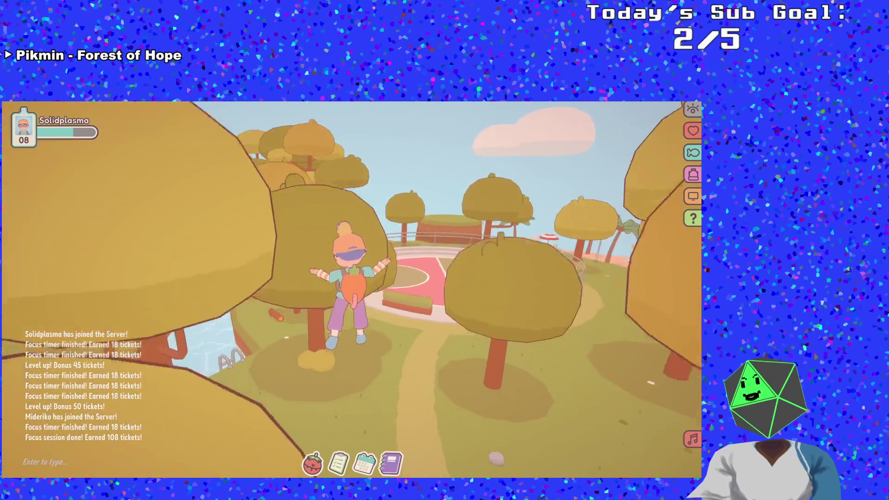
key("w")
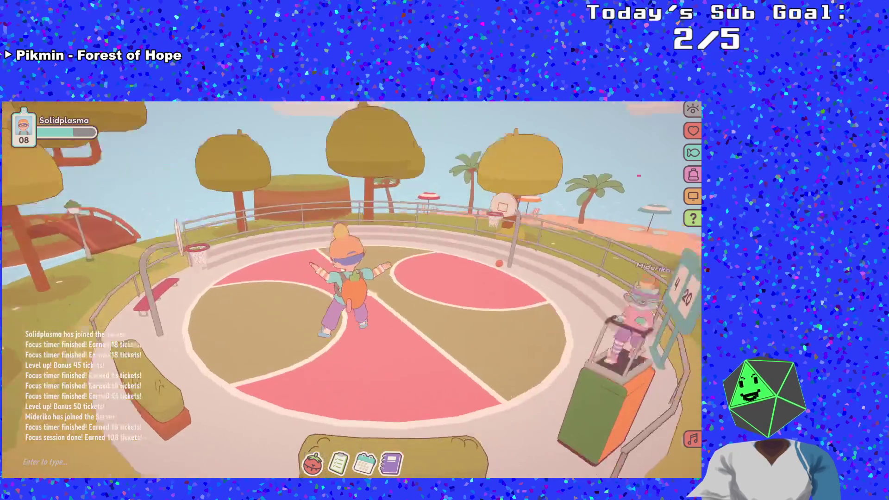
key("d")
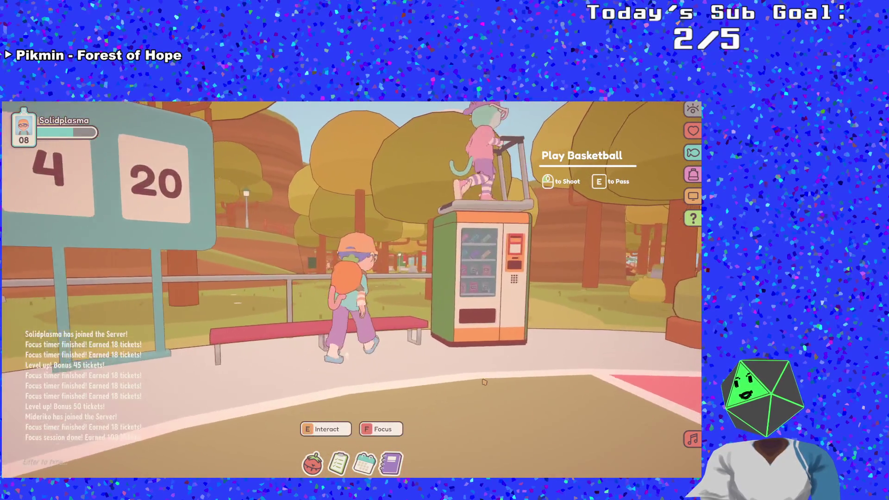
key("a")
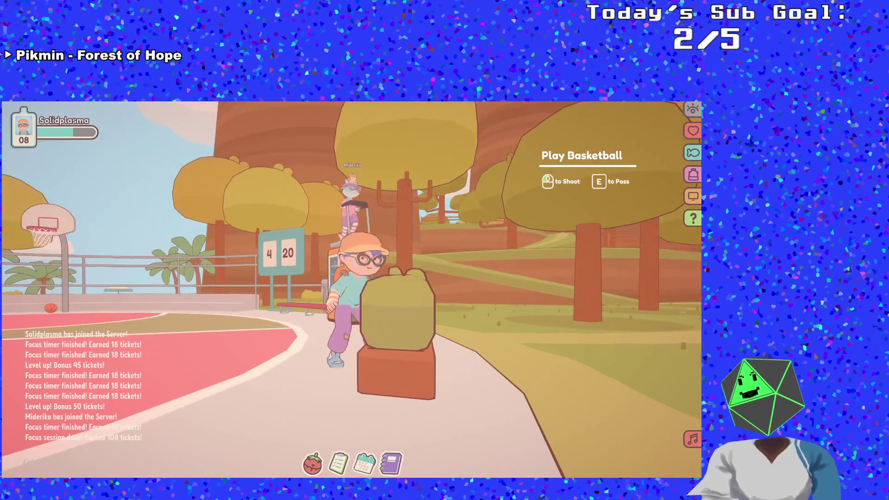
key("d")
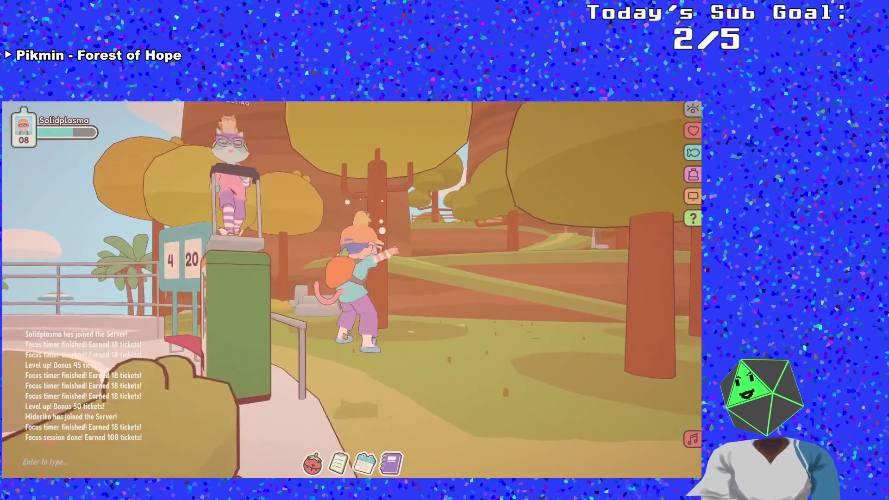
key("a")
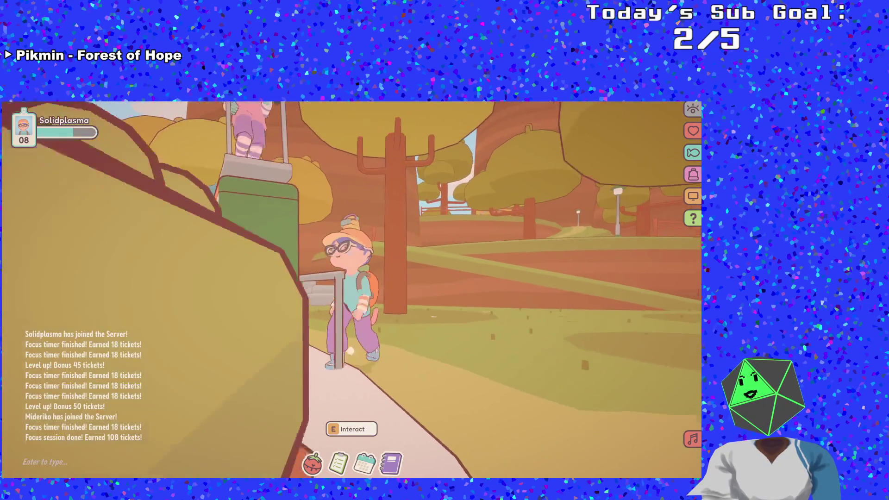
key("e")
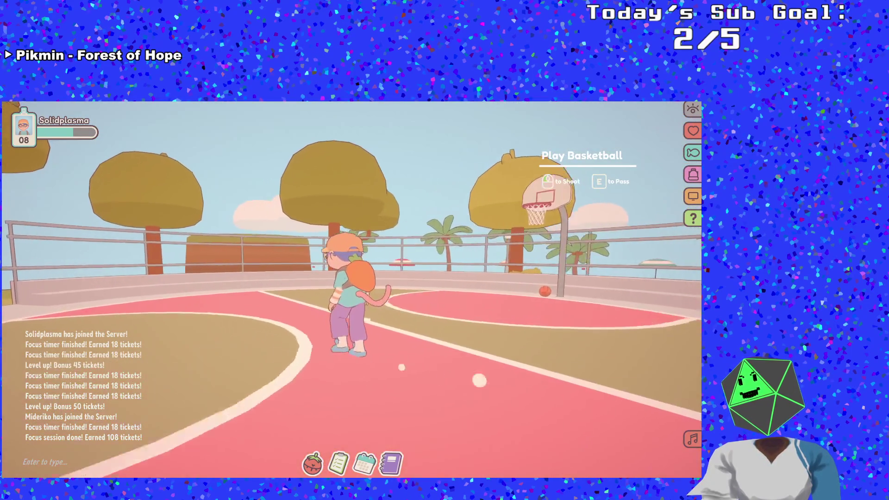
Reposition on the court, dribble toward the hoop and take a first shot
key("d")
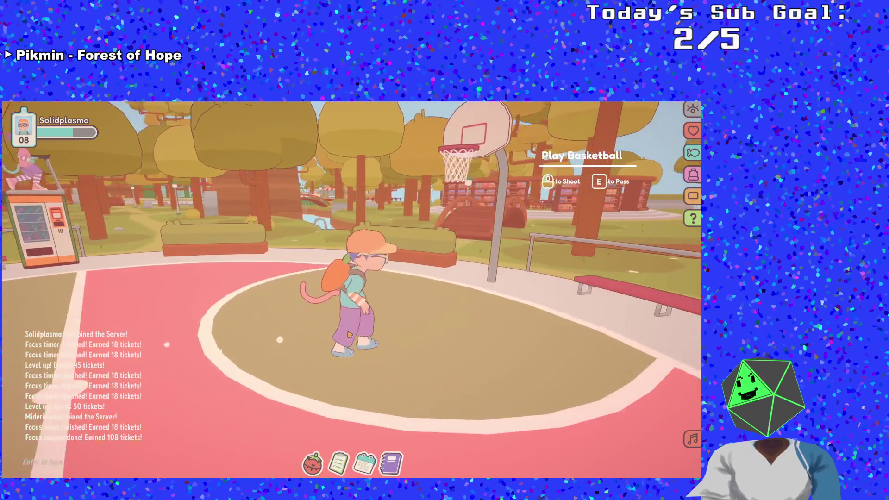
key("s")
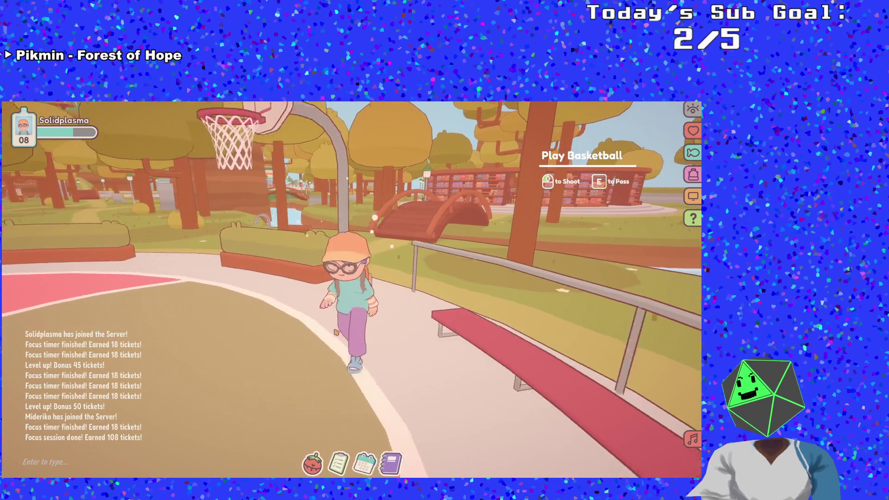
key("w")
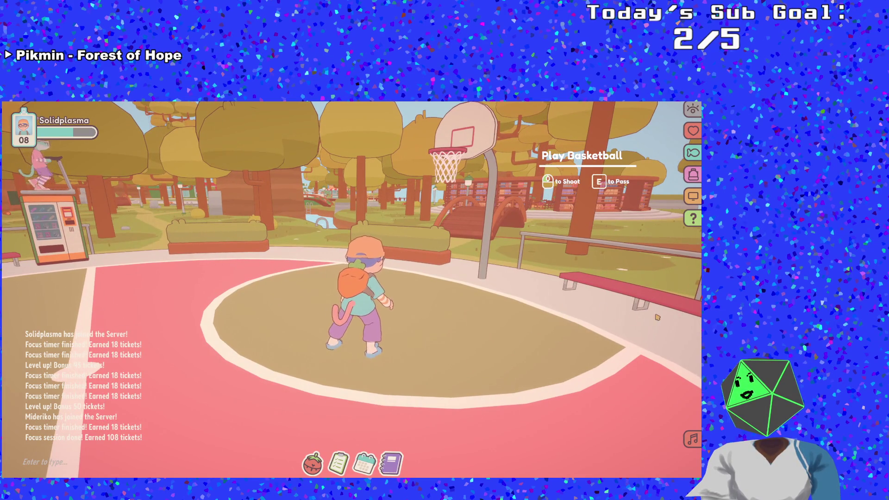
key("d")
key("a")
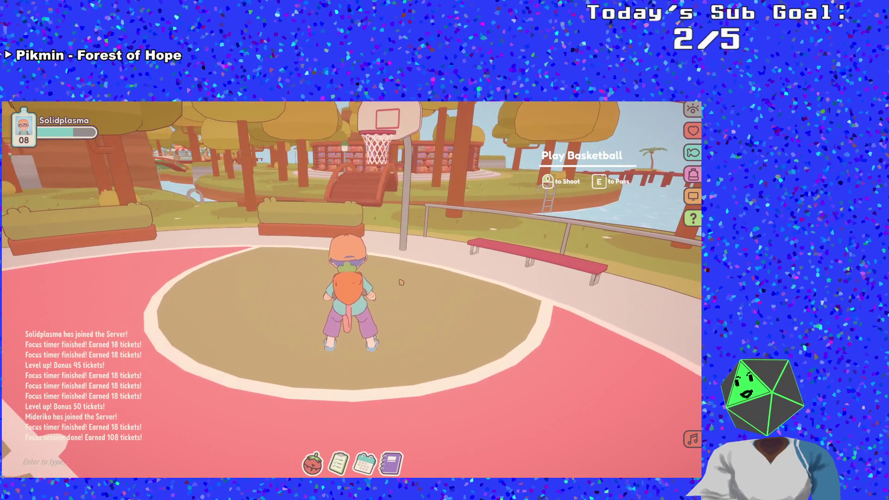
key("w")
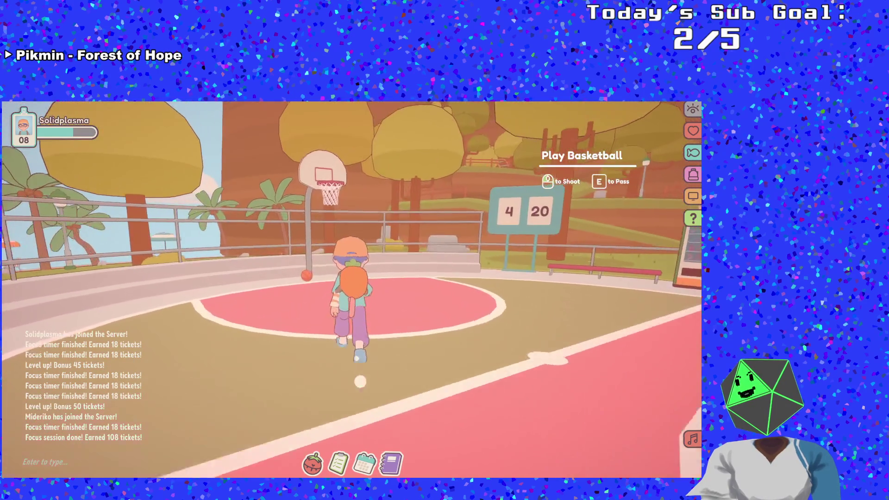
left_click(391, 270)
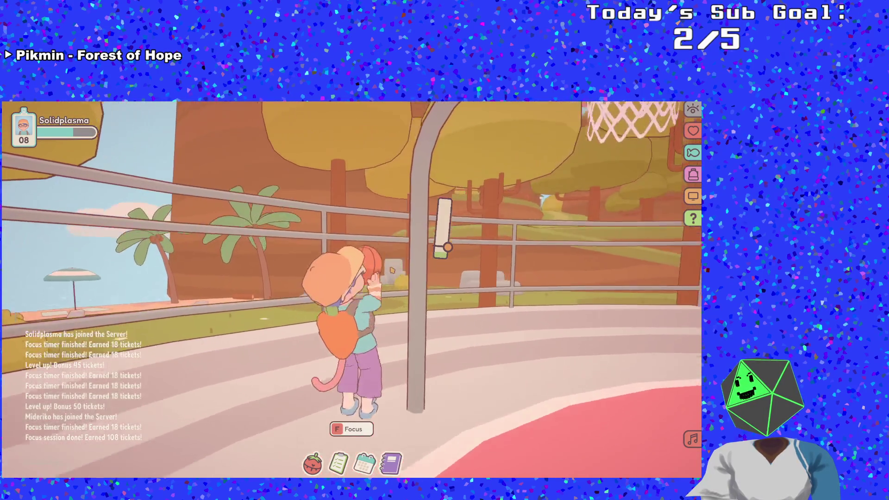
Dribble across the court, pick up the loose ball and return toward the hoop
key("s")
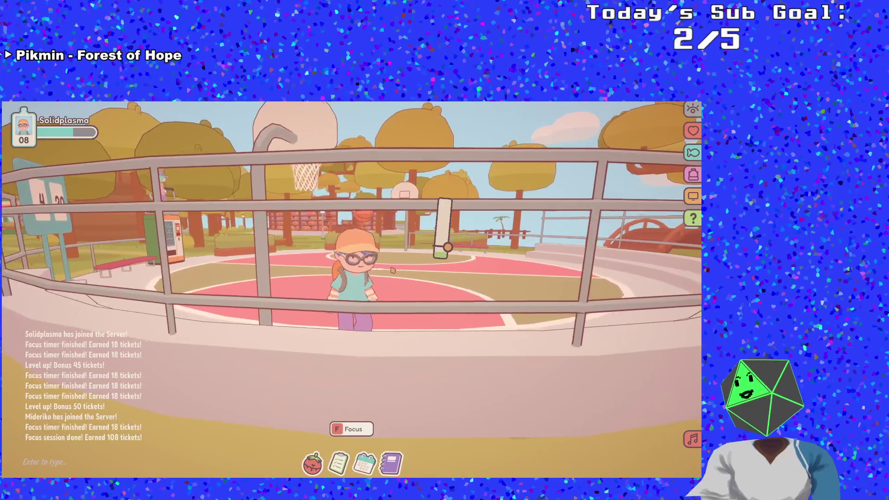
key("s")
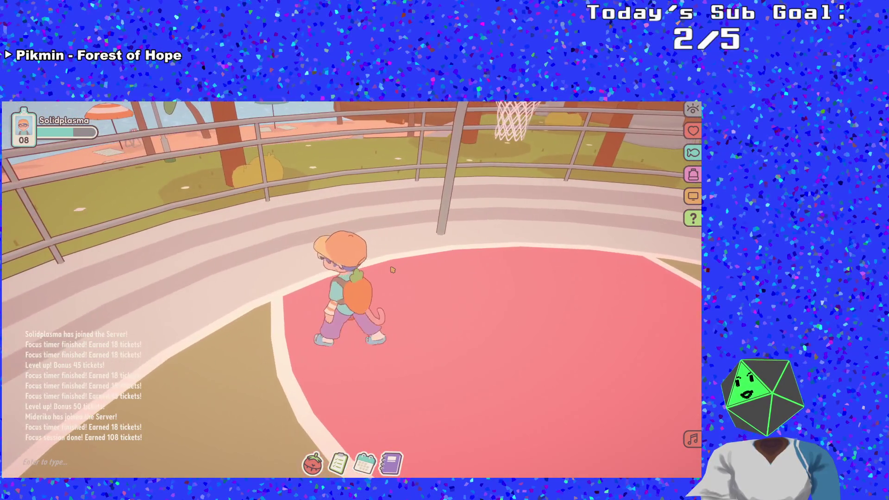
key("w")
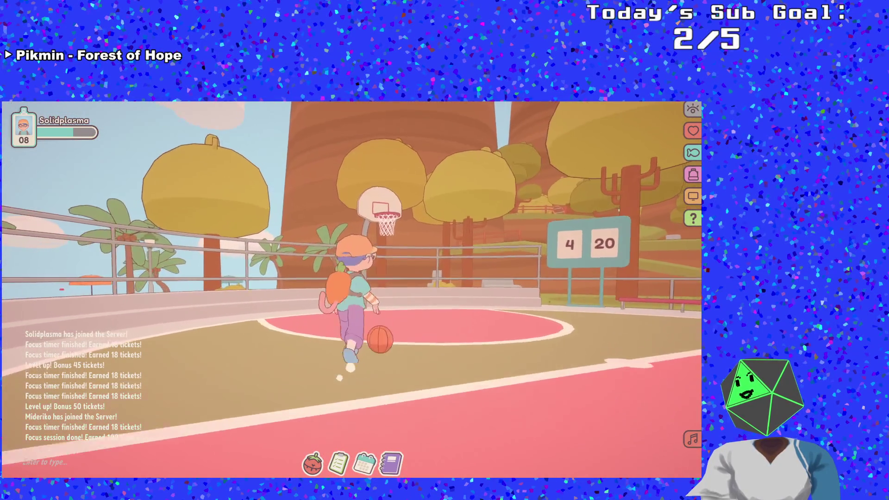
key("w")
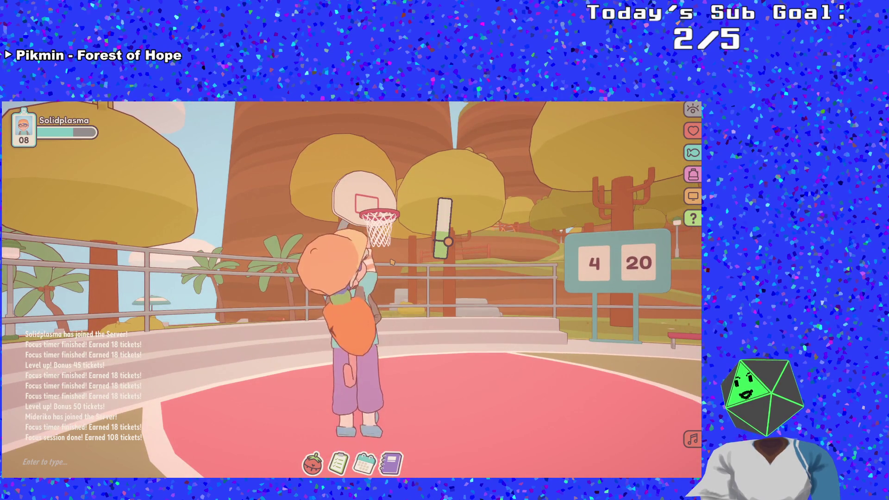
key("w")
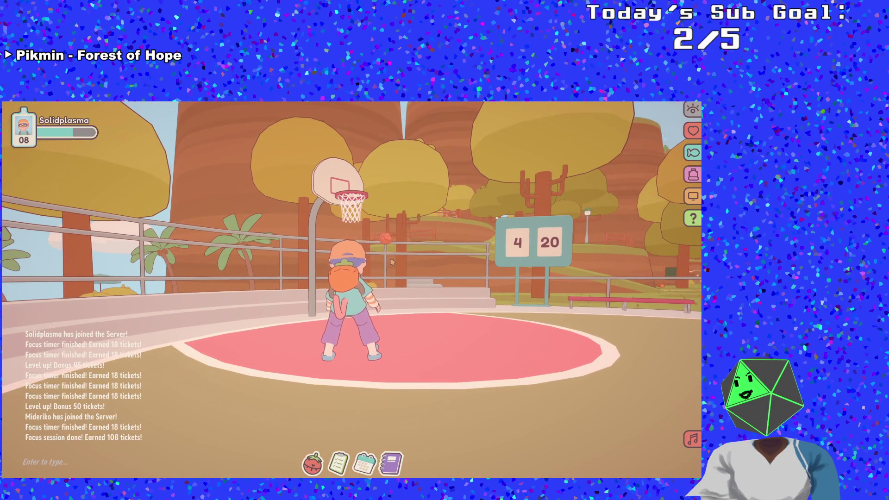
key("d")
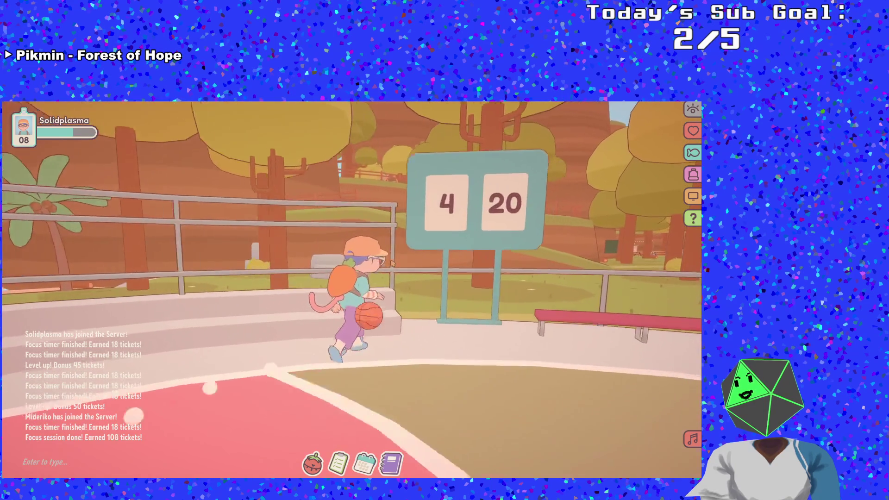
key("w")
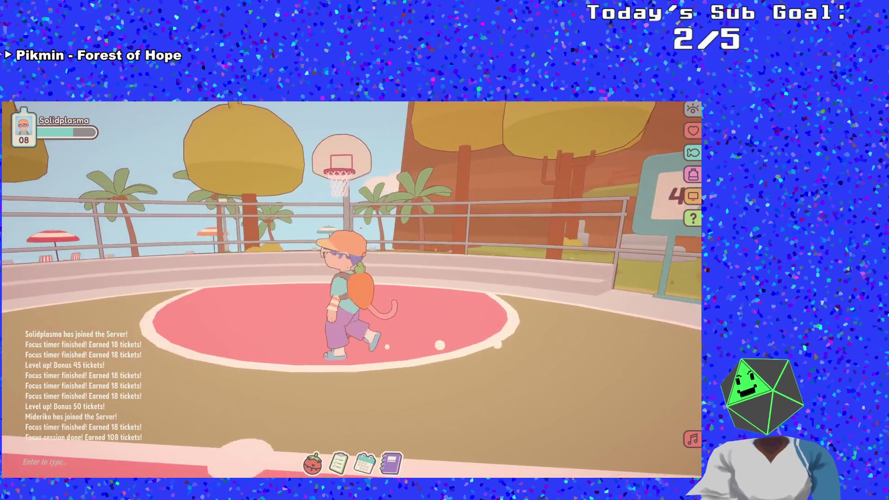
key("w")
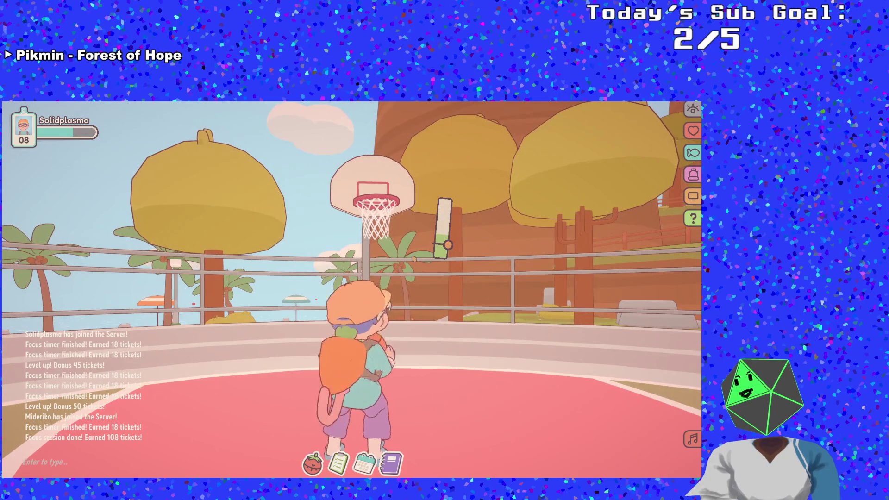
Chase the ball around the court edge, return to the centre circle and charge a shot
key("s")
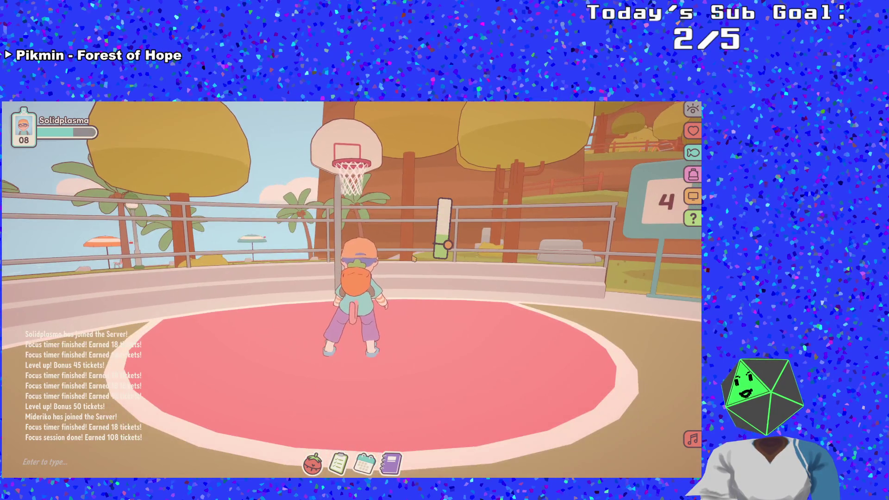
key("s")
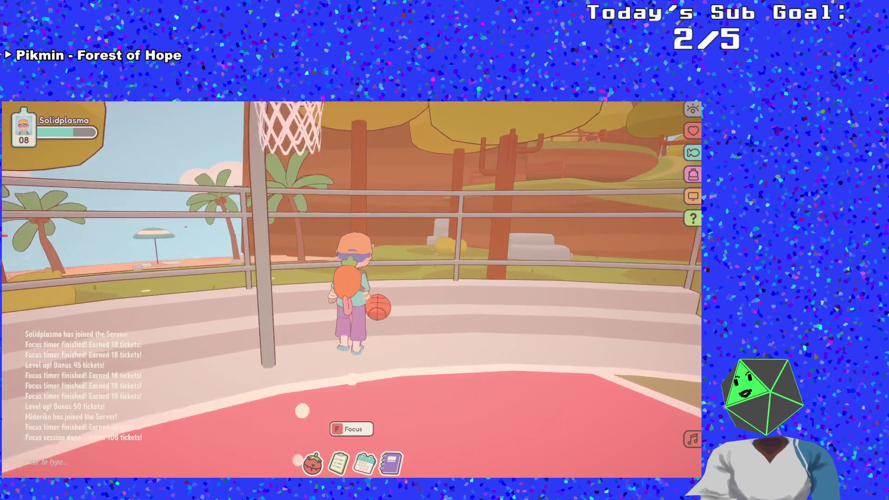
key("w")
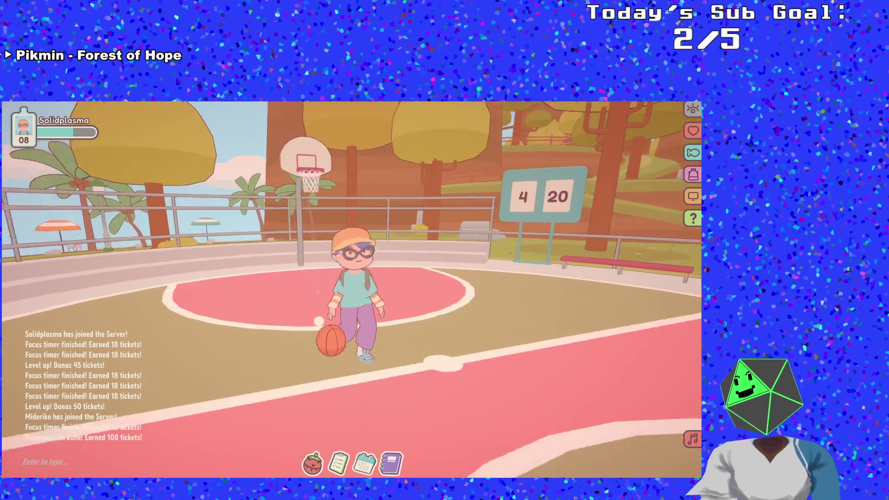
key("w")
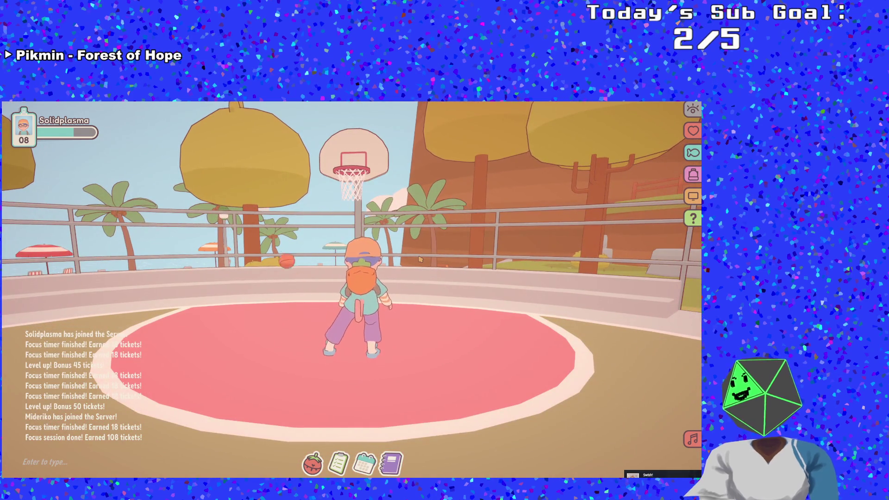
key("a")
key("a")
key("a")
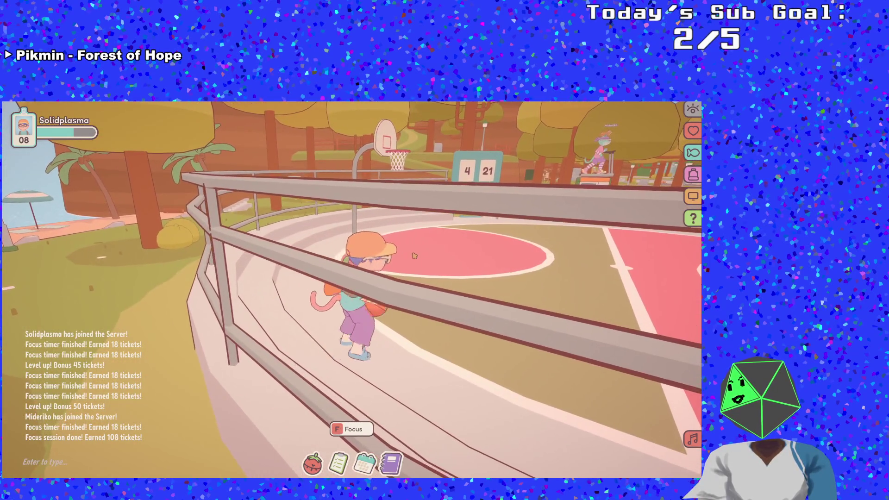
key("w")
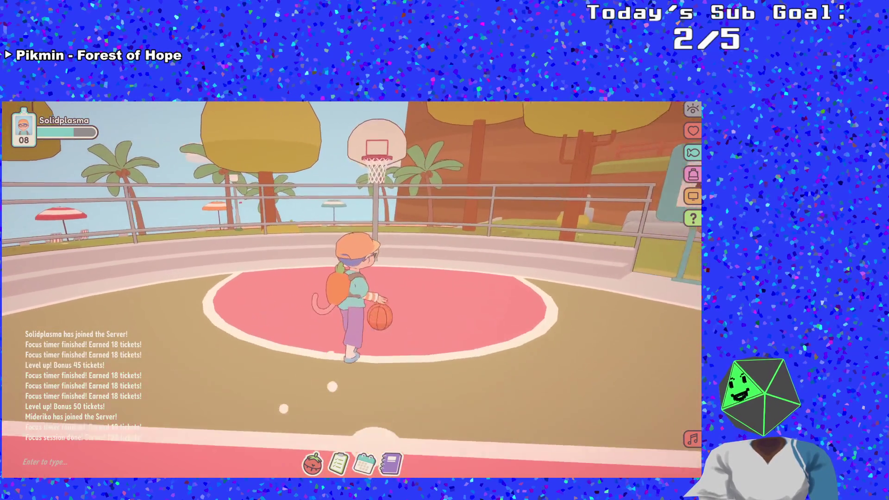
key("w")
key("space")
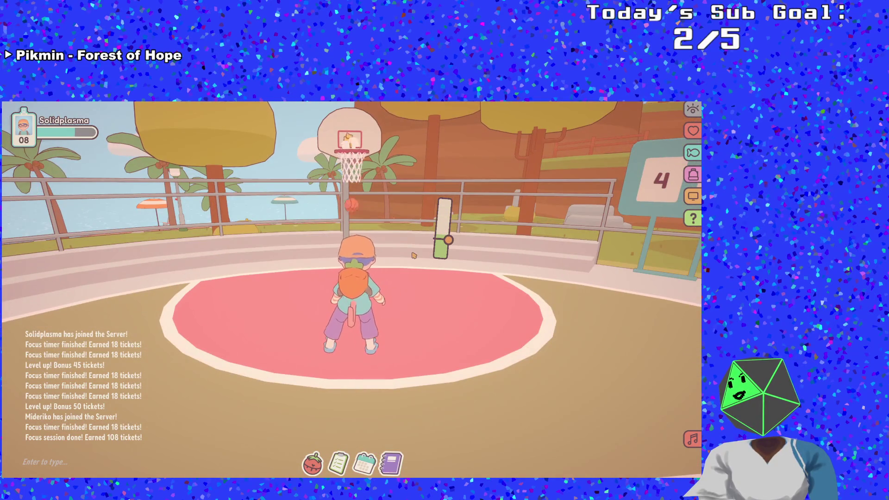
Grab the rolling ball, shoot at the rim, then chase the rebound for another charged shot
key("a")
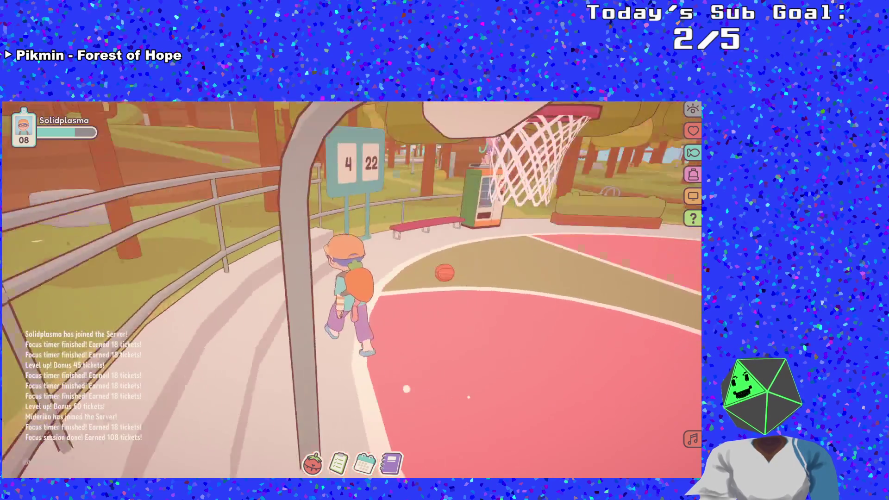
key("s")
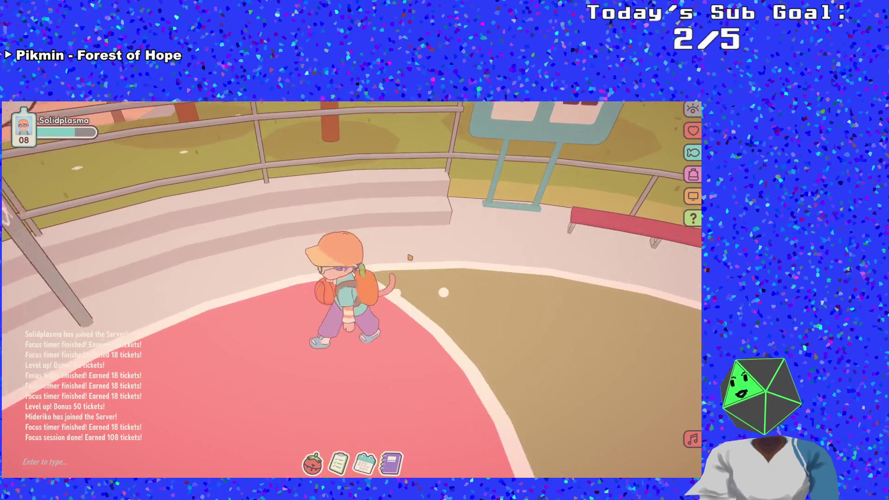
key("w")
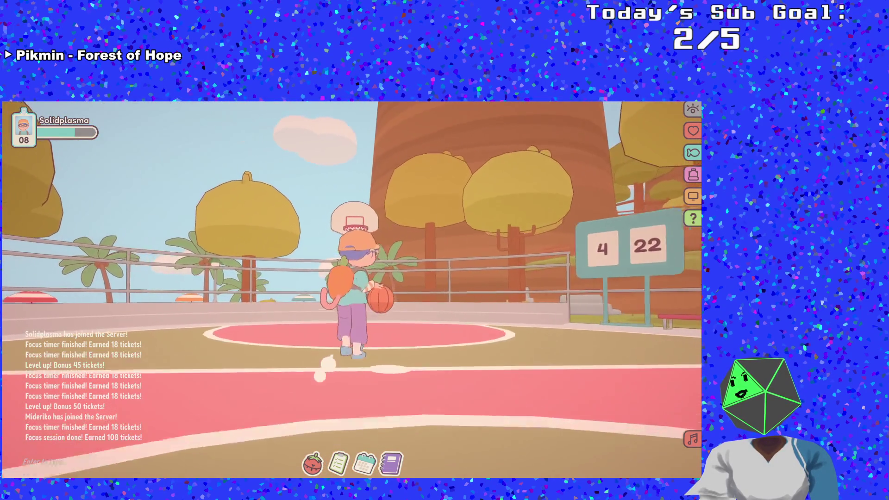
key("space")
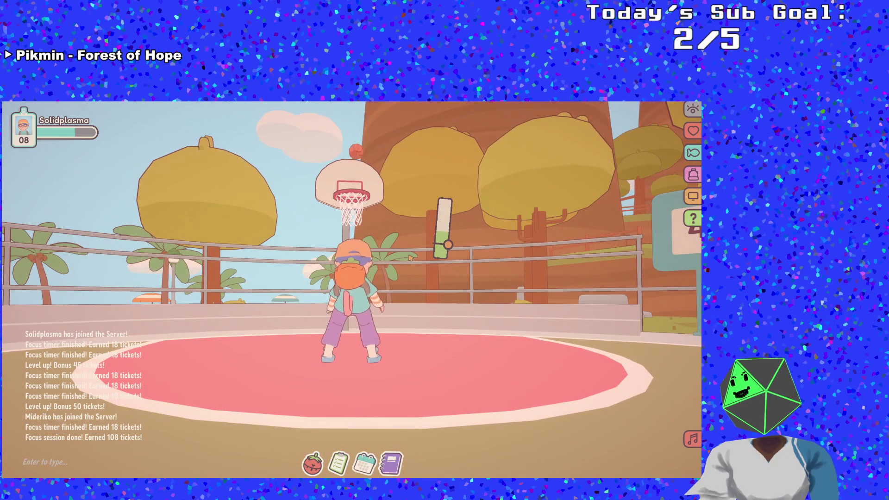
key("w")
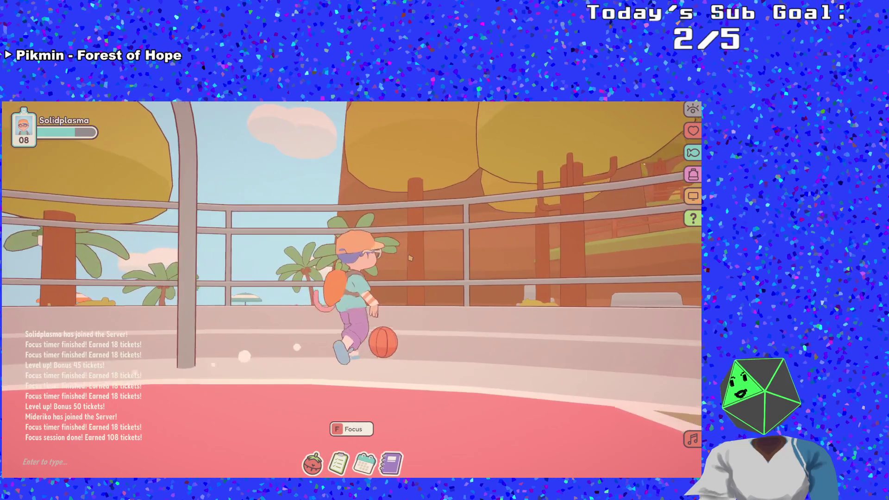
key("s")
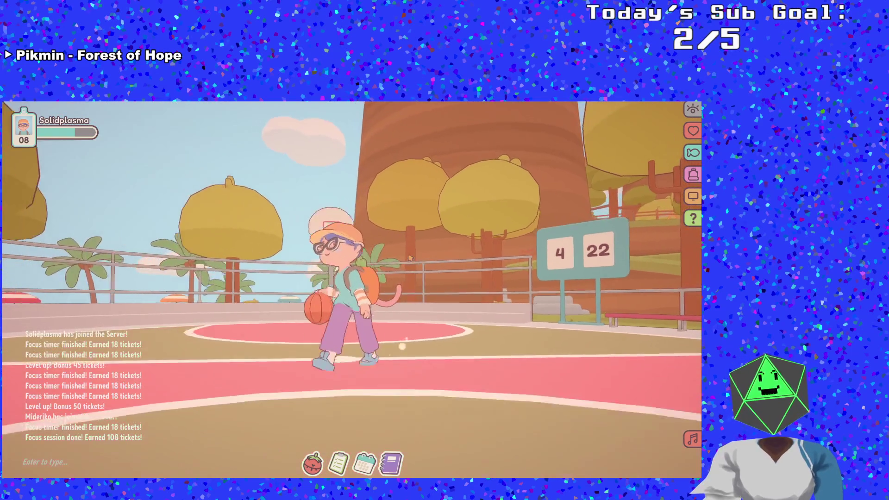
key("w")
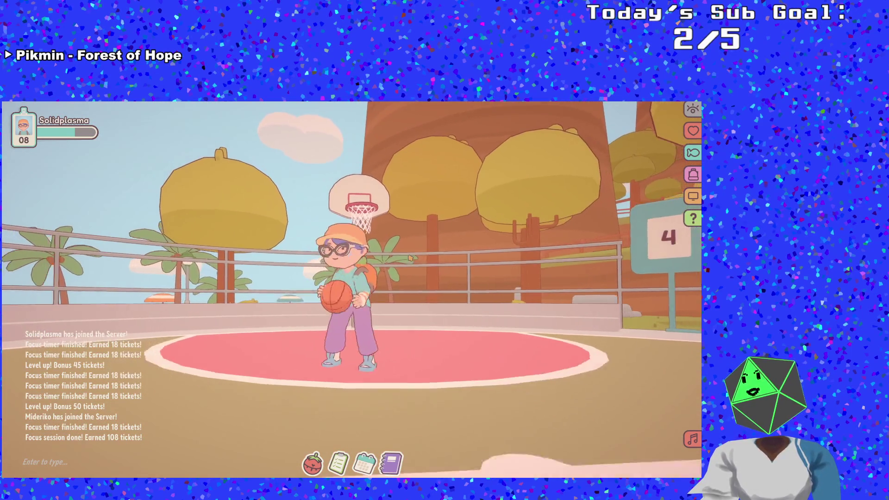
key("w")
key("space")
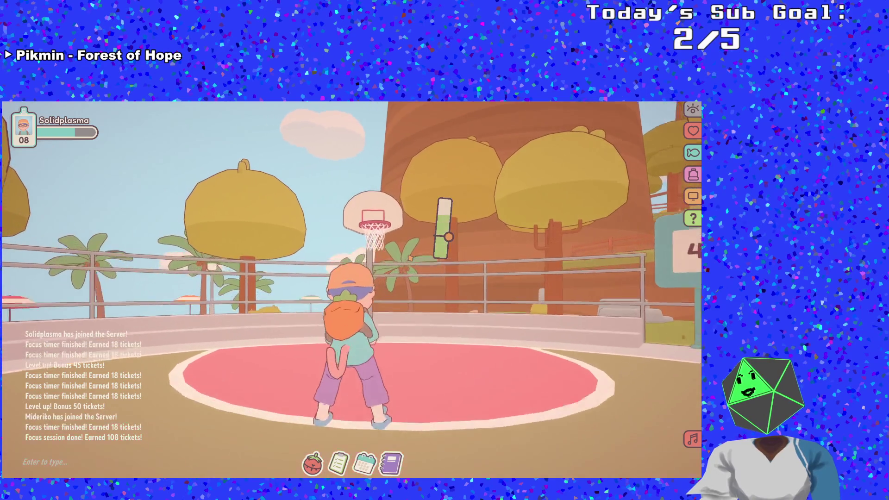
Retrieve the loose ball, dribble back up to the hoop and shoot again
key("w")
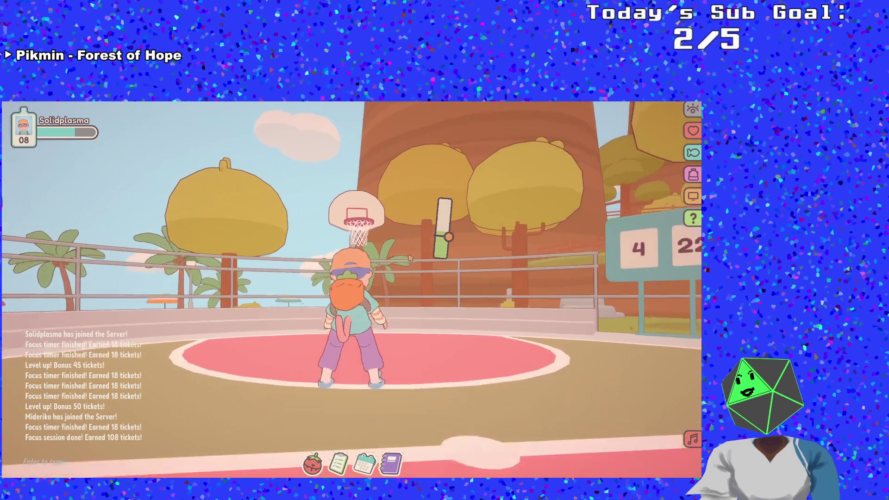
key("s")
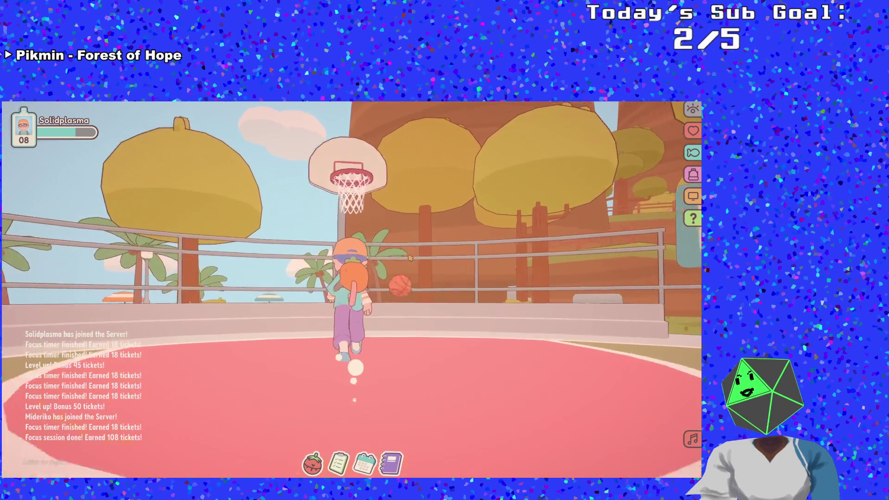
key("d")
key("s")
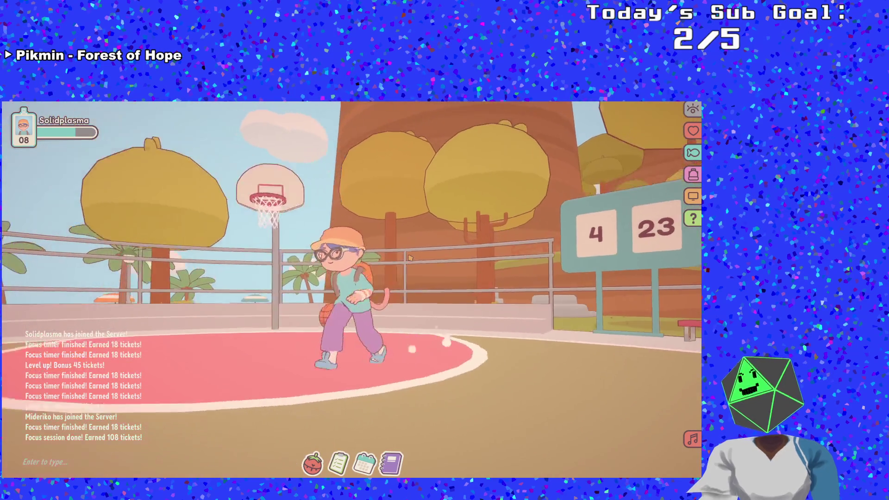
key("s")
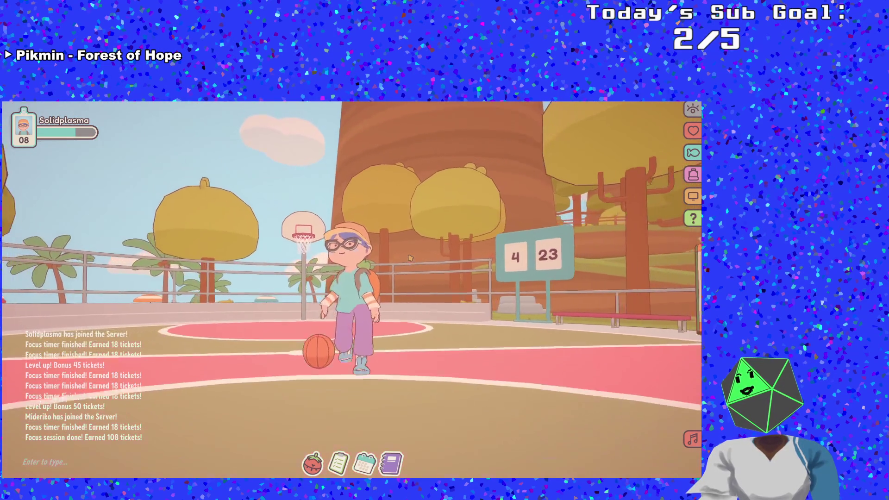
key("w")
left_click(410, 258)
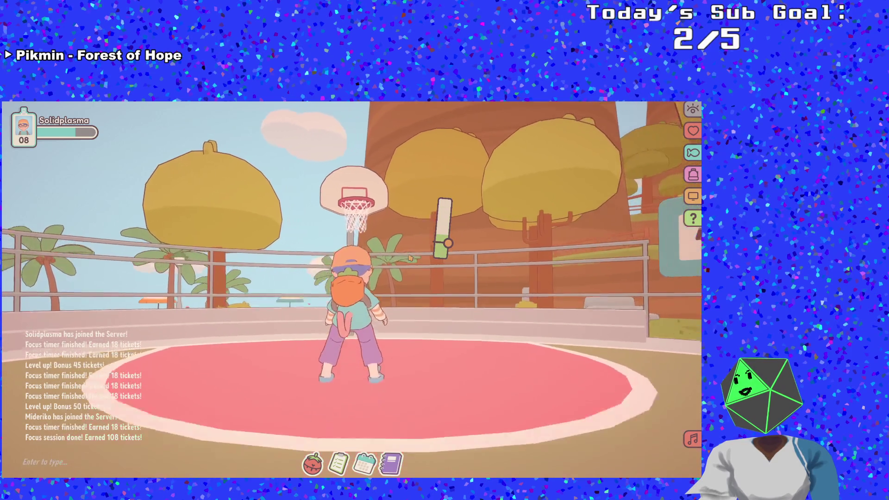
Pick up the ball past the scoreboard, line up facing the hoop and charge a shot
key("s")
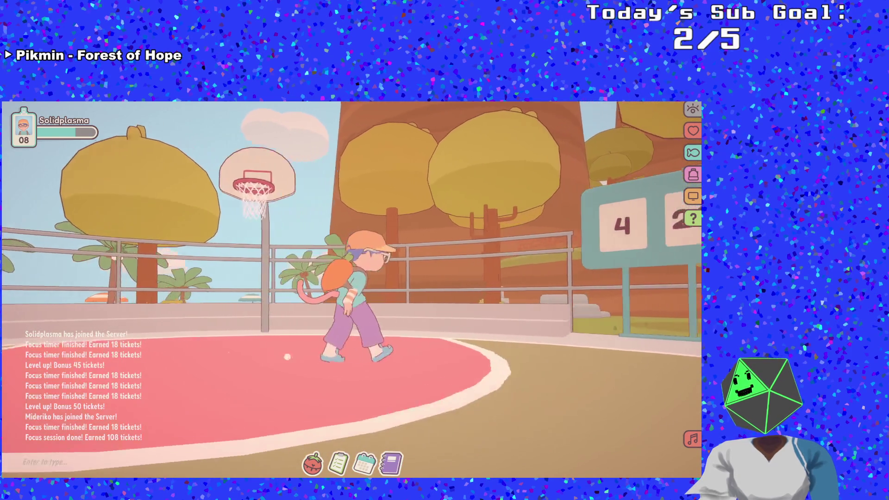
key("a")
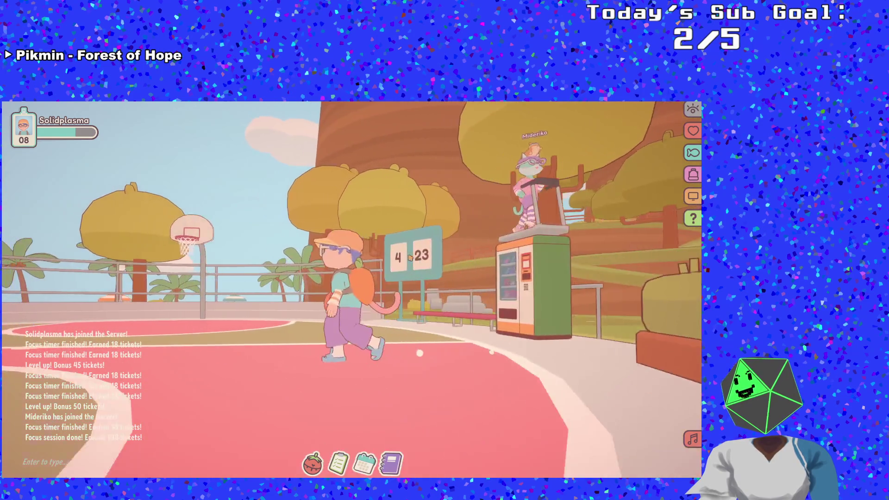
key("w")
left_click(410, 258)
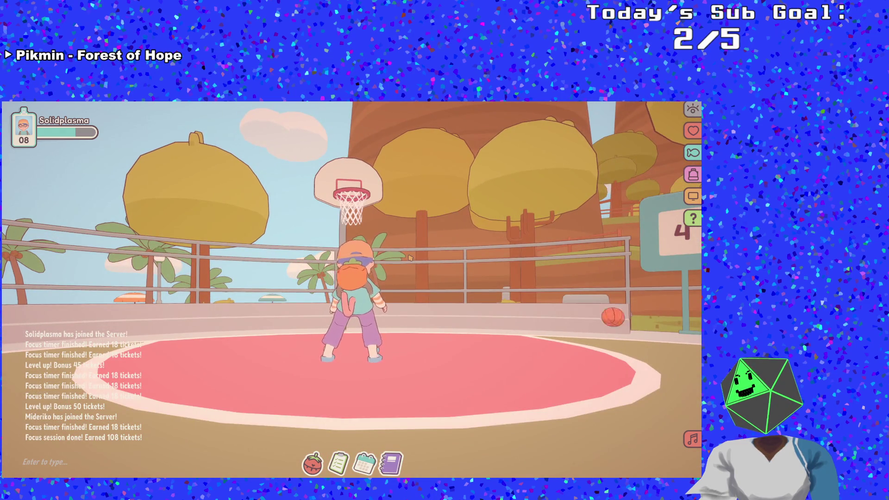
Walk toward the vending machine, return to the court with the ball and shoot
key("d")
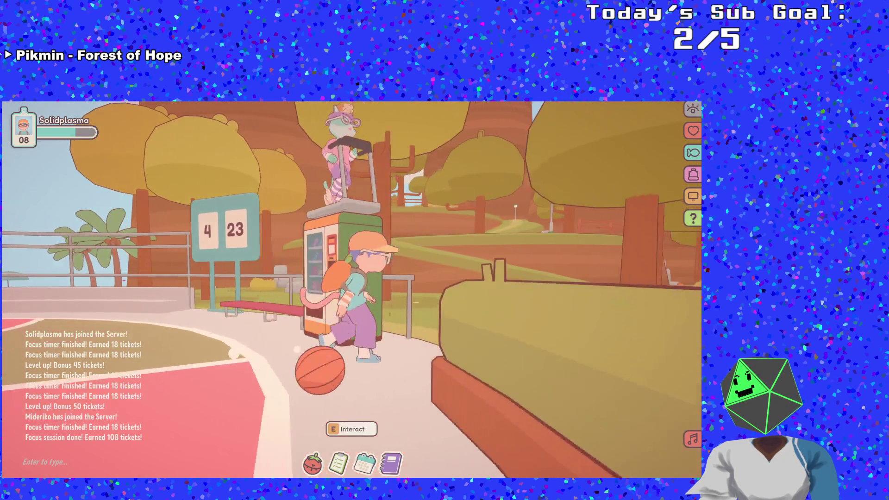
key("s")
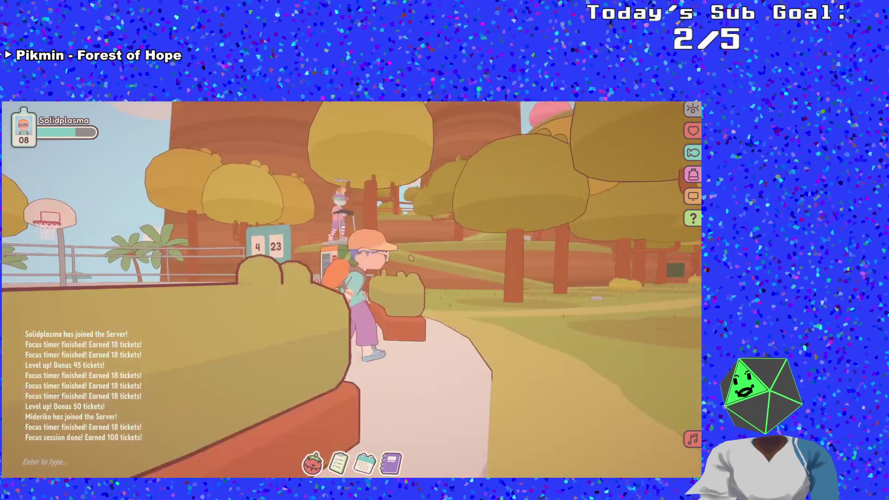
key("w")
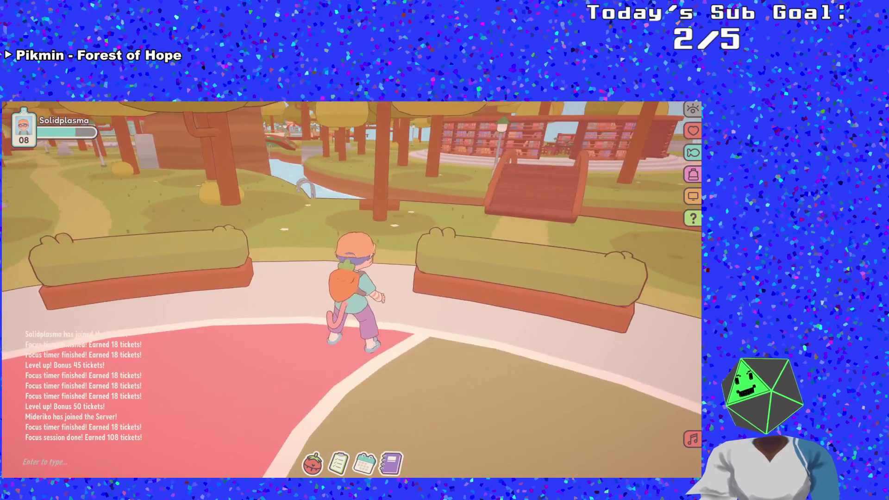
key("s")
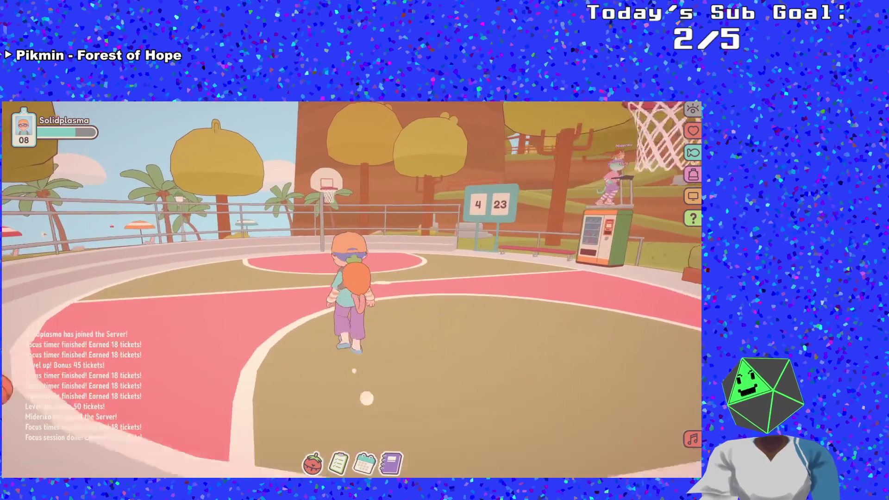
key("a")
key("s")
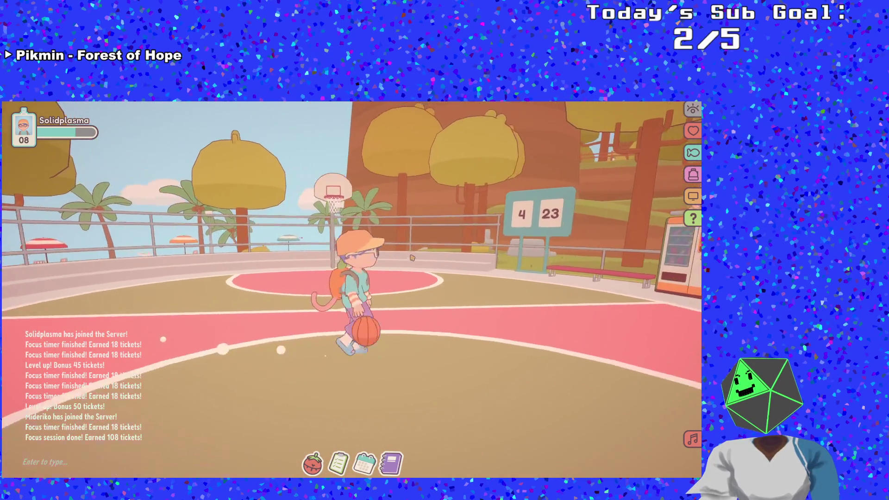
key("w")
left_click(411, 256)
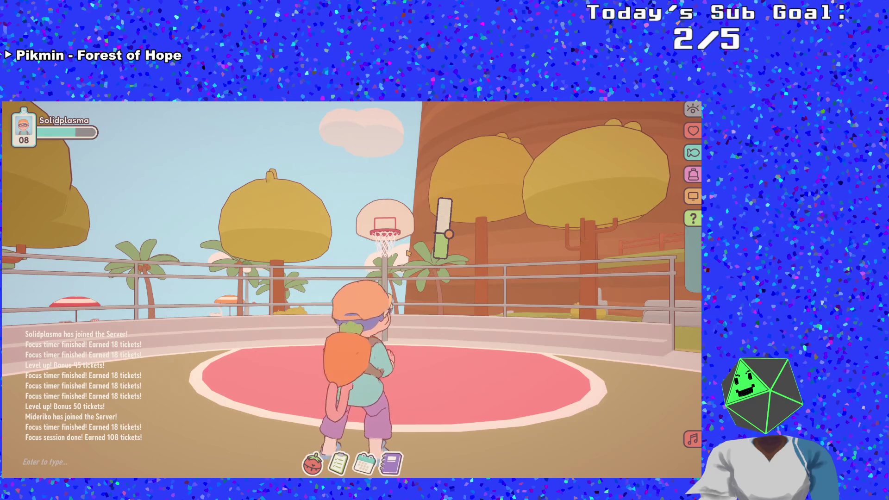
Step back and forth in front of the hoop and charge another shot
key("s")
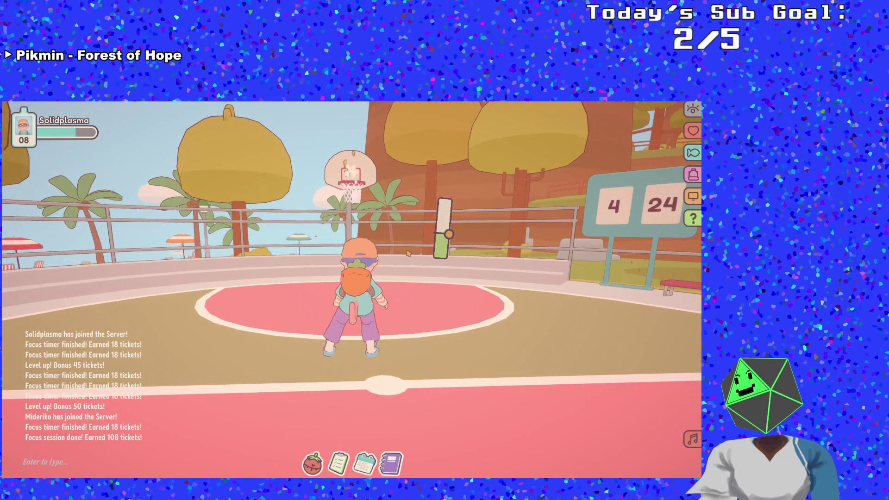
key("w")
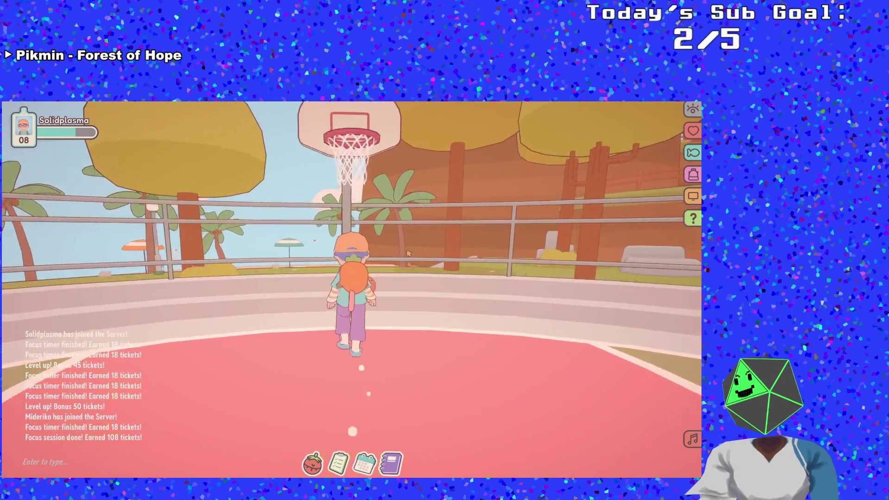
key("s")
key("s")
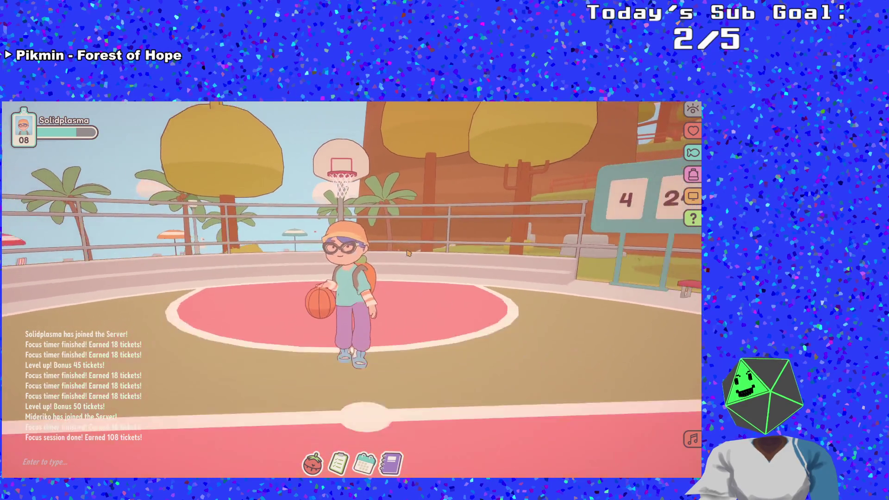
key("w")
left_click(410, 253)
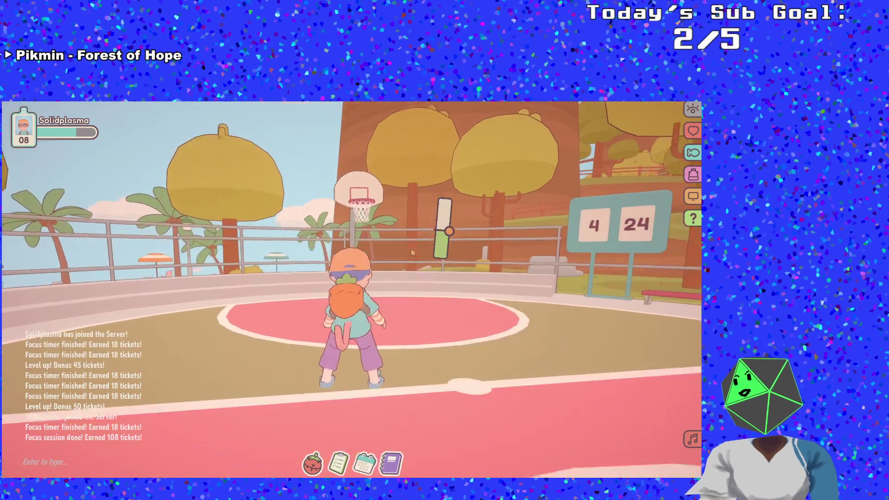
Chase the rolling ball, dribble left and right, then charge a full-power shot
key("d")
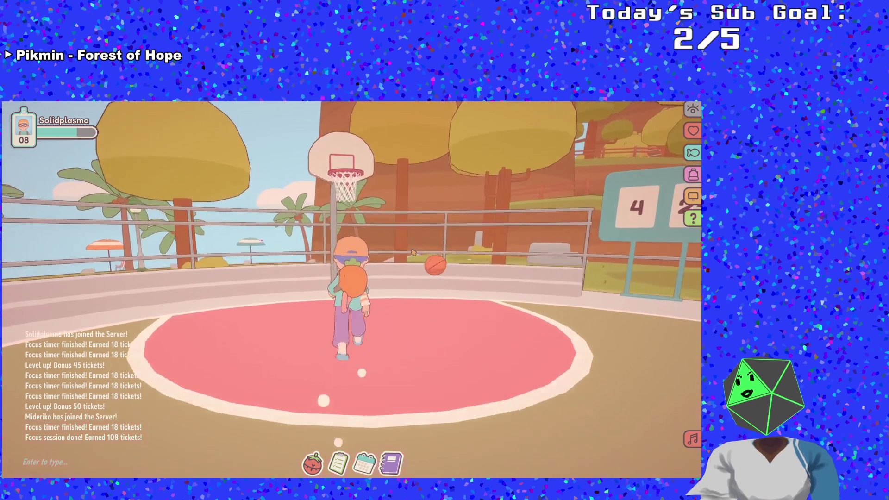
key("a")
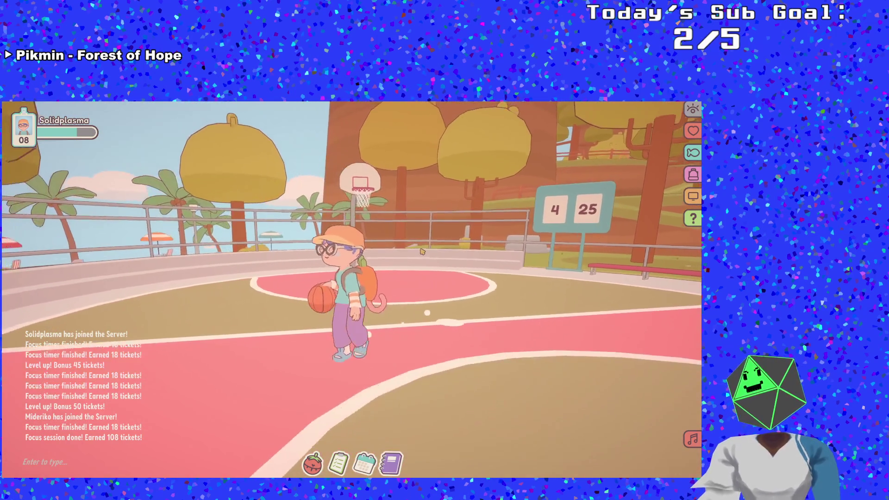
key("d")
key("w")
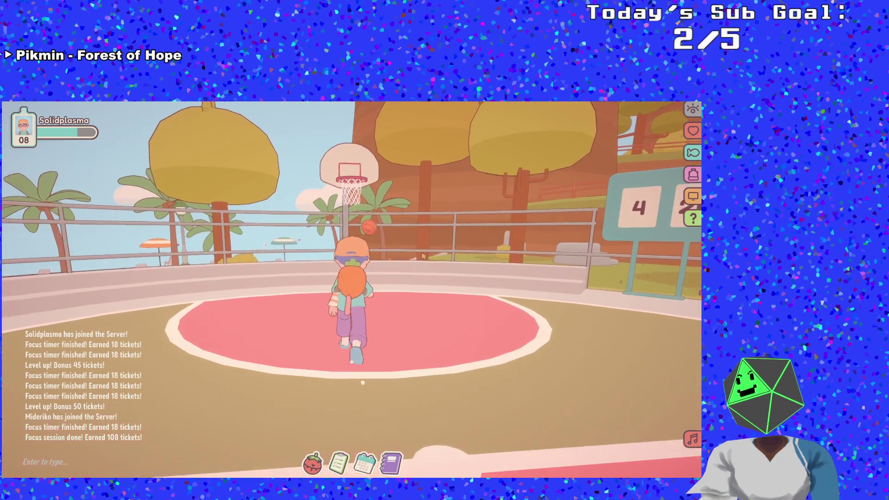
key("d")
key("a")
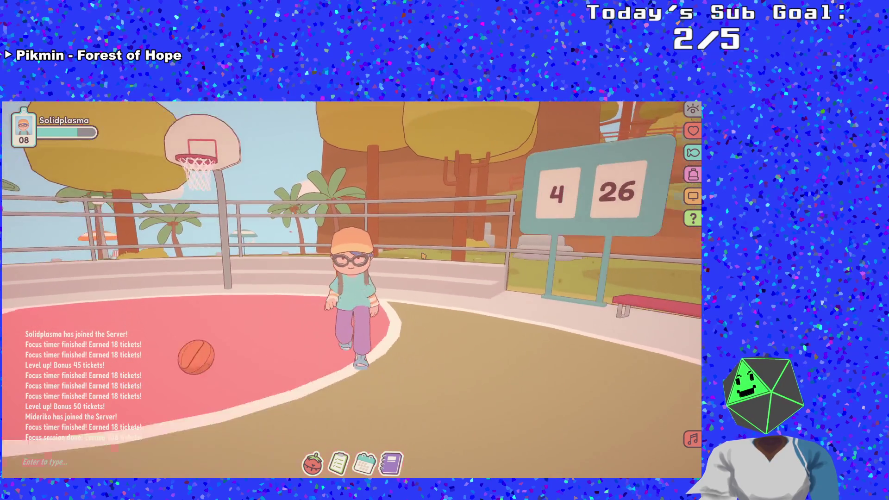
key("w")
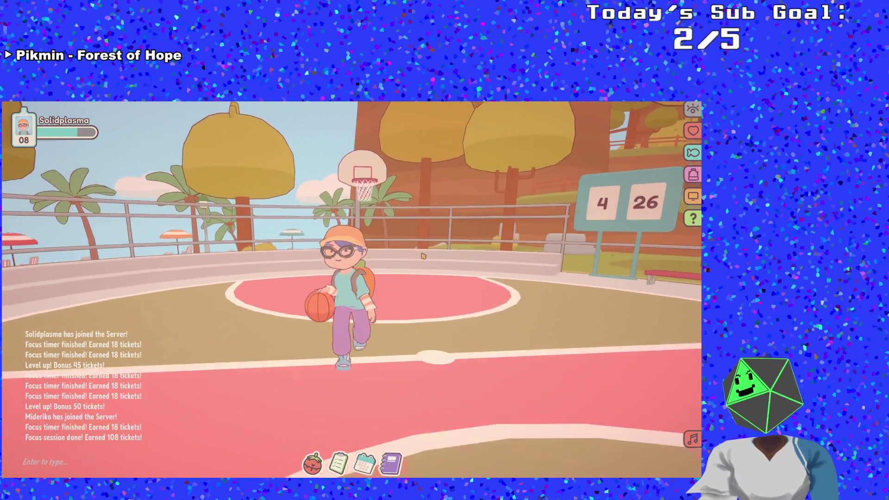
key("space")
key("w")
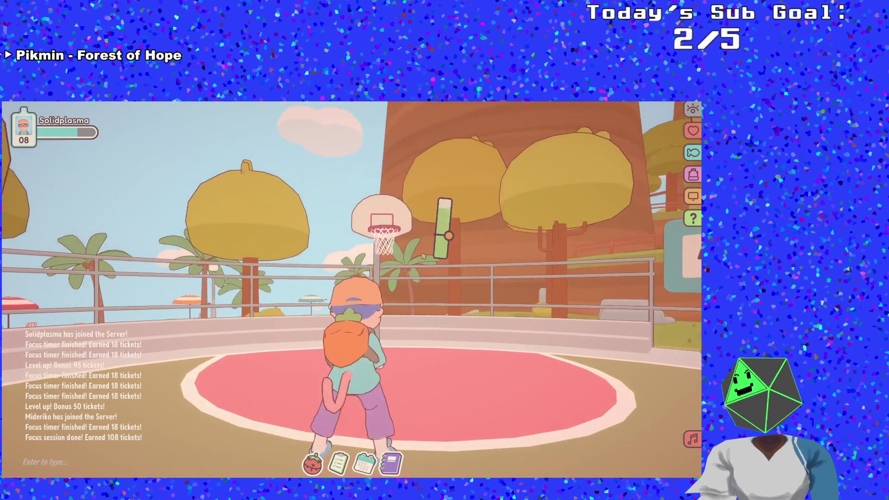
Grab the ball under the hoop, back away and line up another shot
key("s")
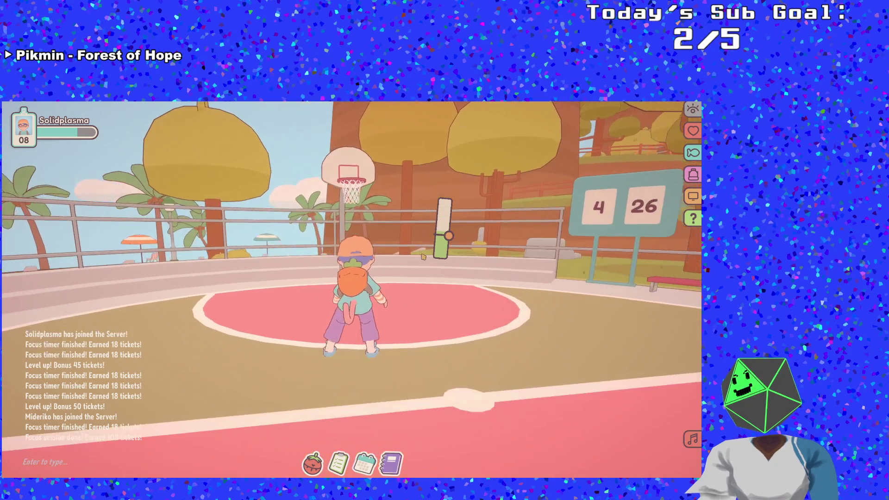
key("w")
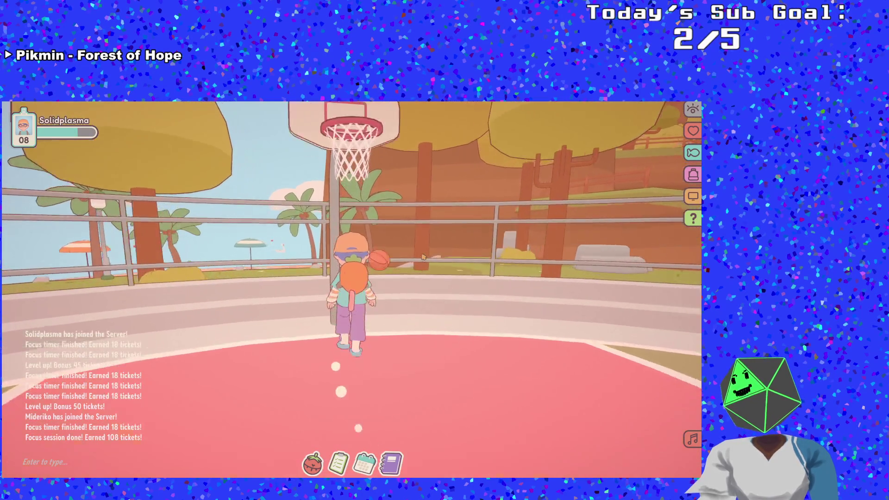
key("s")
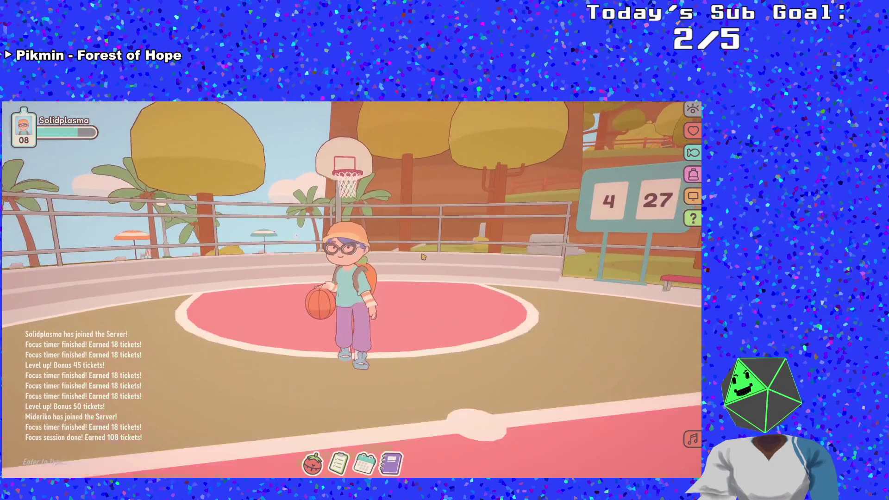
key("w")
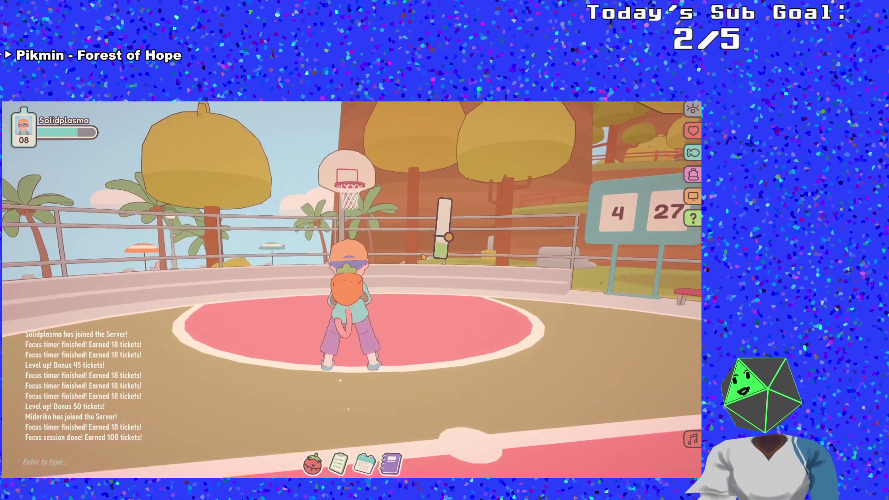
key("s")
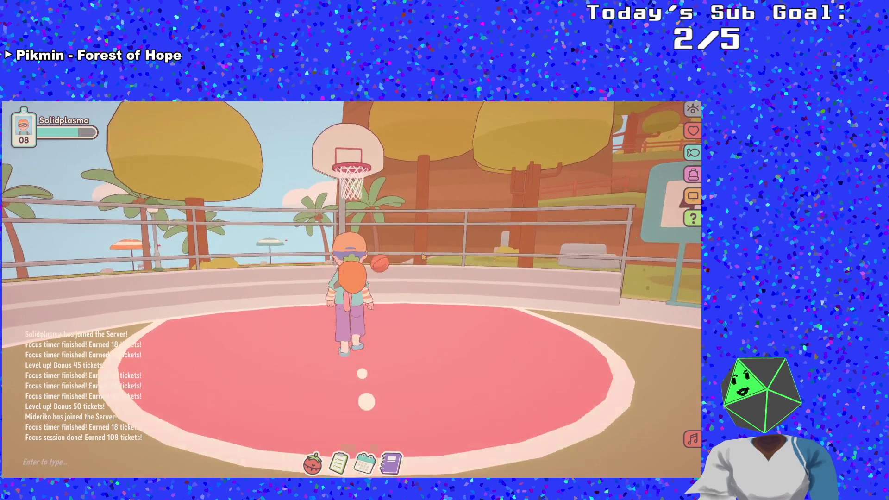
key("s")
key("s")
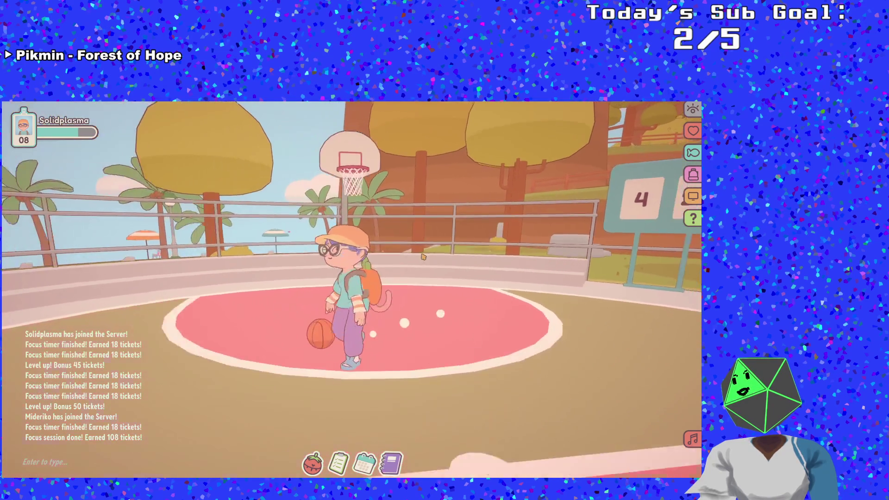
key("w")
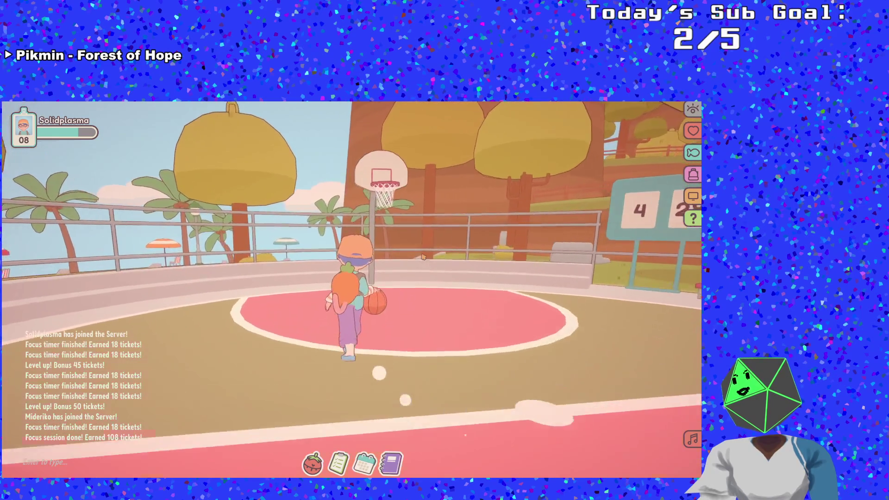
key("space")
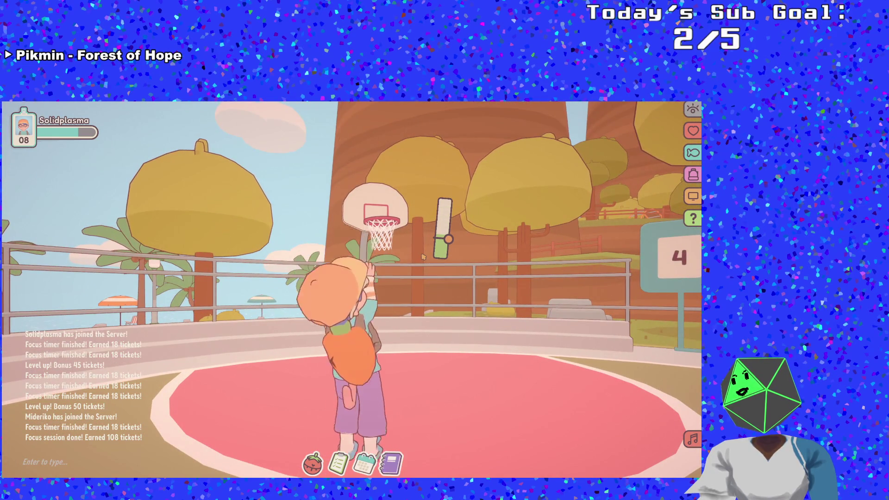
Retrieve the ball, dribble up to the hoop and sink a basket, scoreboard to 4 30
key("s")
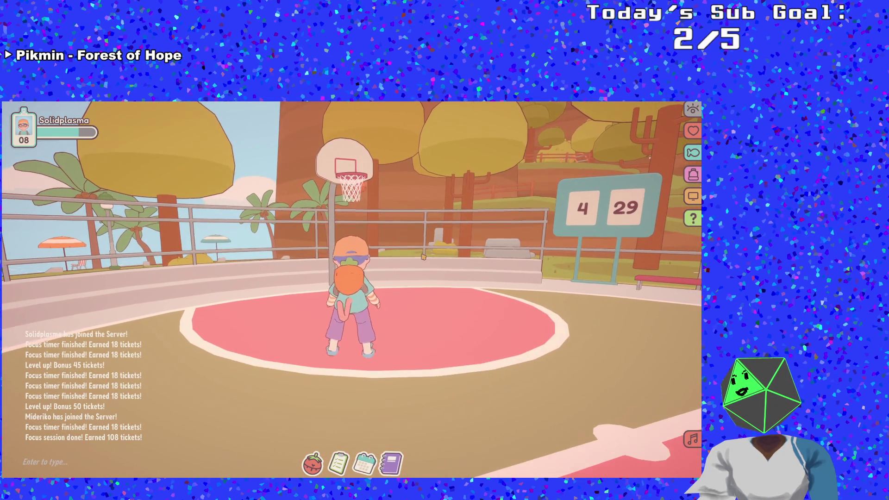
key("s")
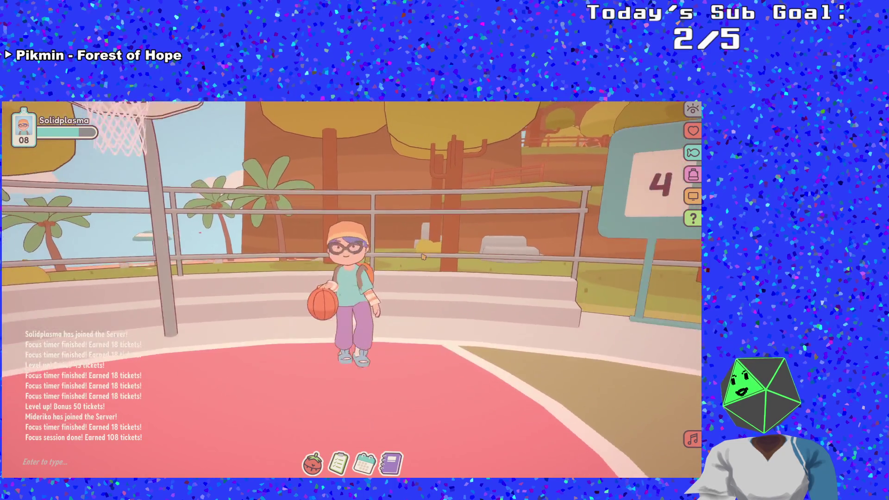
key("s")
key("w")
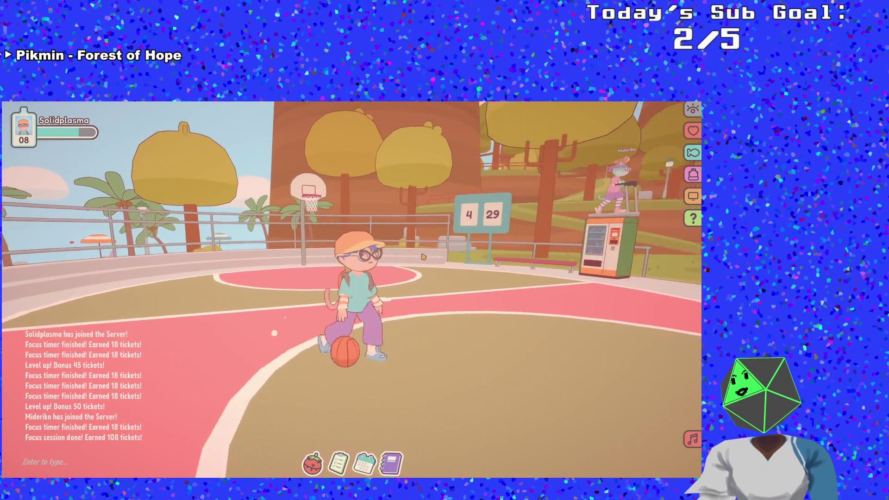
key("w")
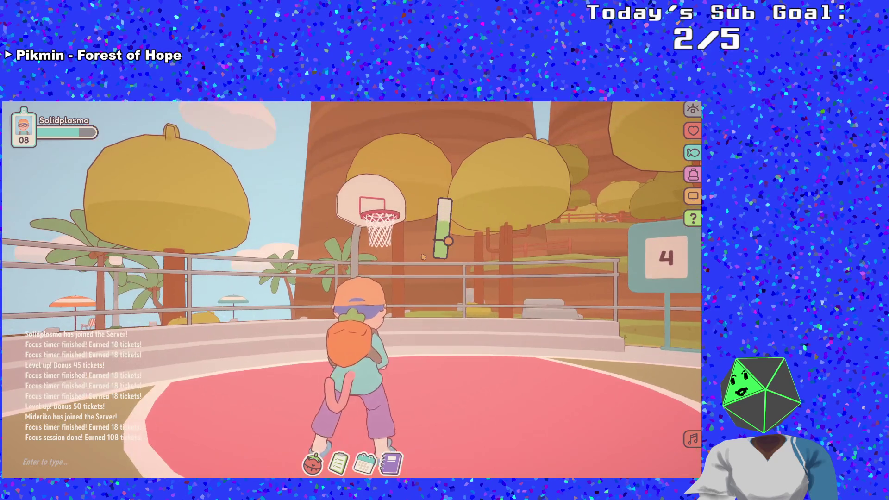
key("s")
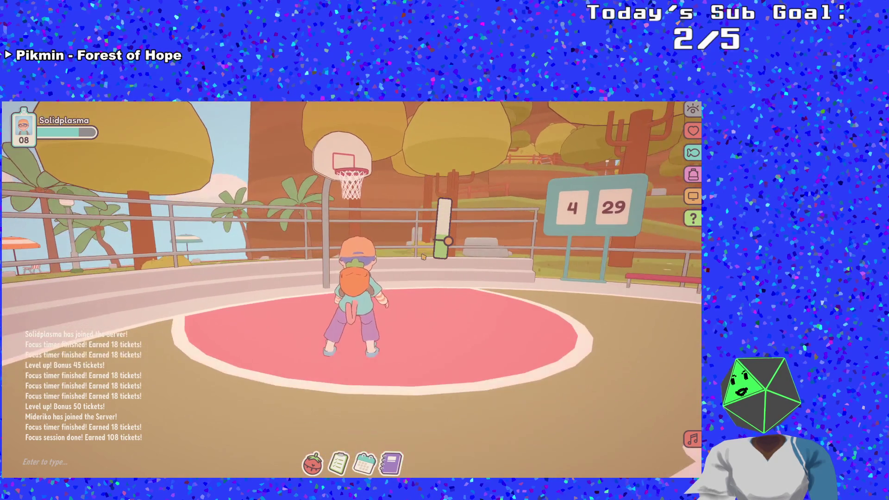
key("s")
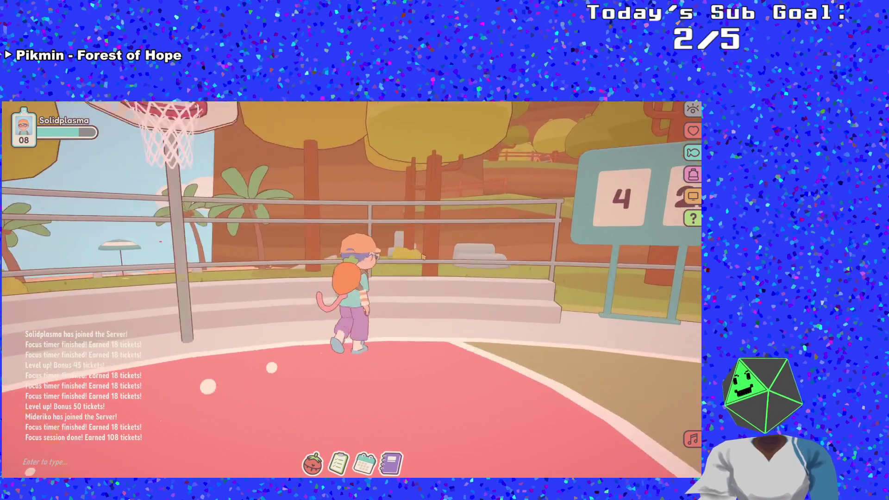
key("w")
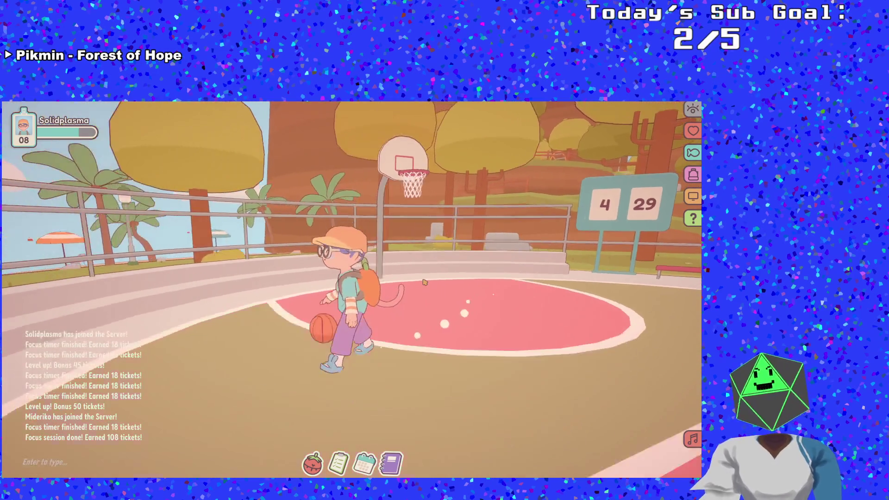
key("w")
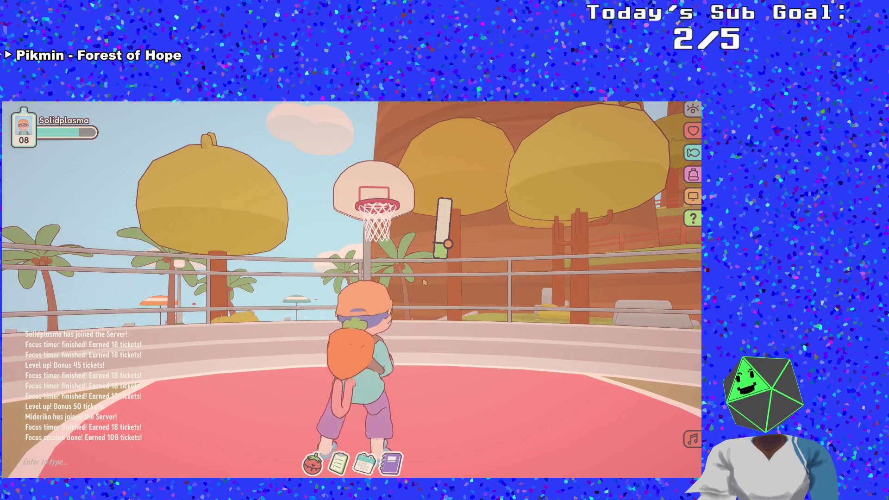
left_click(426, 281)
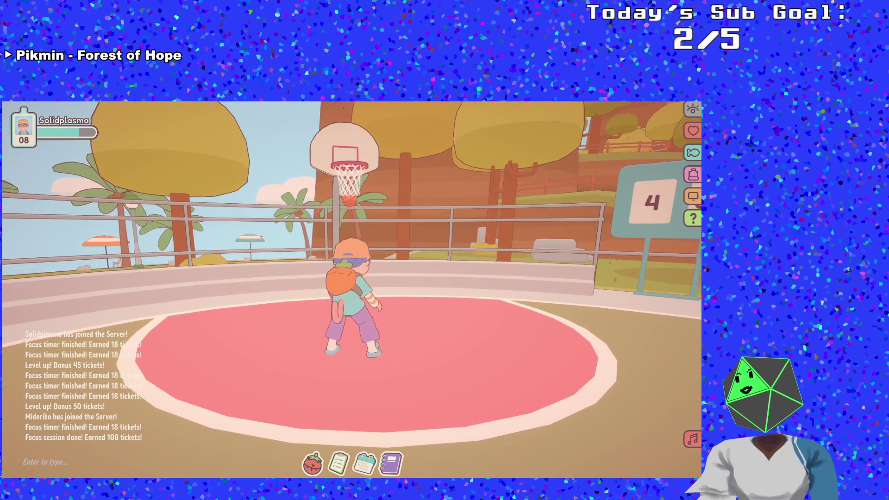
Look toward the scoreboard, then shrink the game to its compact mini mode
key("d")
key("a")
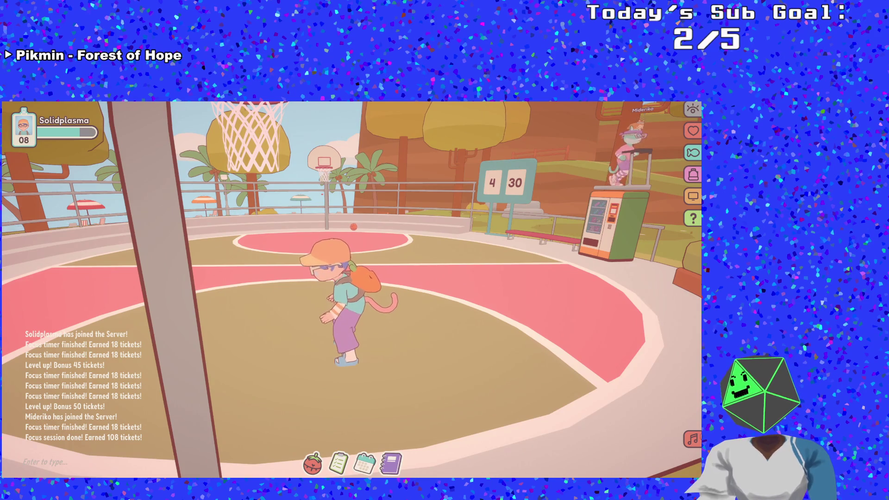
key("Escape")
key("Escape")
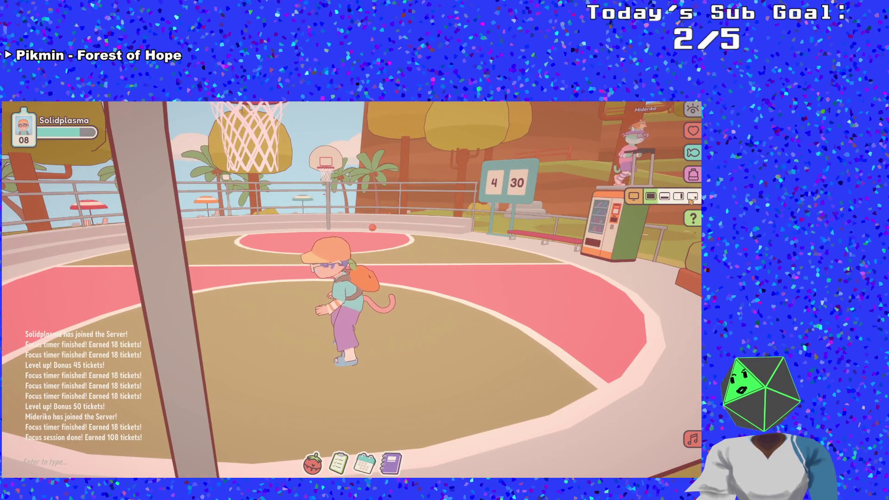
left_click(692, 197)
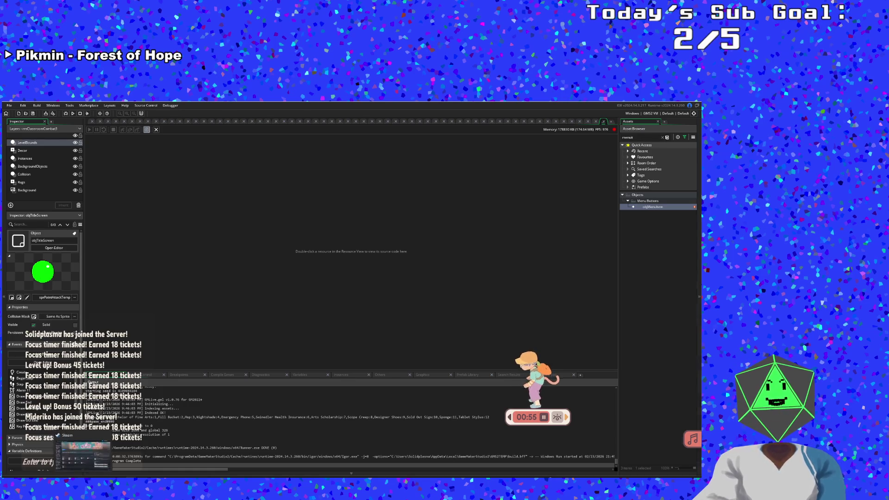
Browse the RACCOON, Tap Tap Loot and Sledding Game demo pages, then launch Everything is Crab Demo
left_click(83, 479)
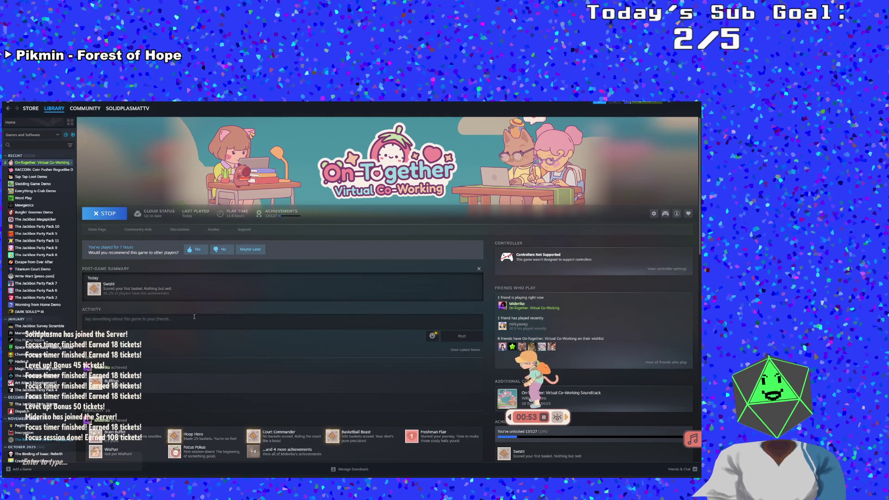
left_click(60, 170)
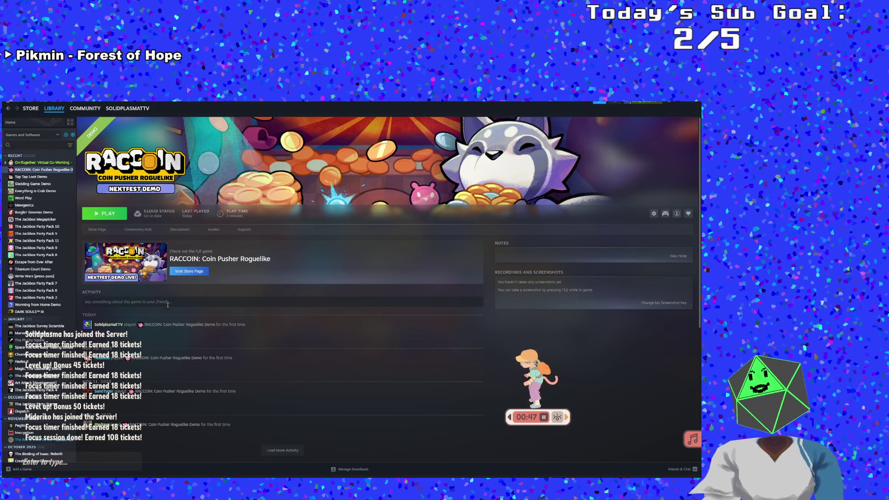
left_click(37, 177)
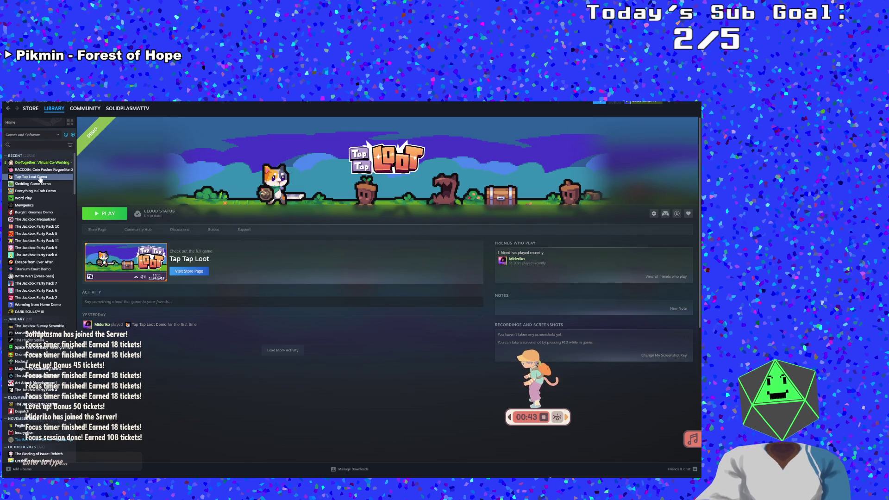
left_click(38, 184)
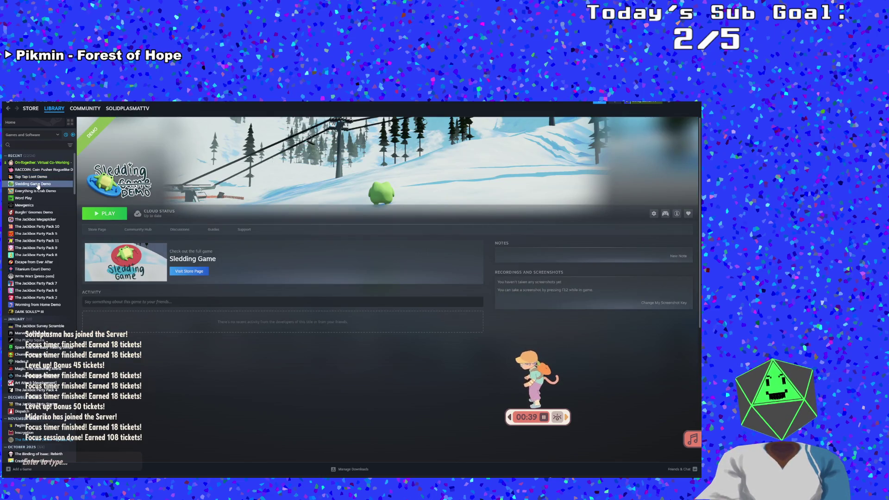
left_click(37, 191)
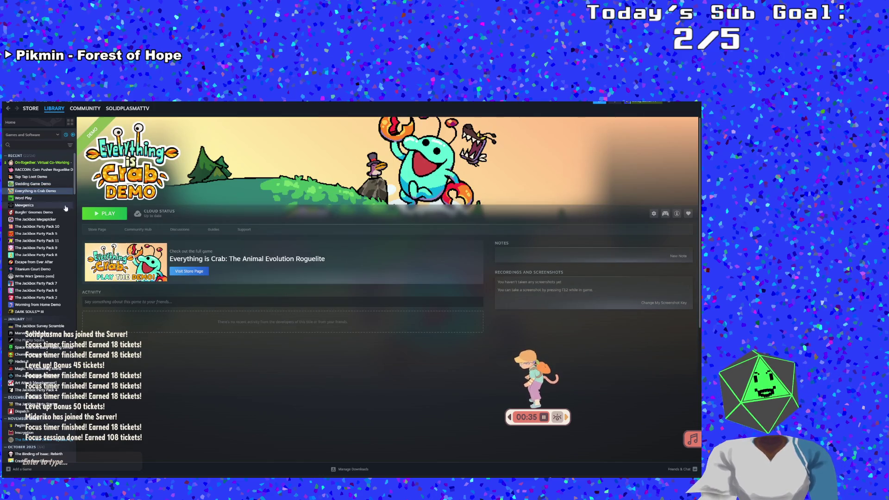
left_click(96, 214)
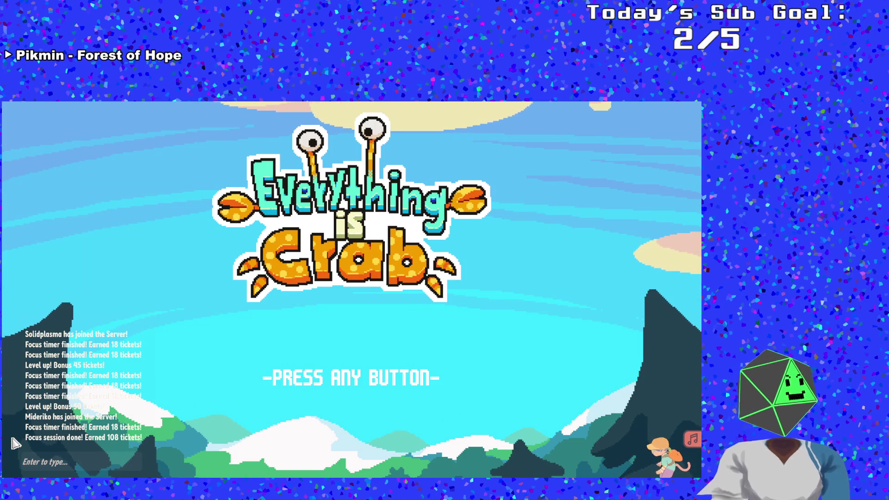
Dismiss Everything is Crab's PRESS ANY BUTTON prompt, then switch back to the On-Together court game
left_click(198, 390)
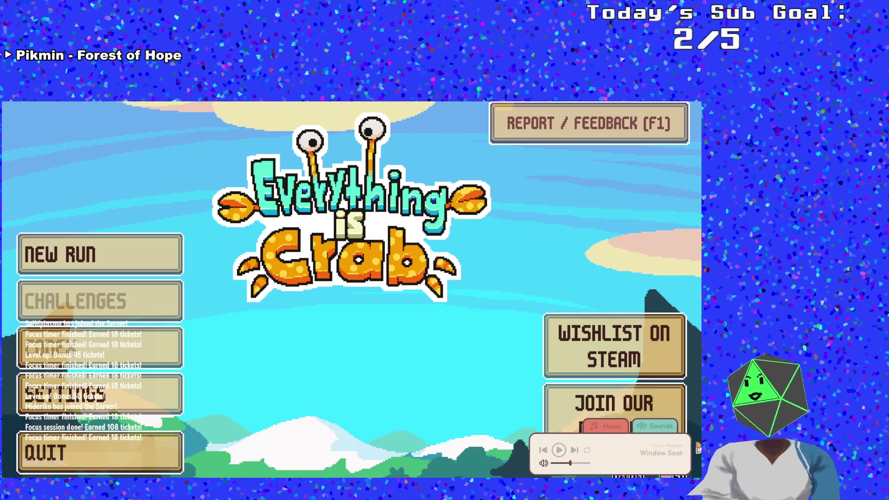
key("alt+Tab")
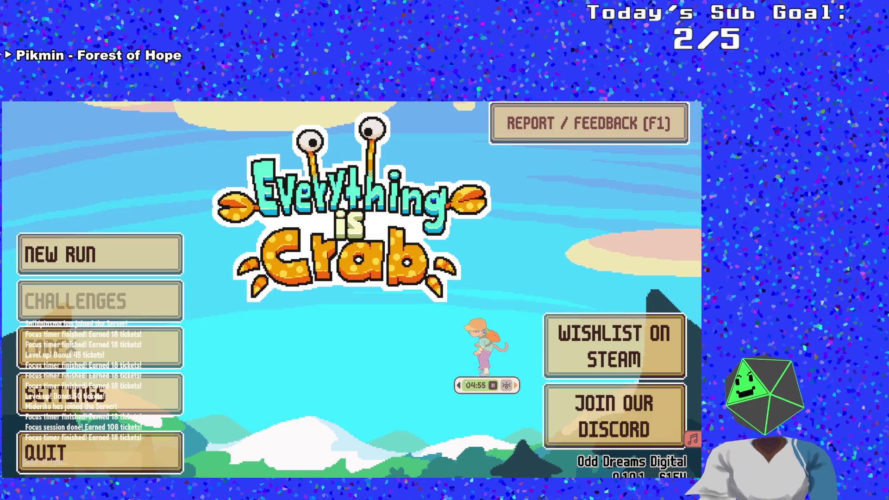
left_click(550, 386)
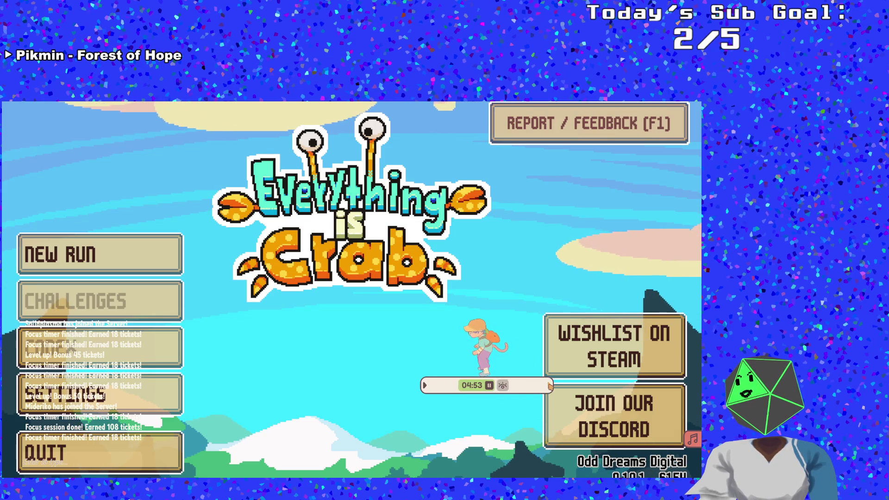
key("alt+Tab")
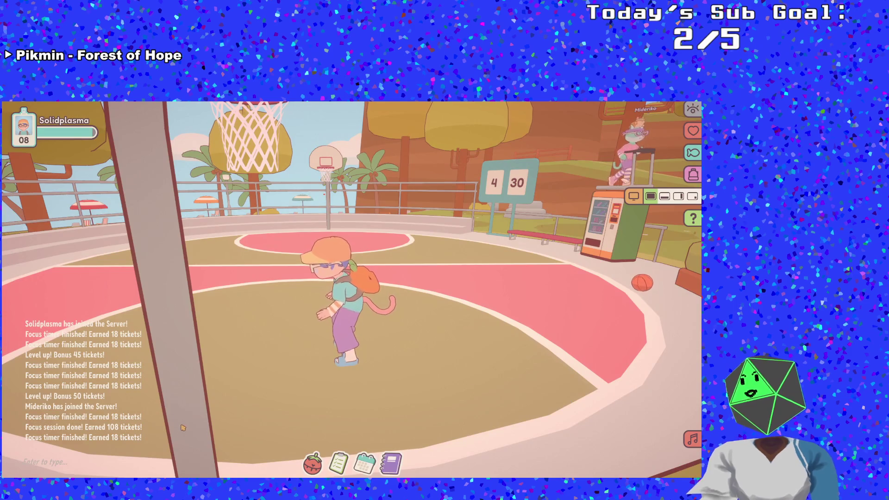
Pause On-Together, return to its menu past the title prompt, then bring Everything is Crab forward
key("Escape")
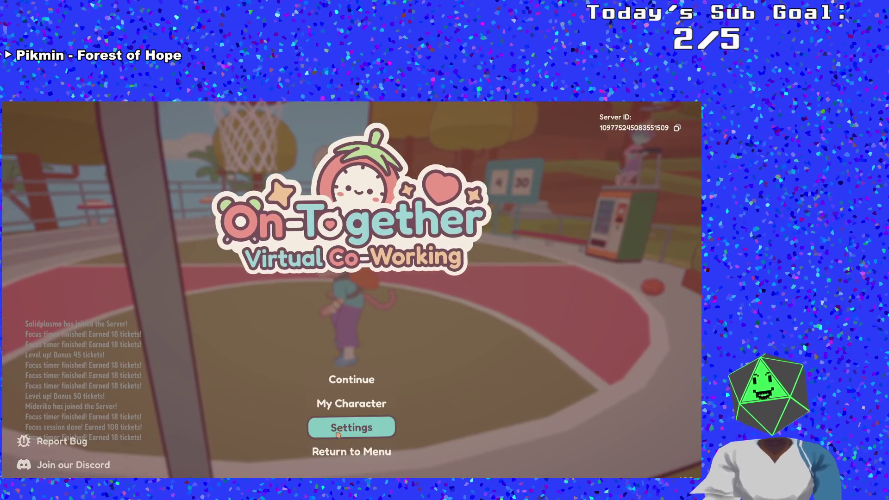
left_click(335, 449)
left_click(334, 444)
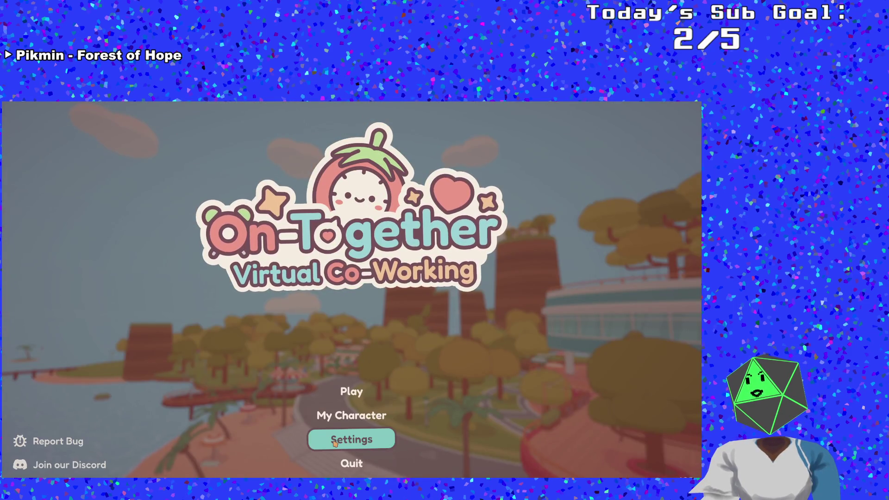
left_click(340, 457)
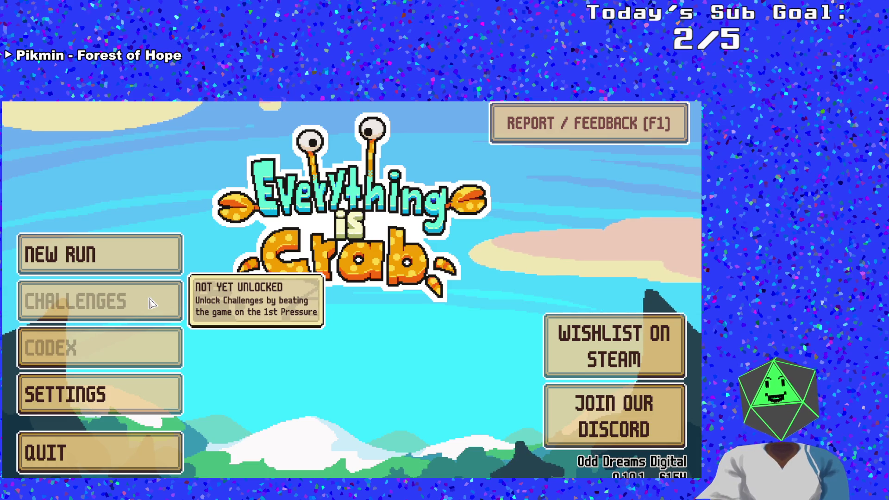
Open SETTINGS, go through Gameplay to Accessibility, and read the option tooltips
left_click(141, 394)
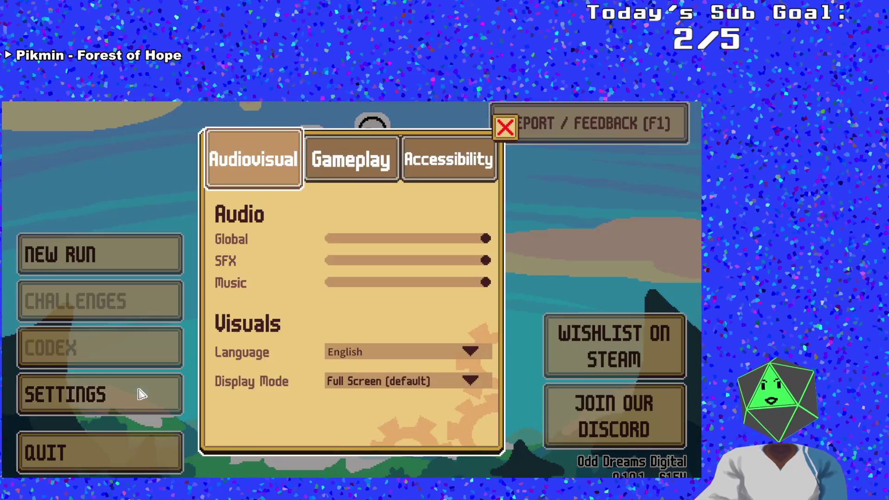
left_click(369, 166)
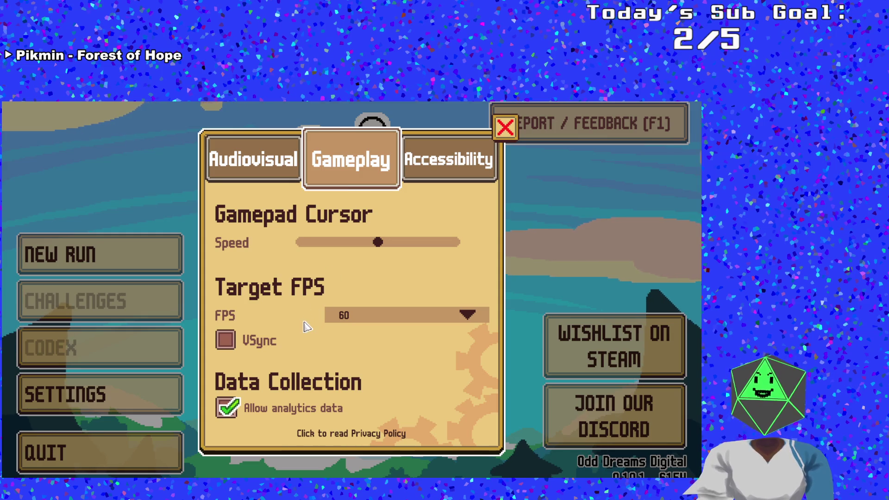
left_click(471, 151)
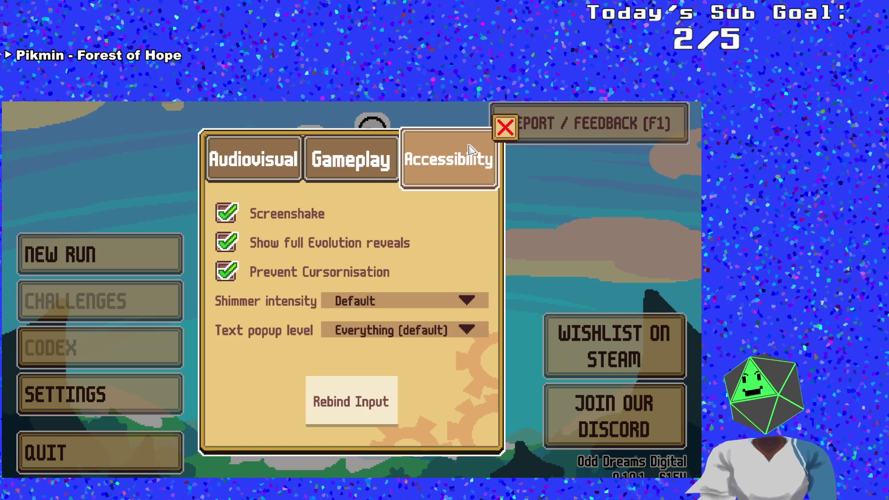
mouse_move(306, 282)
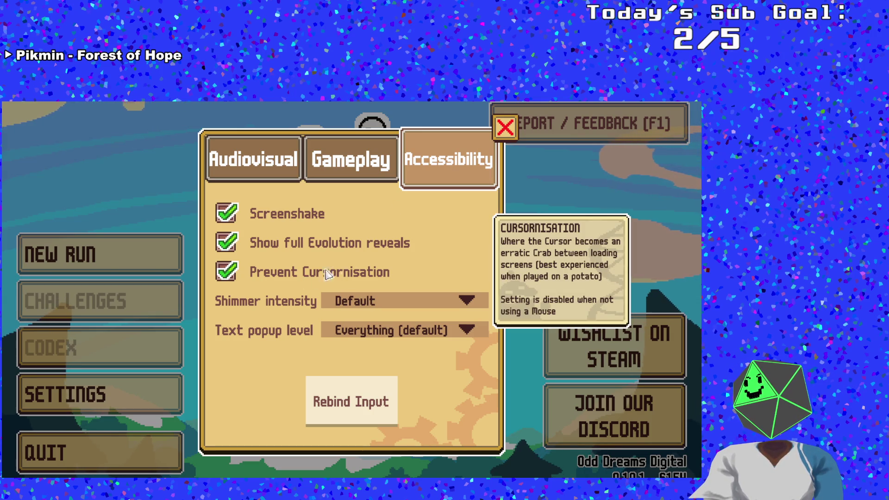
mouse_move(365, 259)
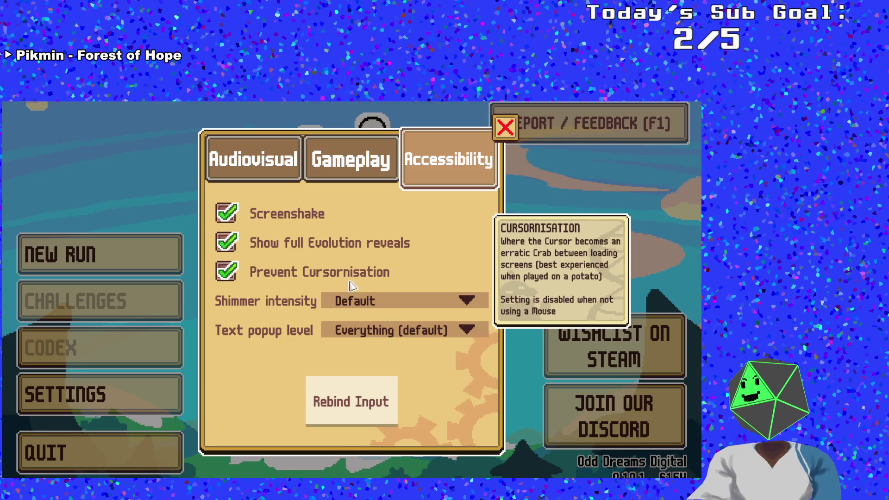
mouse_move(351, 299)
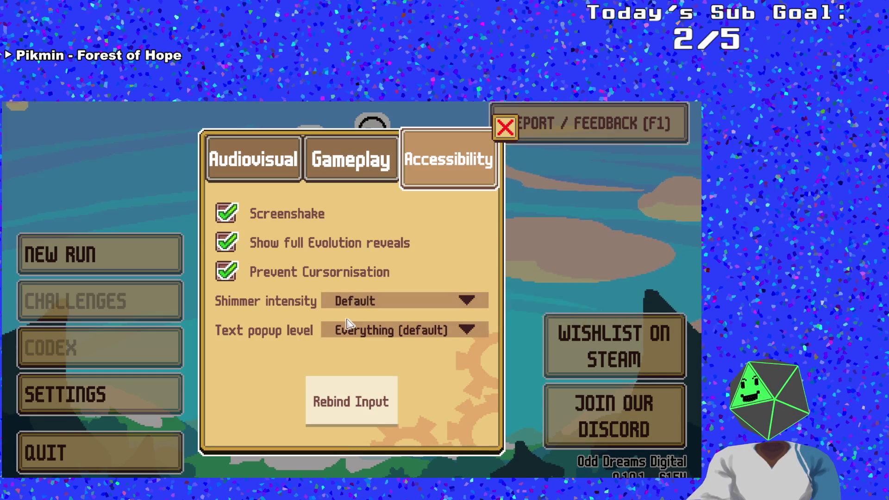
mouse_move(348, 328)
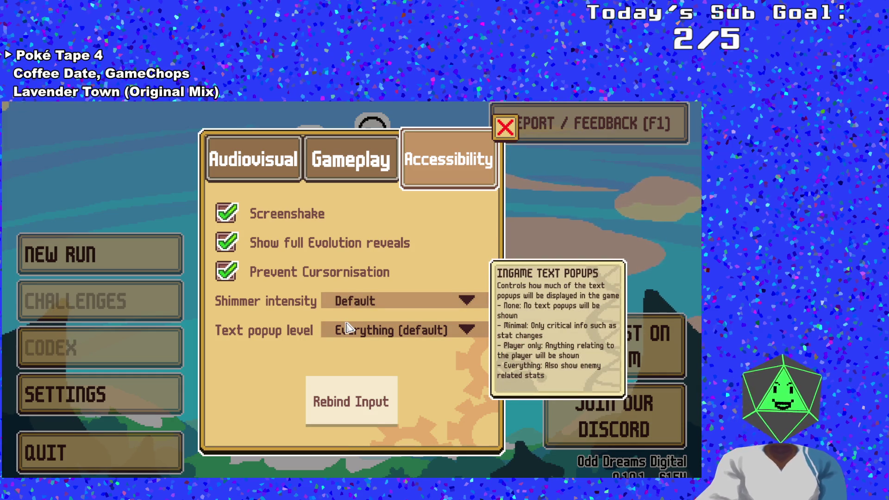
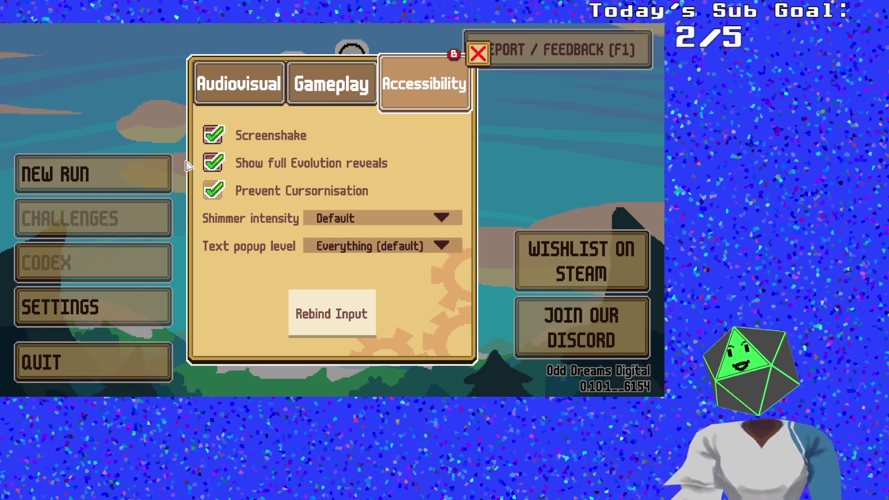
Leave the Accessibility settings and start a new run at Pressure 1 after previewing Exploration Mode
key("Escape")
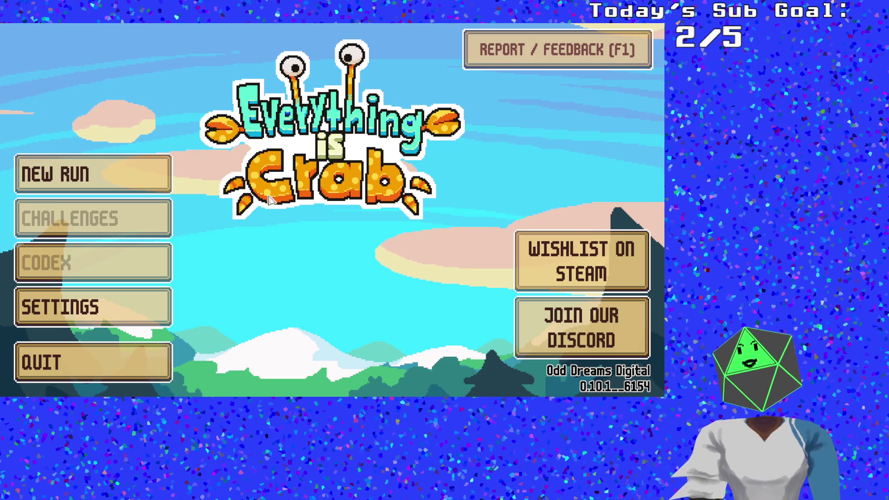
left_click(157, 188)
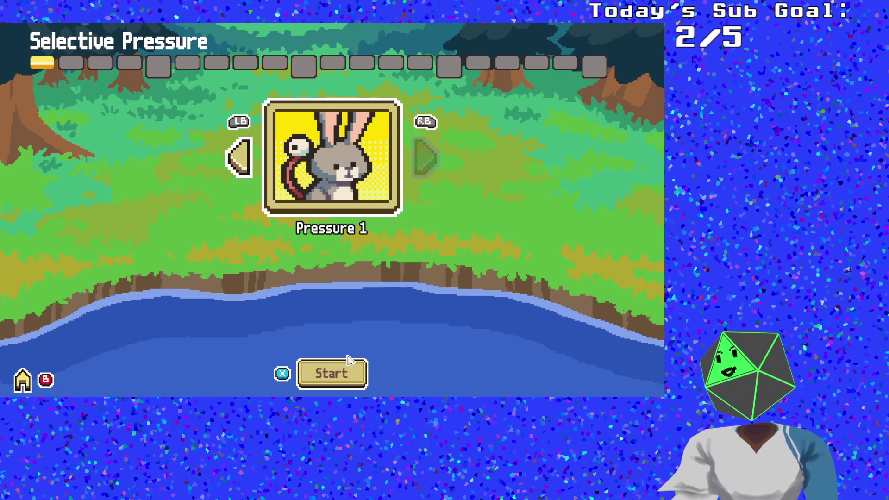
key("Left")
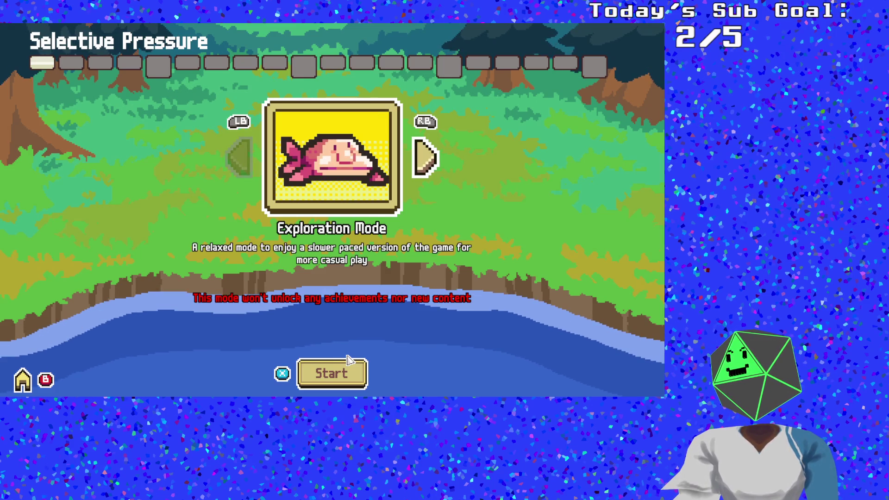
key("Right")
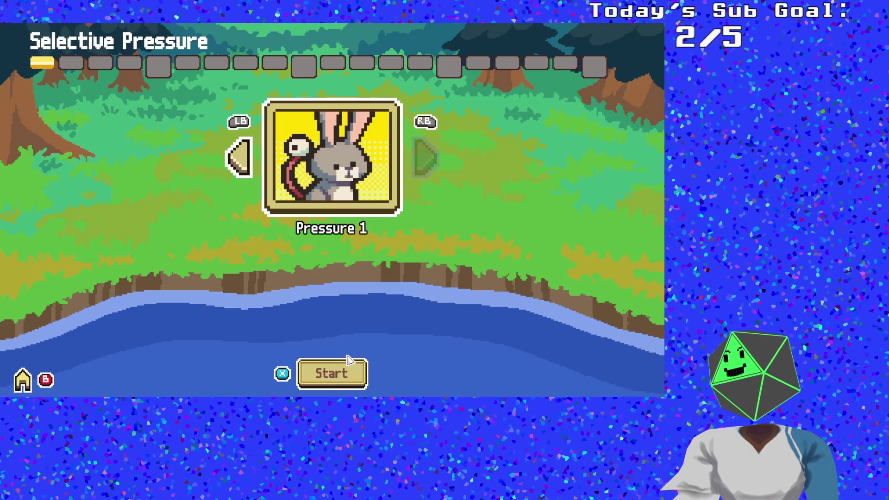
left_click(348, 357)
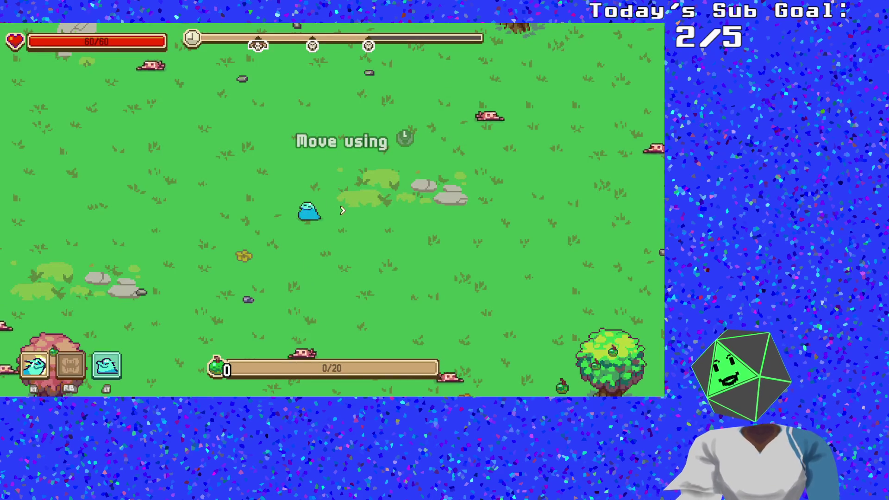
Walk the slime up and left across the field toward the enemies
key("d")
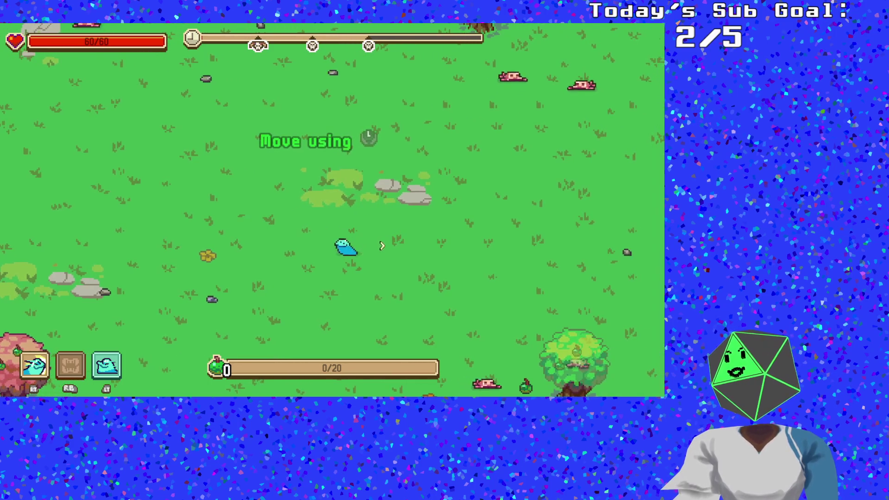
key("a")
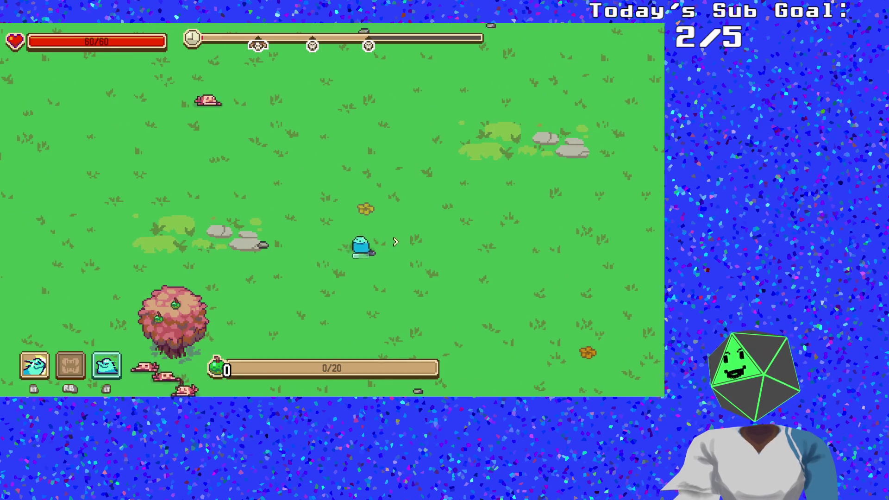
key("w")
key("a")
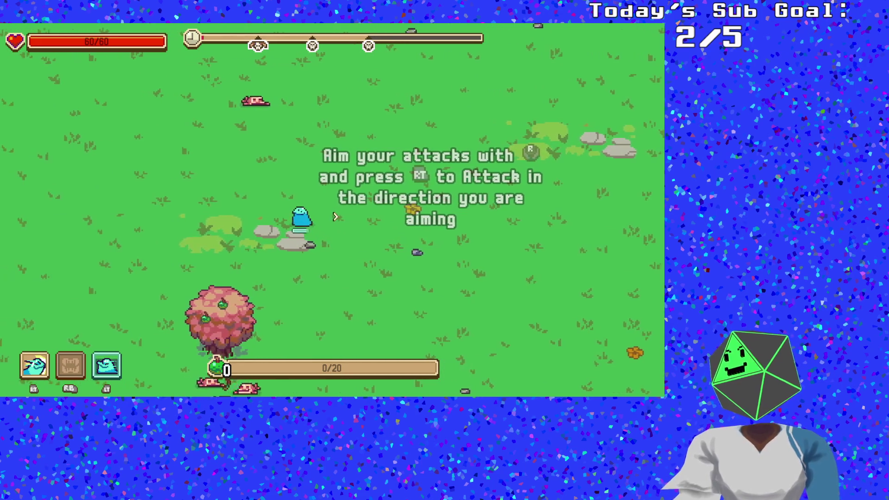
key("w")
key("a")
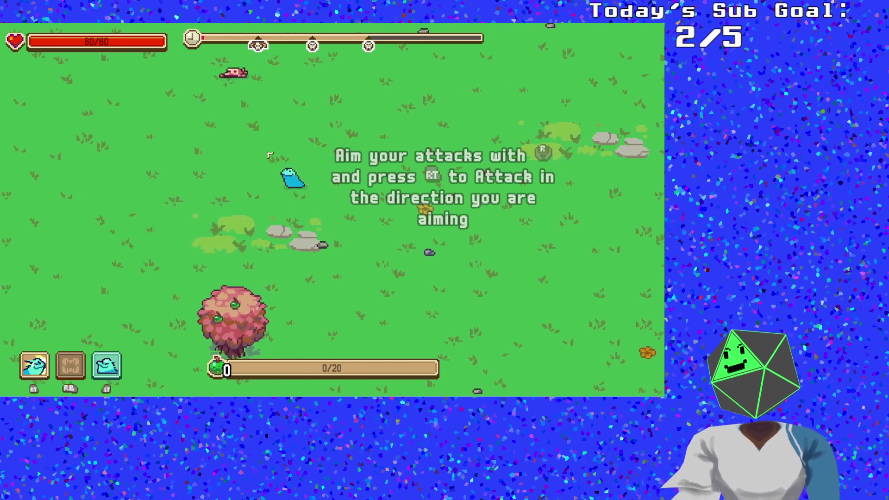
key("w")
key("a")
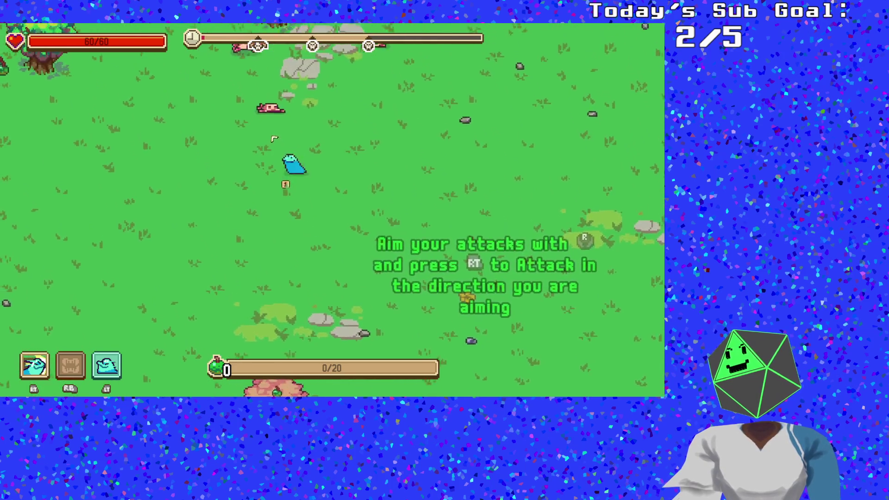
key("w")
Attack the nearby enemies and eat food until More Eyes and Beak are offered
left_click(283, 143)
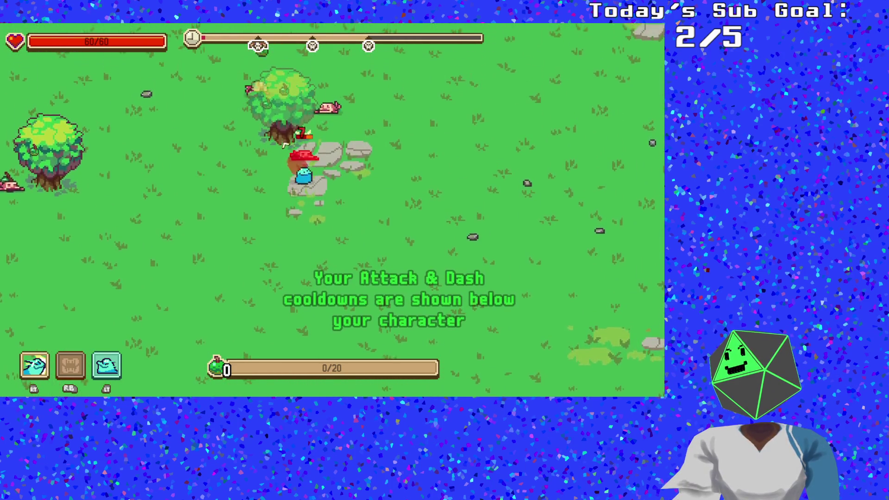
key("w")
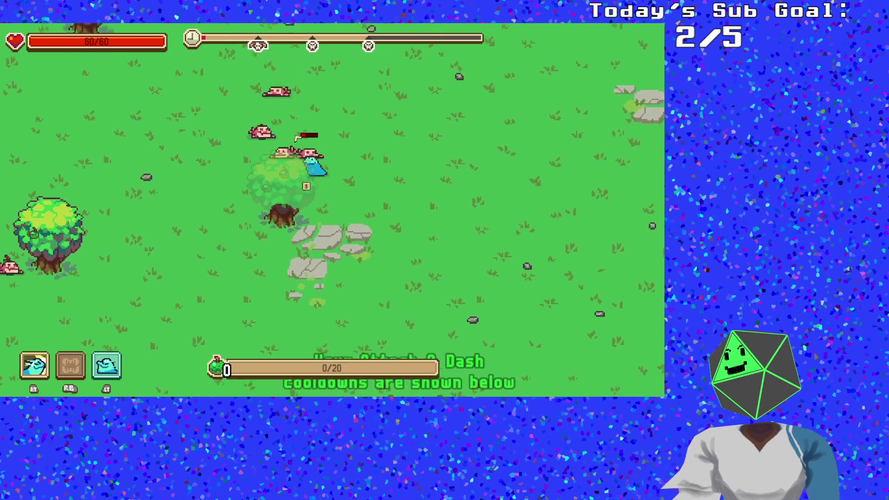
left_click(285, 143)
left_click(279, 147)
key("d")
key("s")
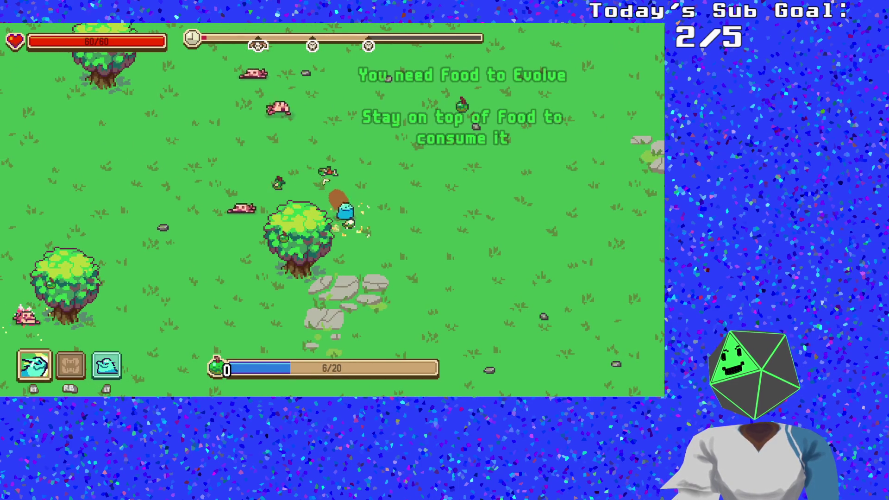
key("a")
key("w")
key("d")
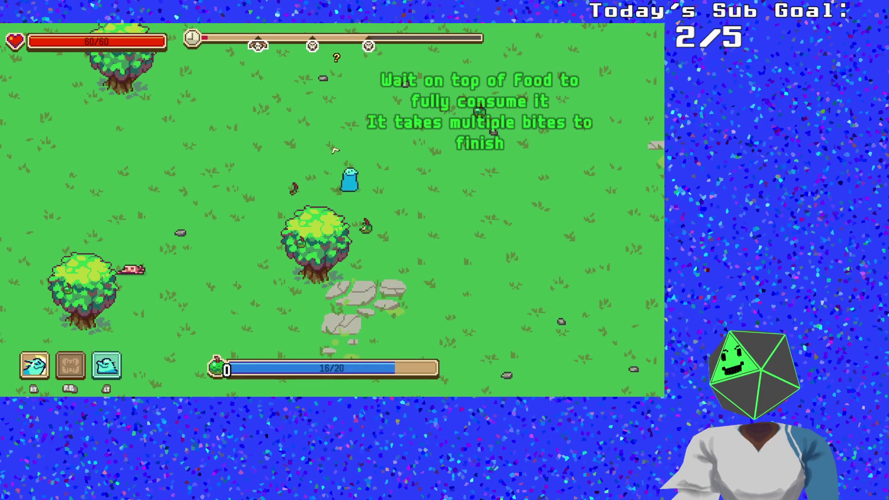
key("s")
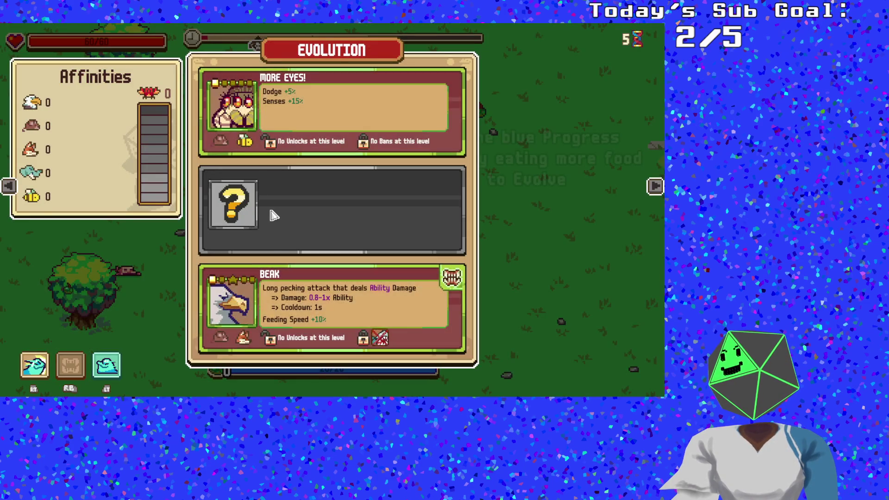
Compare More Eyes! and Exoskeleton, pick Beak, and continue back to the grassland
mouse_move(273, 145)
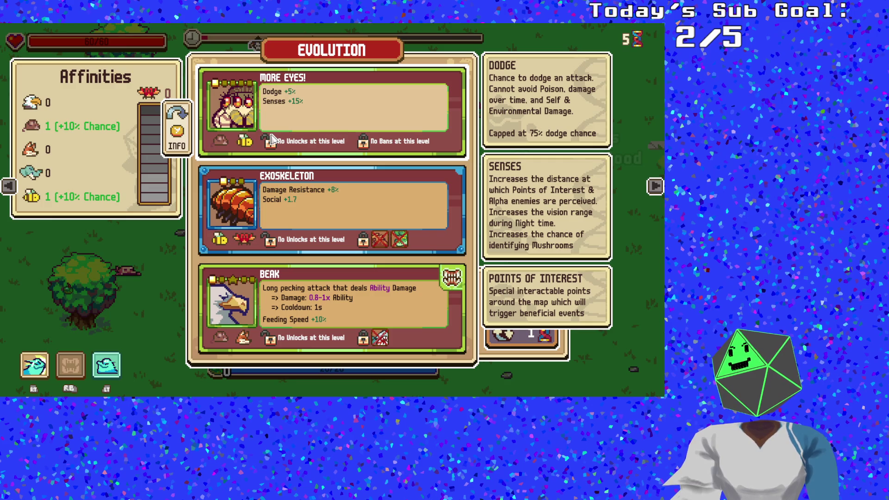
mouse_move(274, 192)
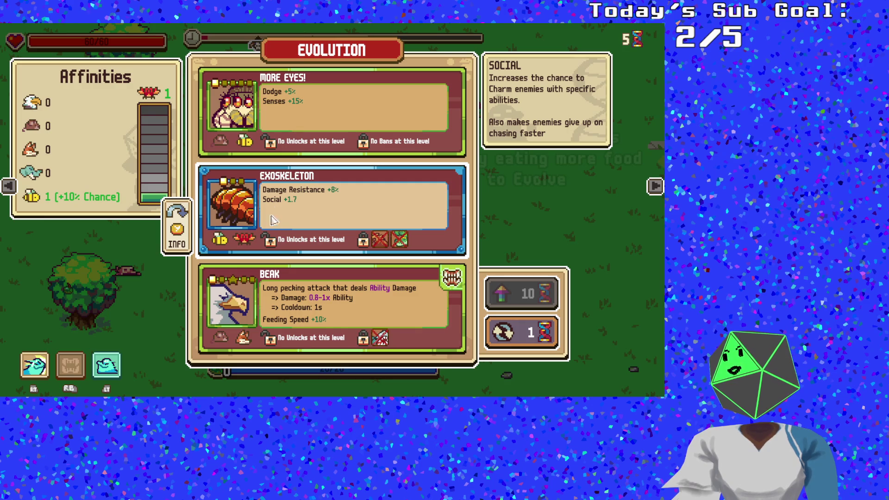
left_click(273, 323)
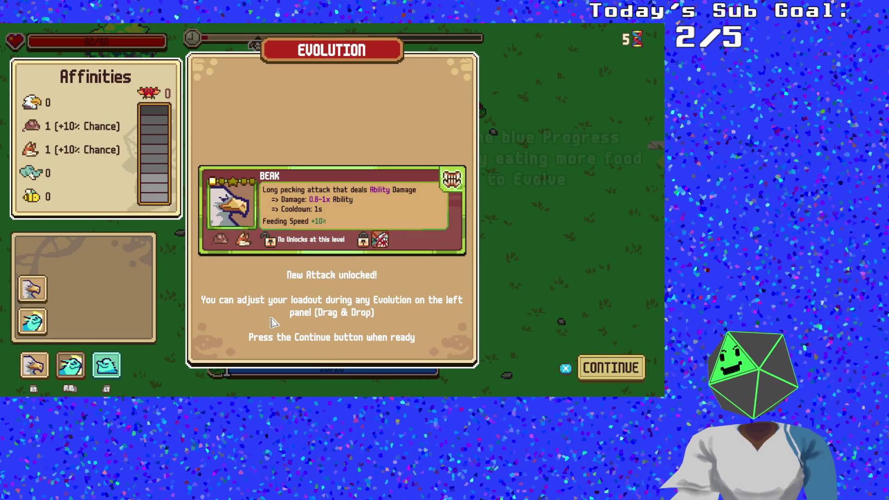
key("space")
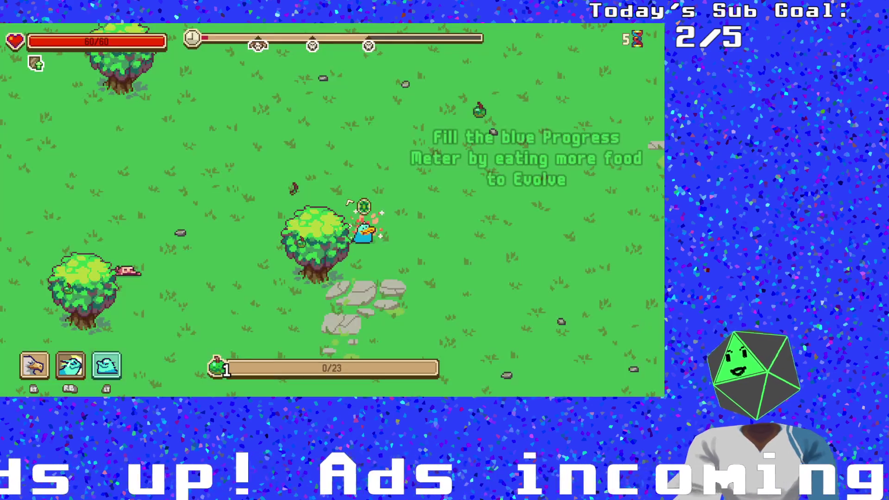
Collect food around the tree, walking up-right, then left and down
key("w")
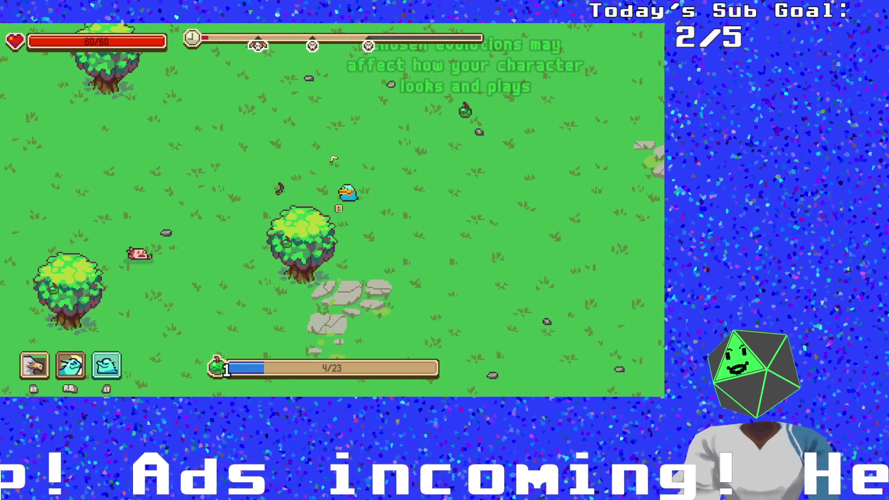
key("a")
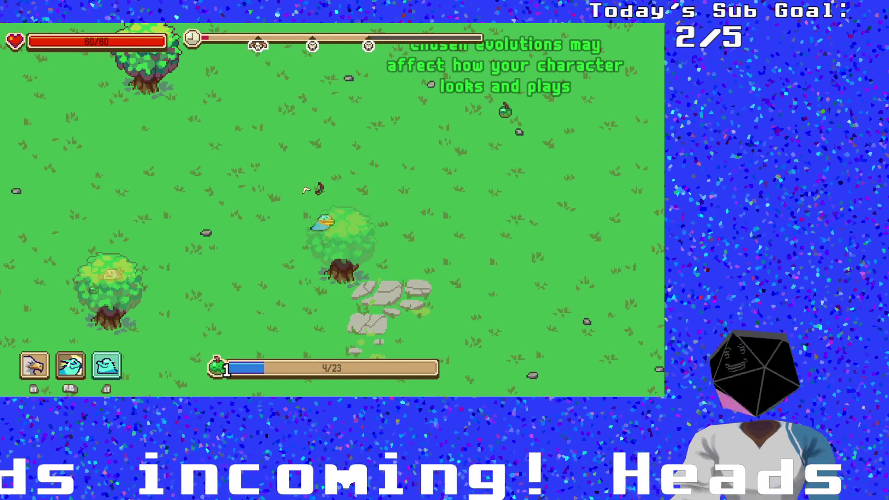
key("w")
key("d")
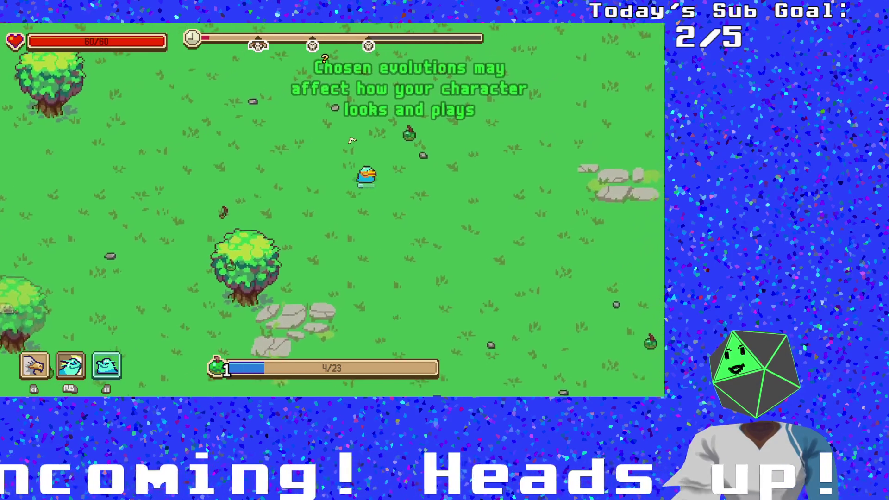
key("w")
key("d")
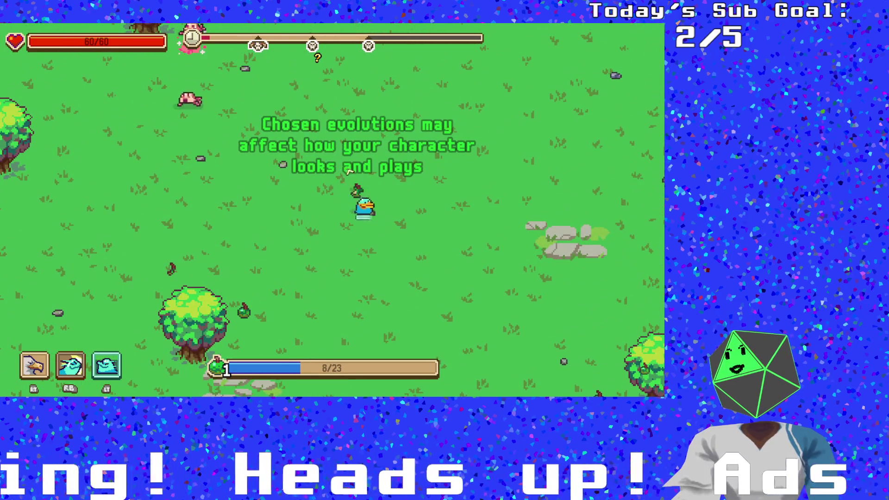
key("a")
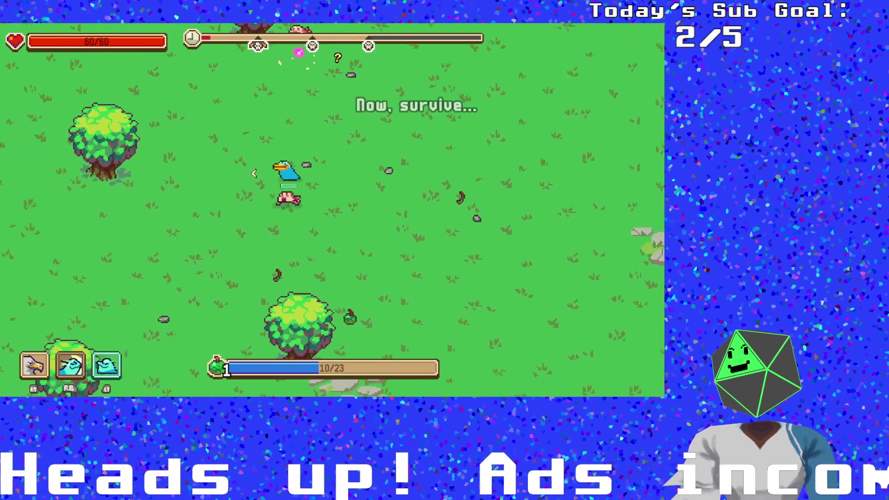
key("a")
key("s")
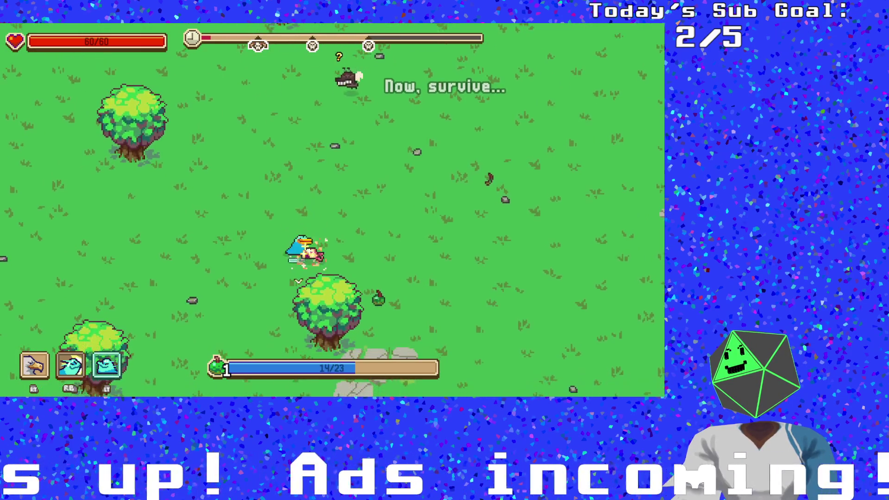
key("s")
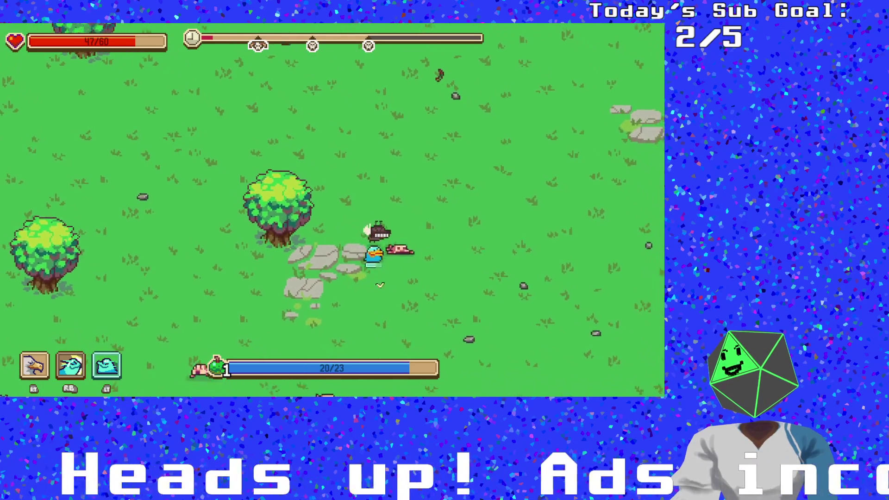
Fight through enemies down-right until Beak (Lvl 2), Elusive and Carapace are offered
key("d")
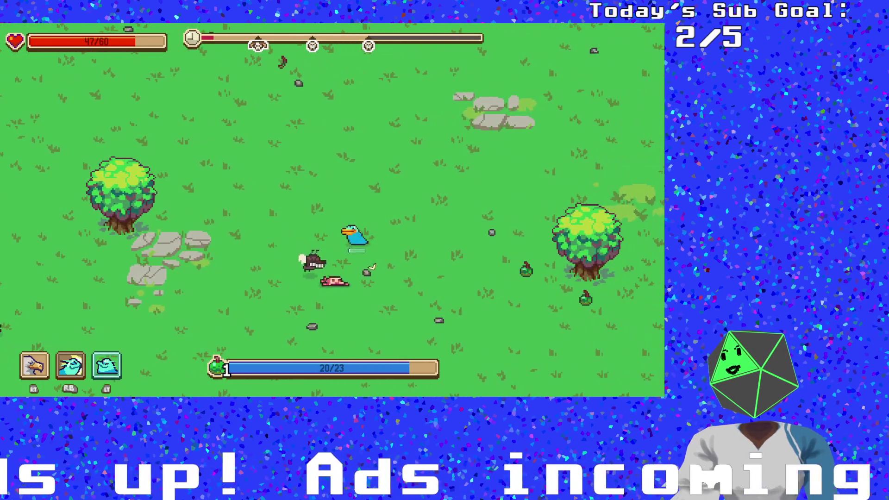
key("s")
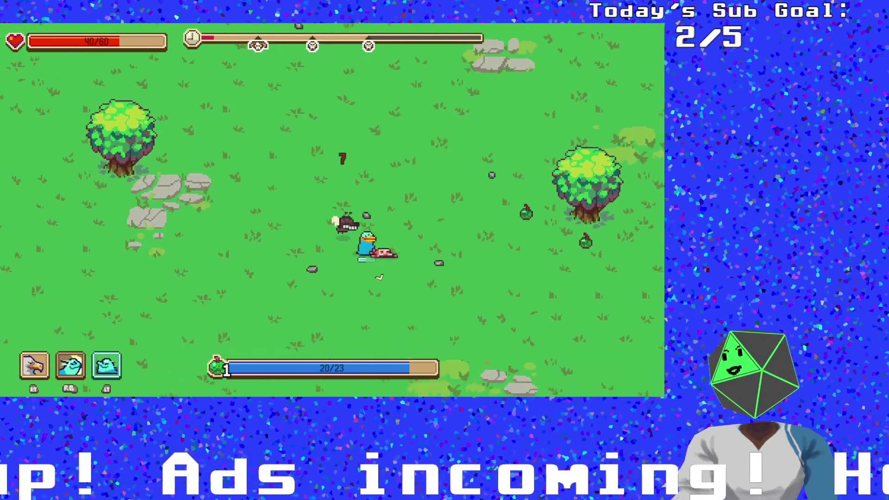
key("d")
key("s")
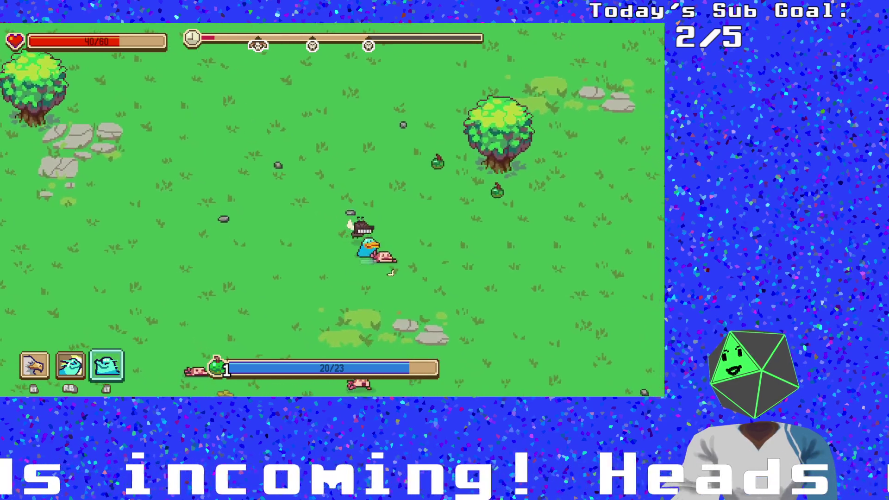
key("d")
key("s")
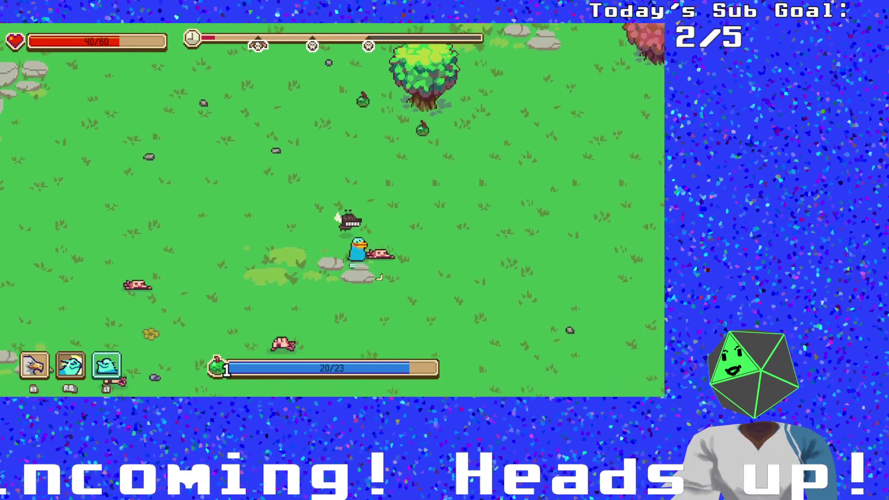
key("d")
key("s")
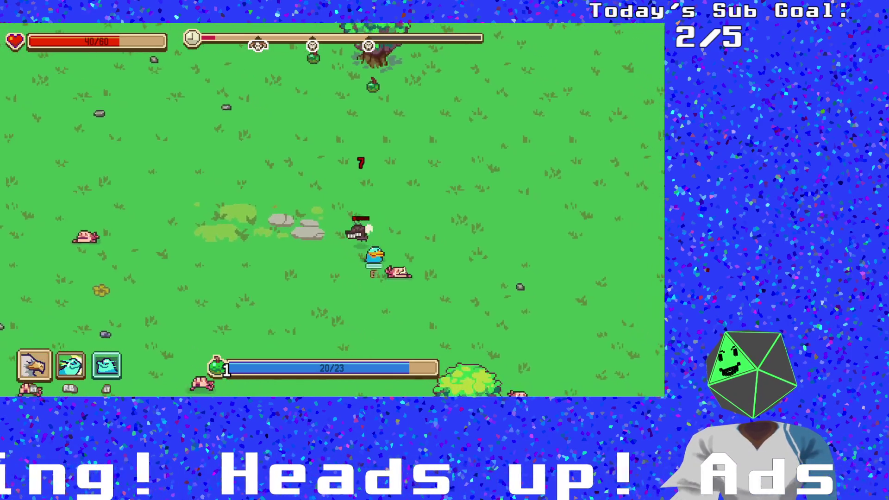
key("d")
key("s")
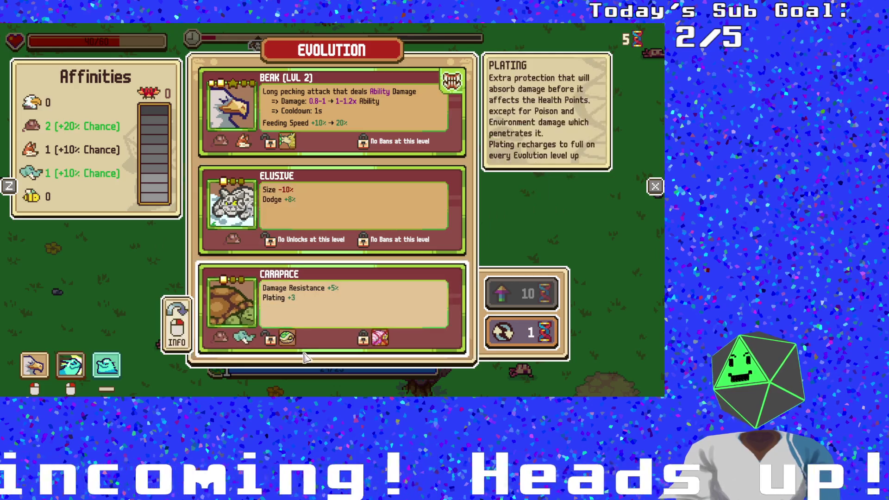
Choose Elusive, then Tail at the following level-up
left_click(292, 218)
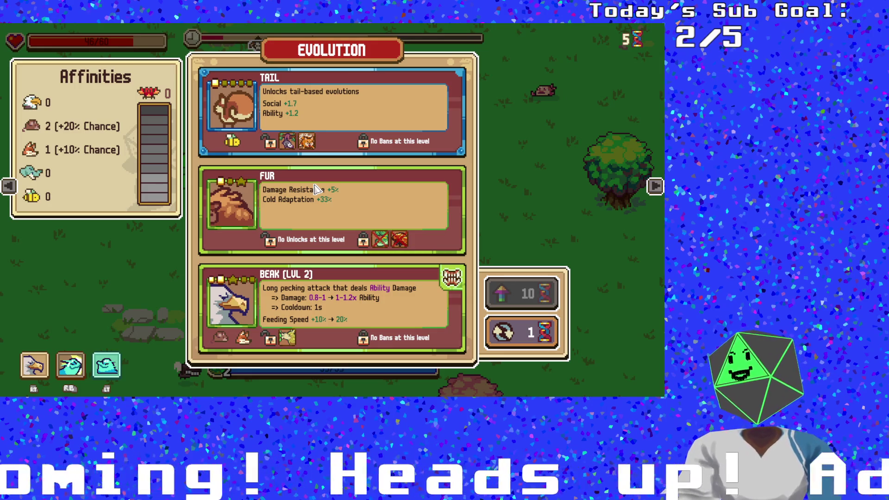
mouse_move(319, 118)
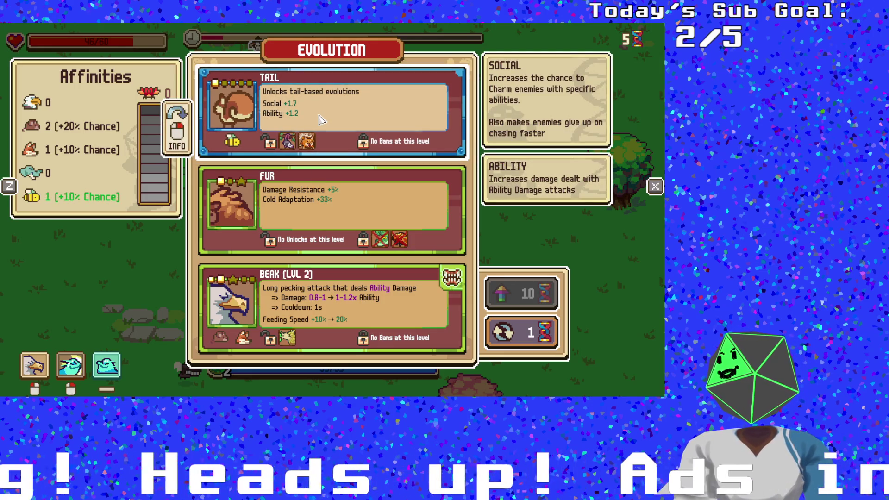
left_click(319, 118)
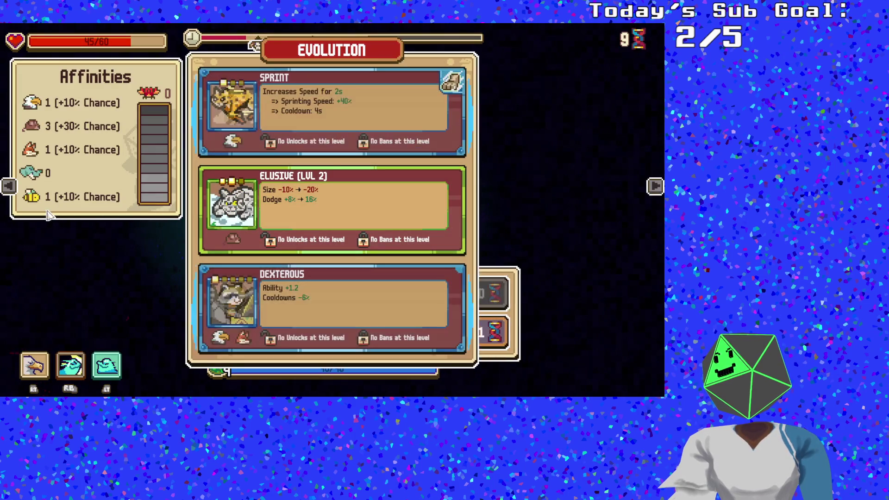
Take Dexterous, then Reach at the next level-up
mouse_move(314, 234)
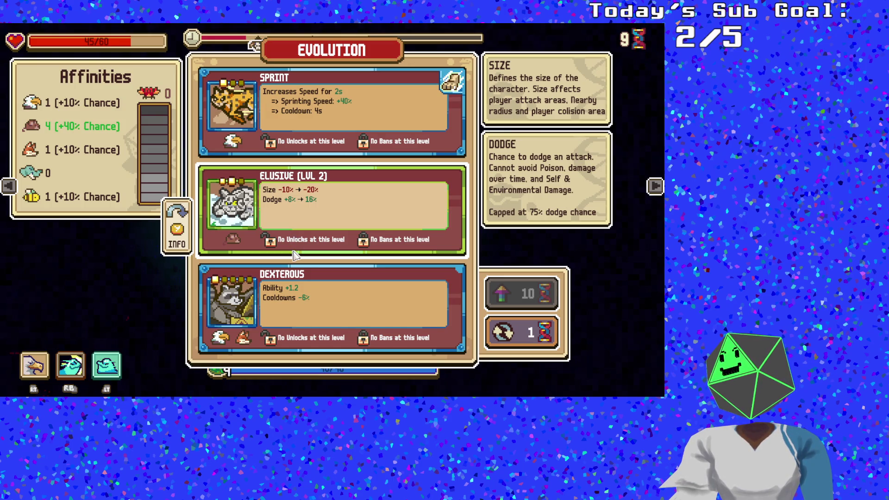
left_click(294, 300)
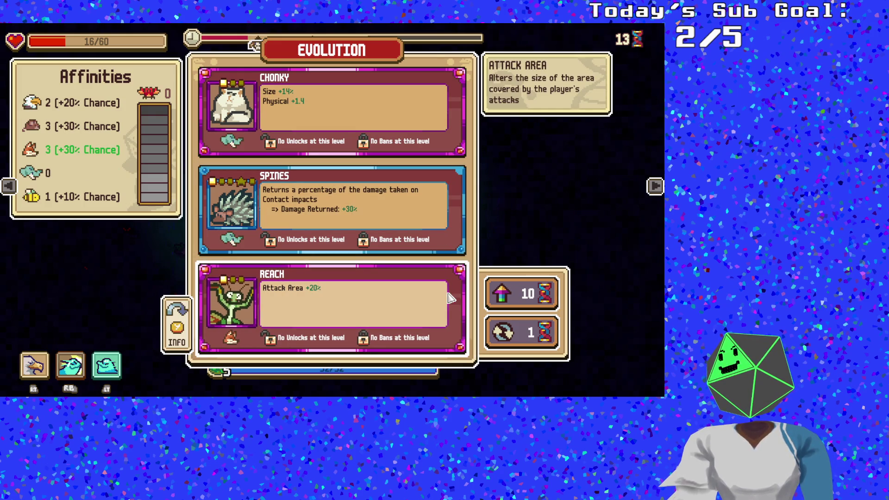
left_click(415, 298)
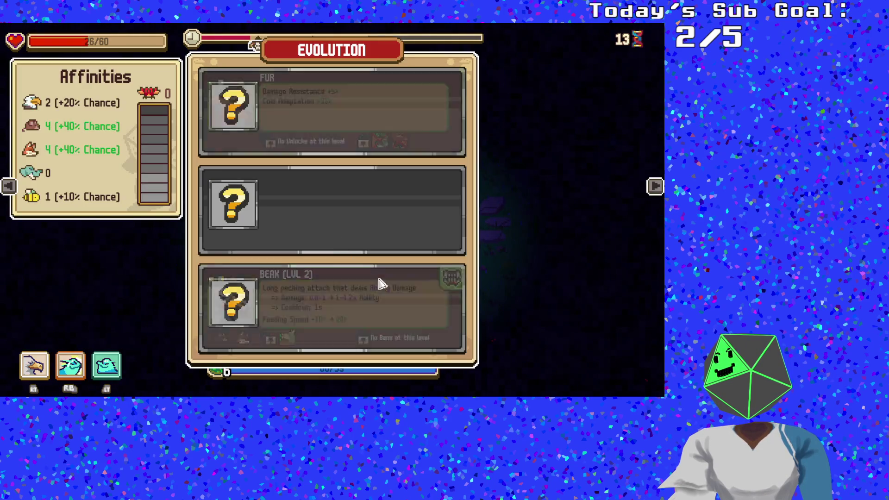
Level Beak up to Lvl 2 and play on until the Spineapple causes extinction
mouse_move(379, 227)
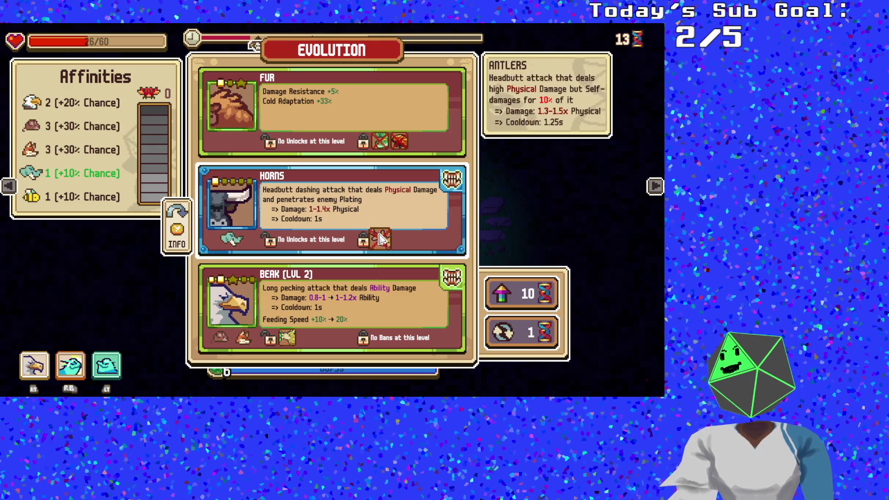
mouse_move(332, 111)
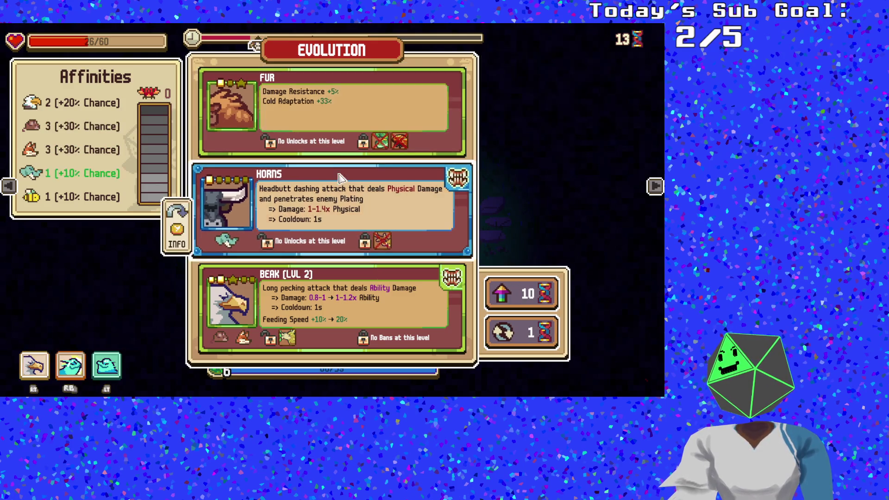
mouse_move(341, 226)
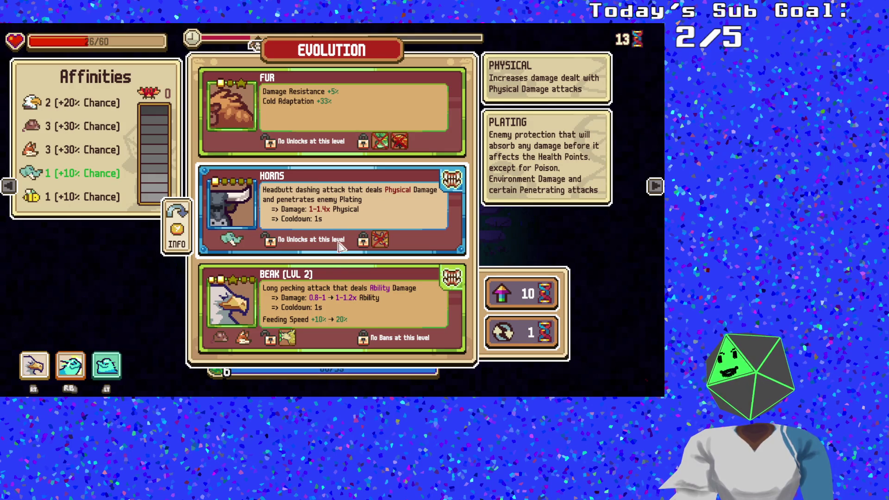
mouse_move(340, 291)
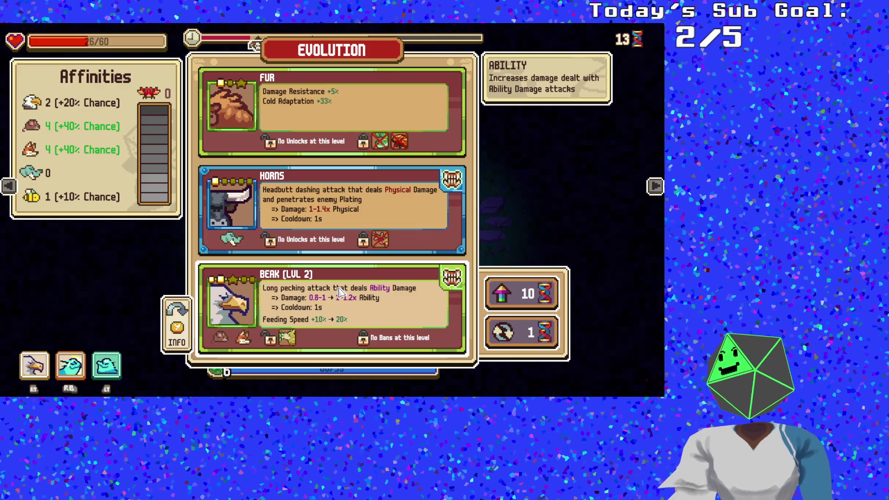
left_click(339, 292)
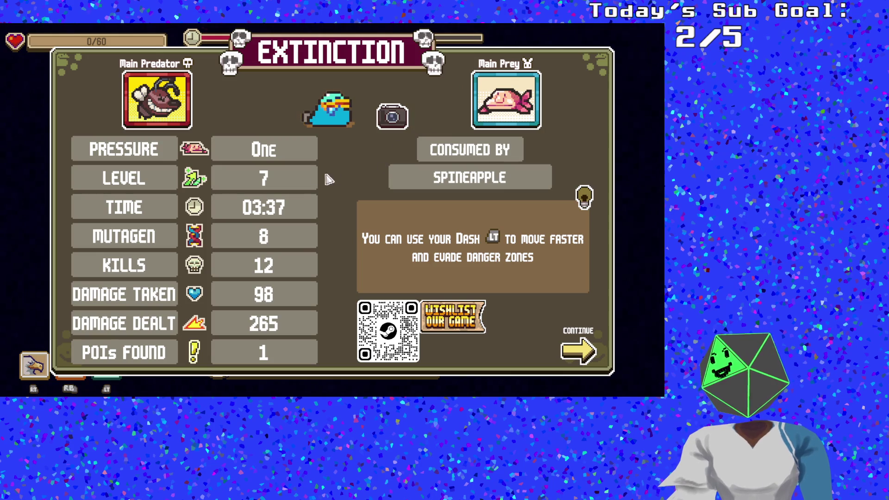
Continue past the extinction results and Codex unlock, then retry from the Progress panel
left_click(578, 351)
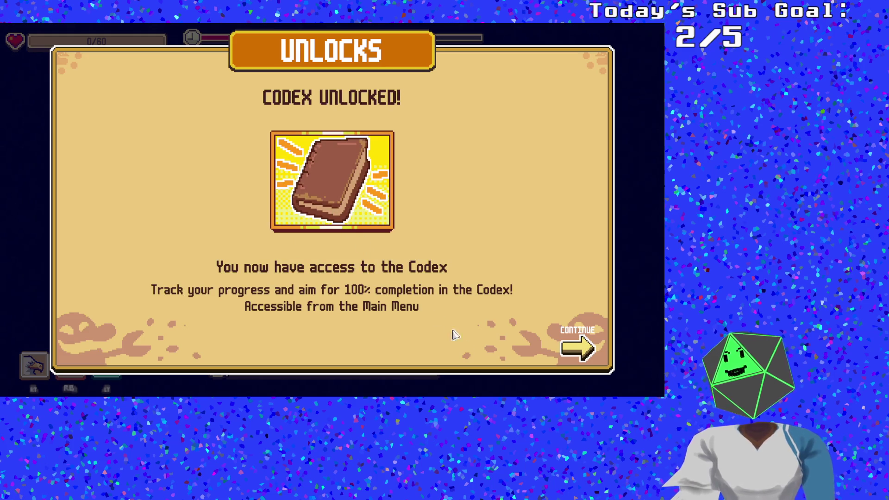
left_click(566, 355)
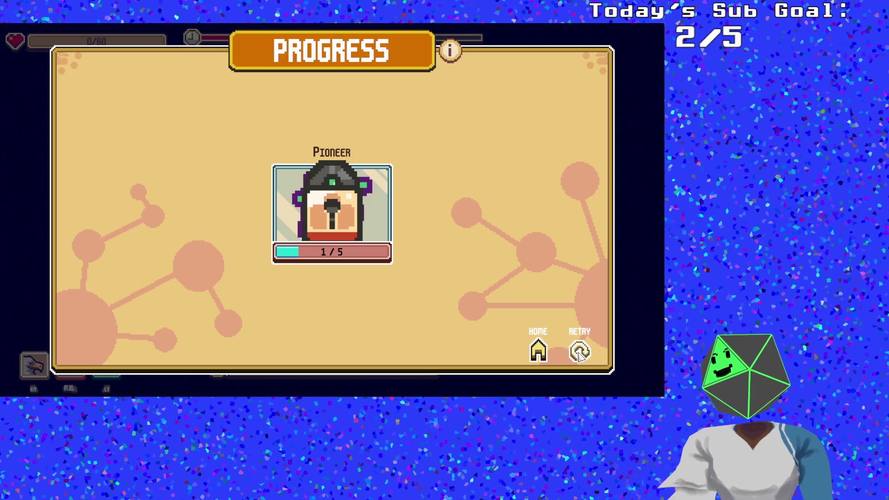
left_click(580, 352)
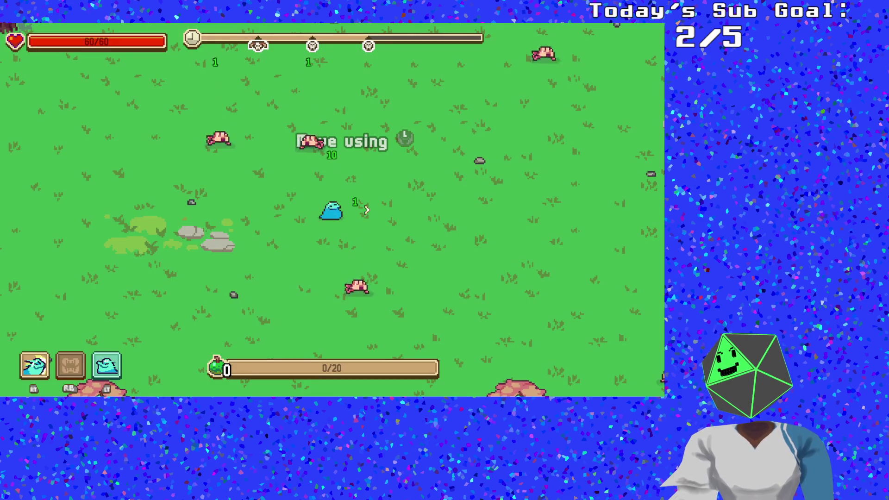
Walk north, kill a crab and eat food until Tail, More Eyes! and Beak are offered
key("w")
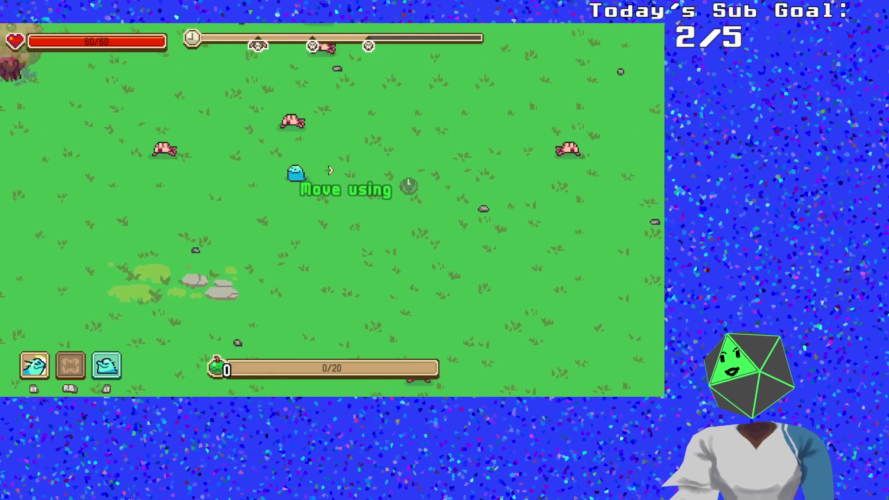
key("w")
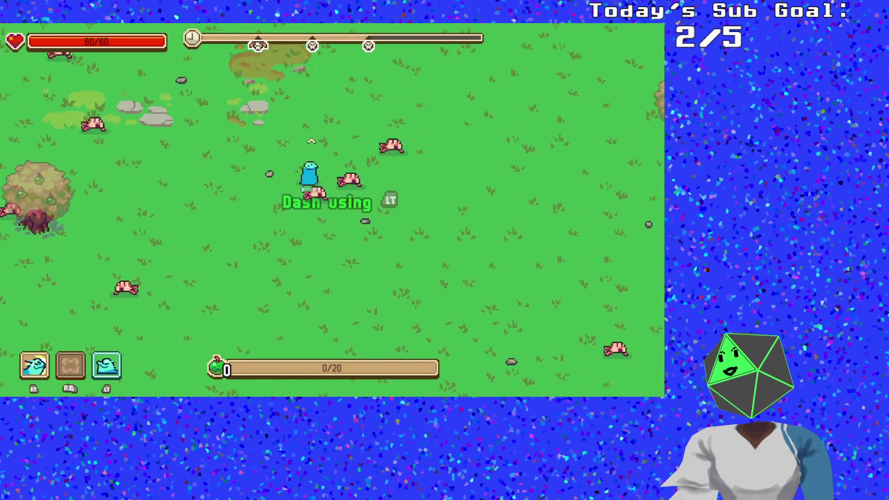
key("w")
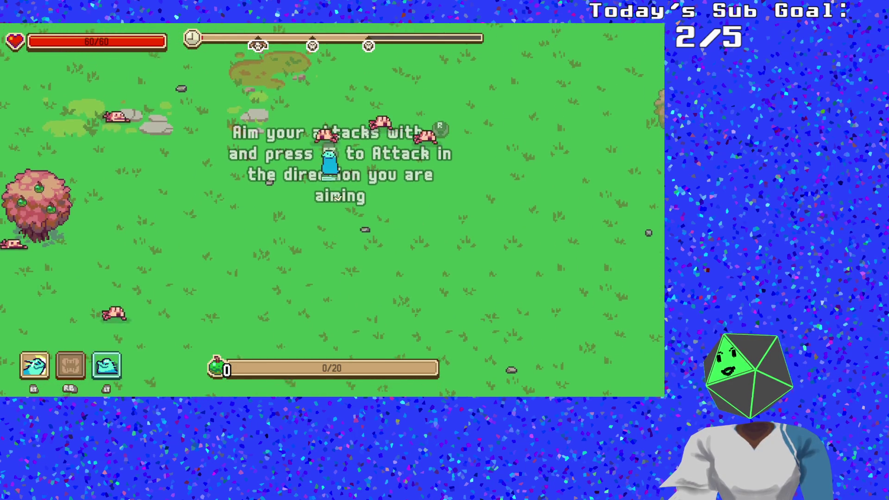
key("w")
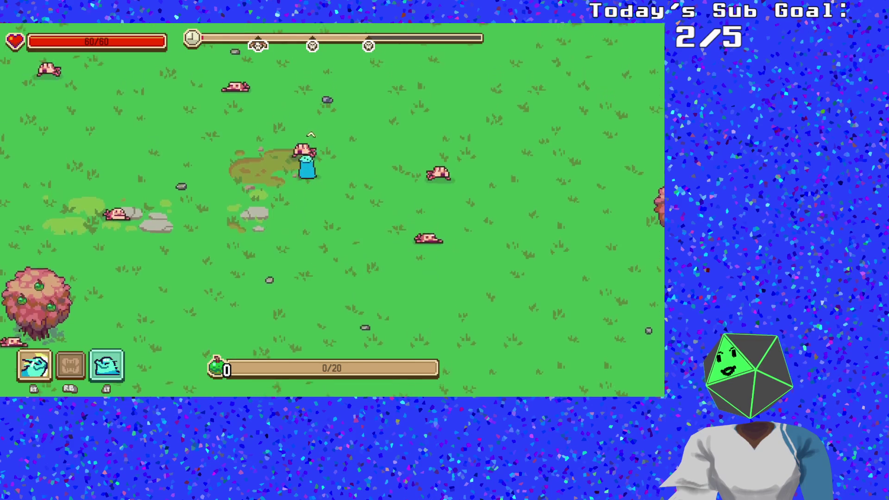
key("w")
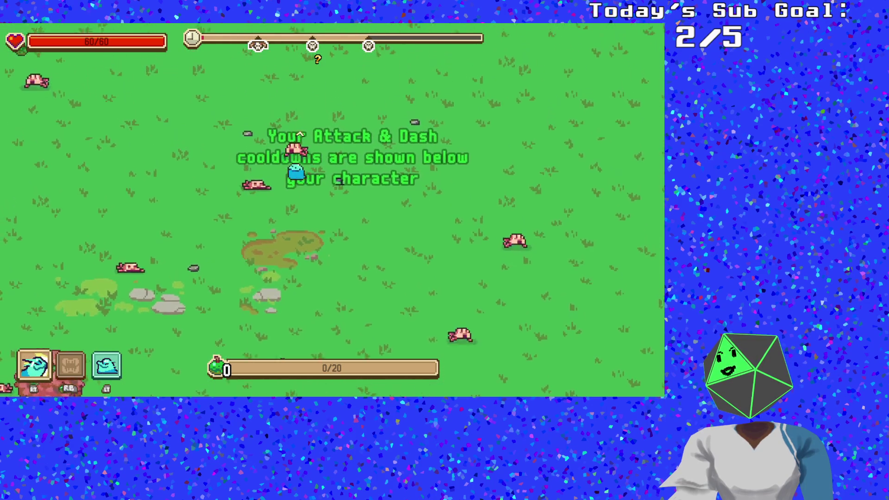
key("w")
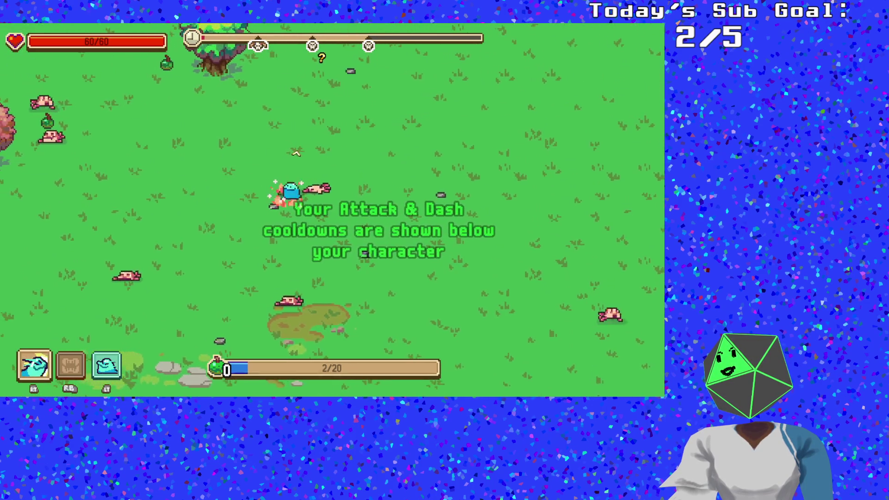
key("a")
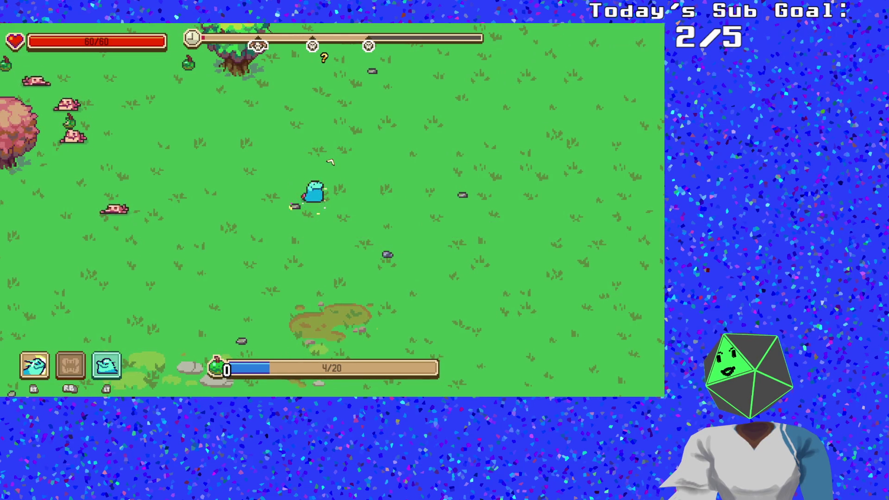
key("s")
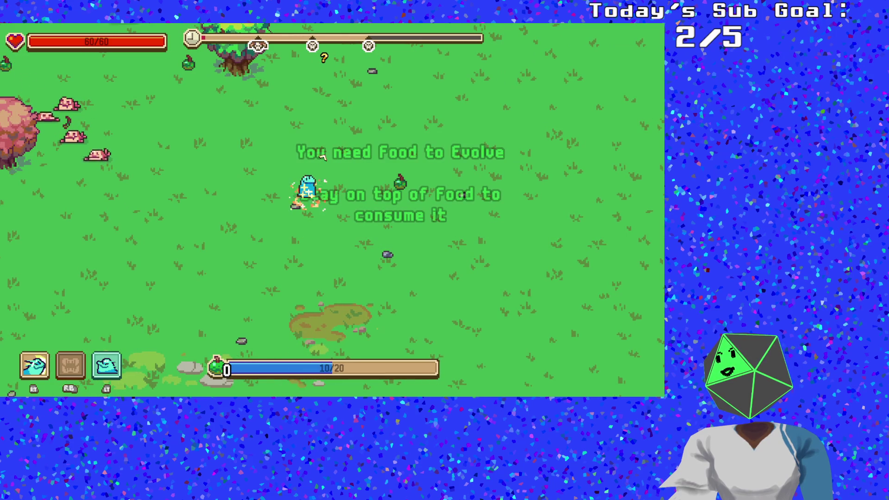
key("d")
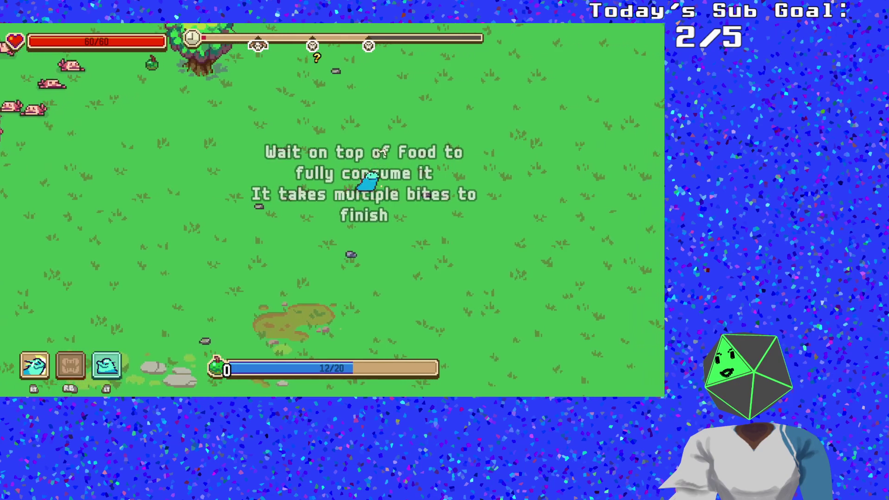
key("s")
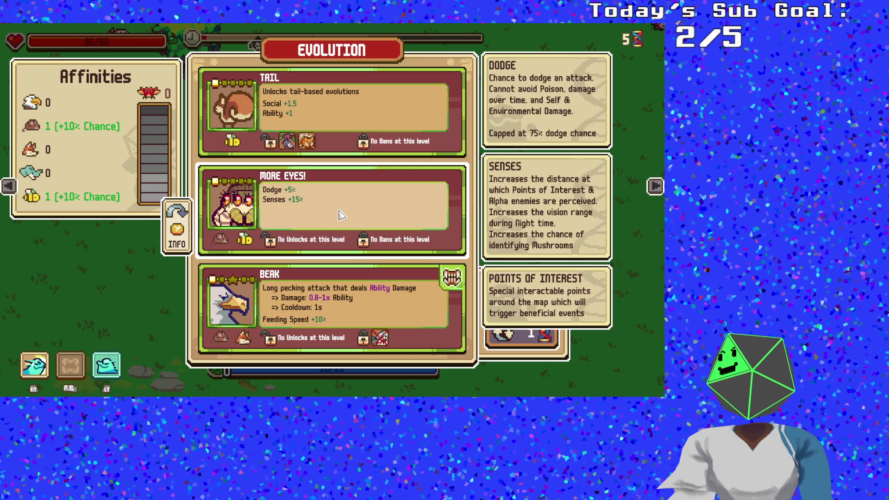
Take More Eyes and walk north, eating a pink creature beside the tree
left_click(341, 214)
key("w")
key("w")
key("d")
key("d")
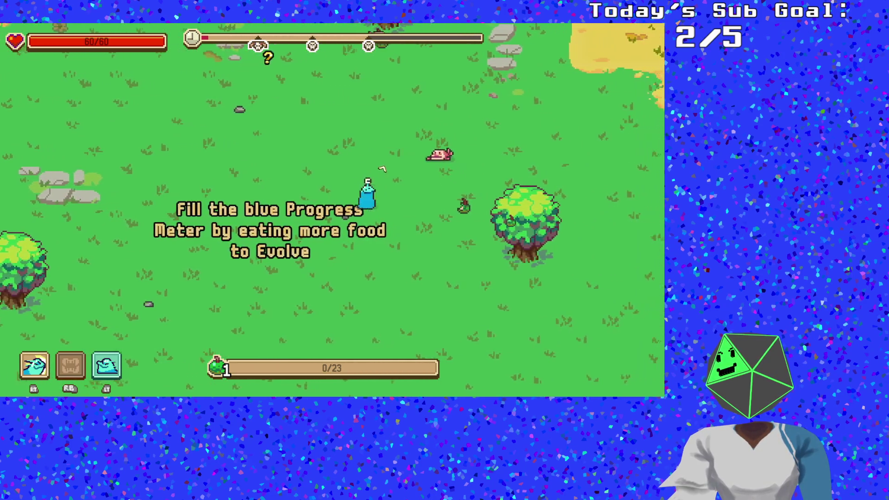
key("d")
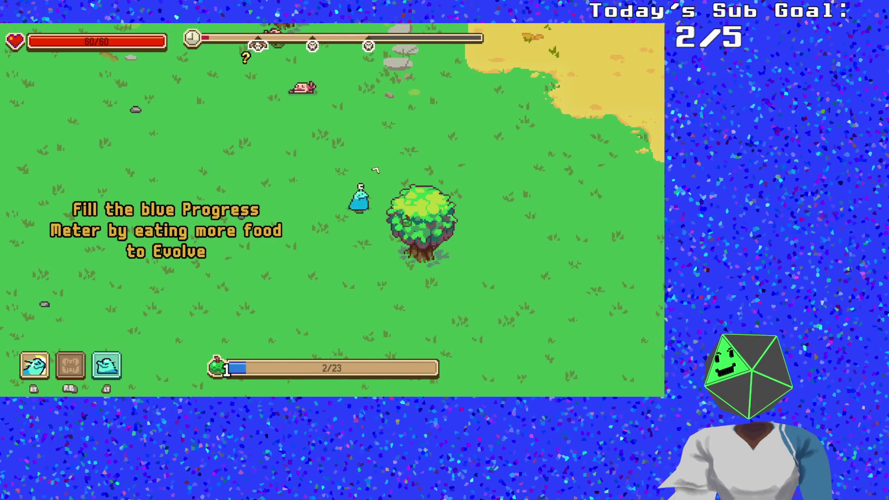
key("s")
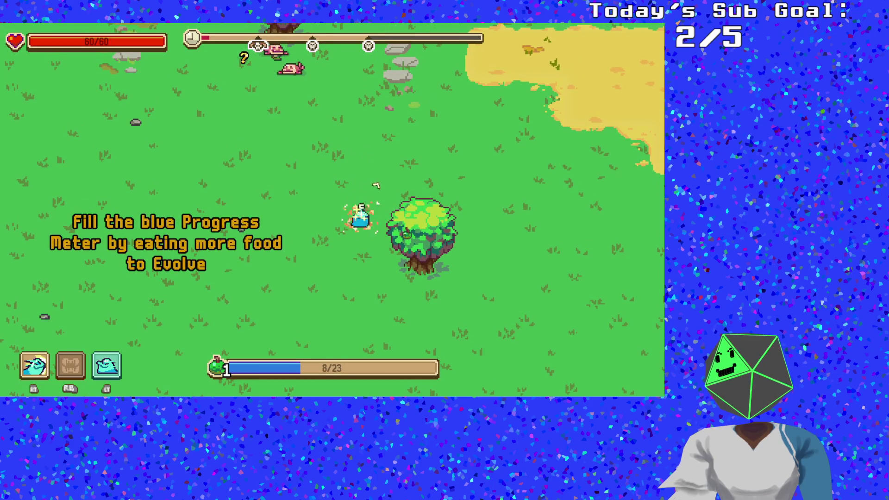
key("w")
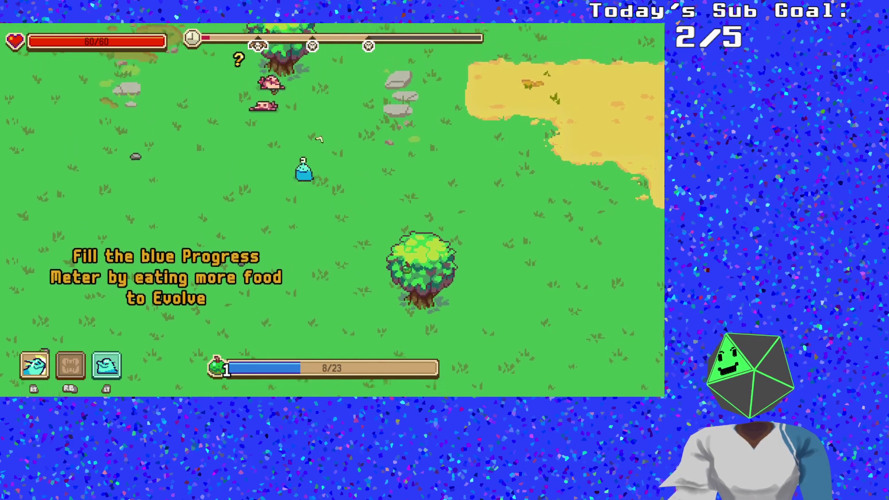
key("w")
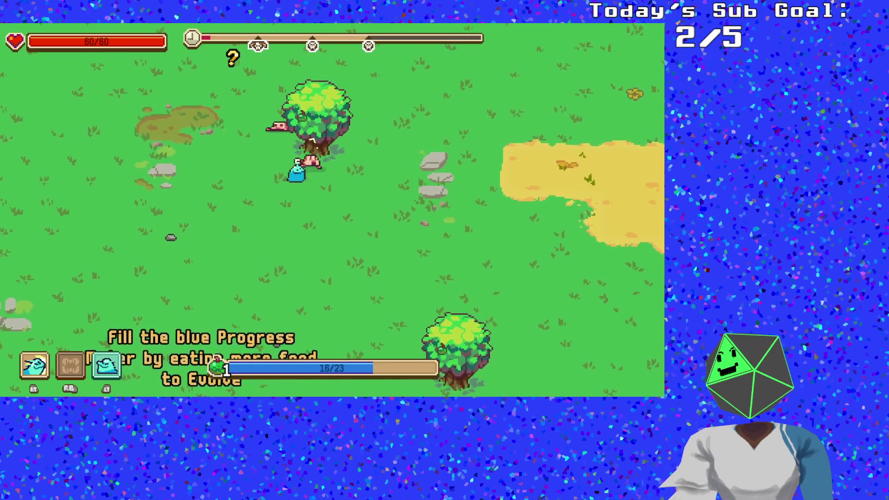
key("w")
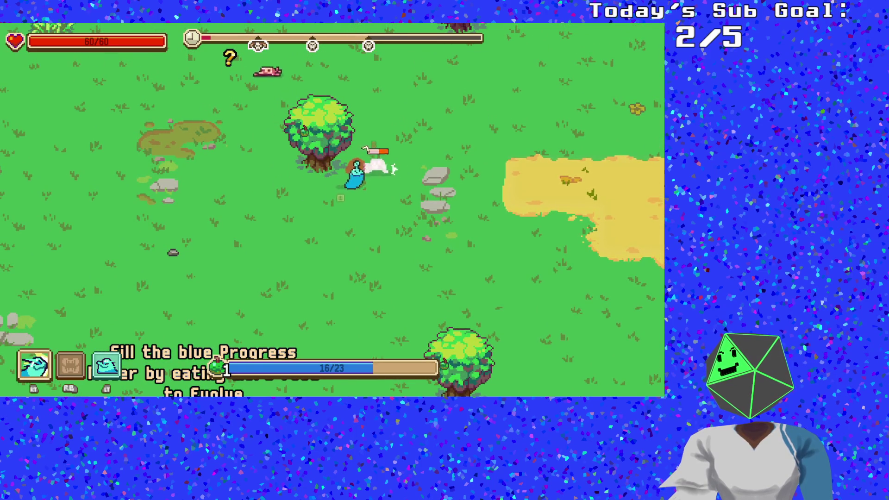
Head east onto the sand eating food, then pick Fur over Muscular Tissue and Dexterous
key("d")
key("w")
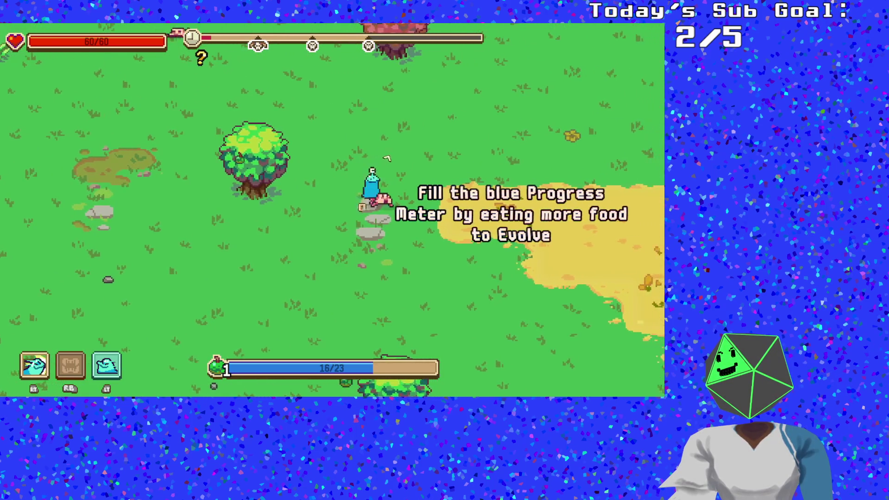
key("d")
key("s")
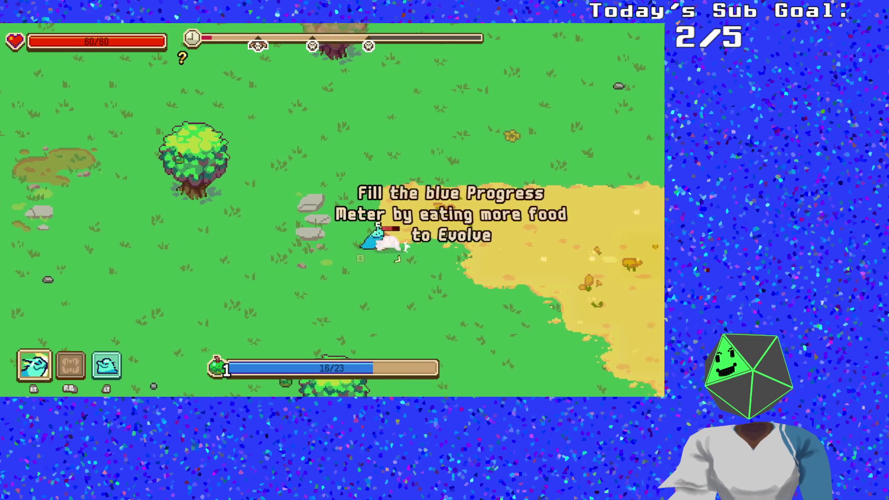
key("d")
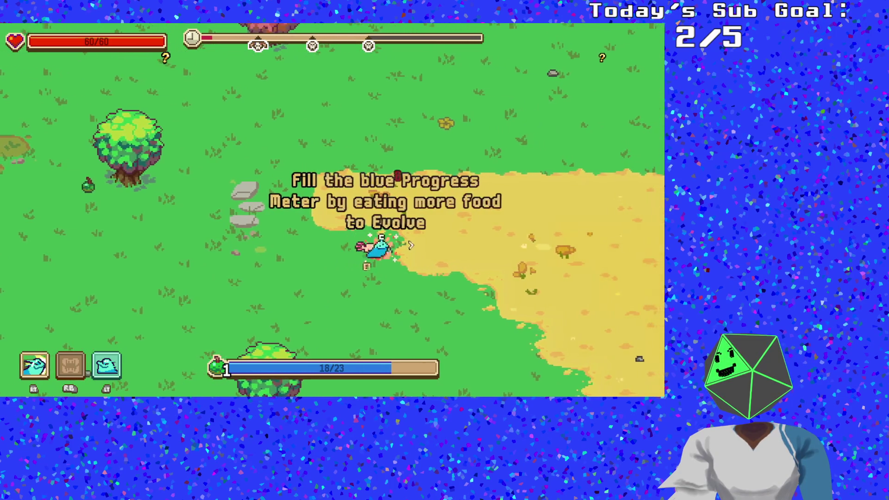
key("d")
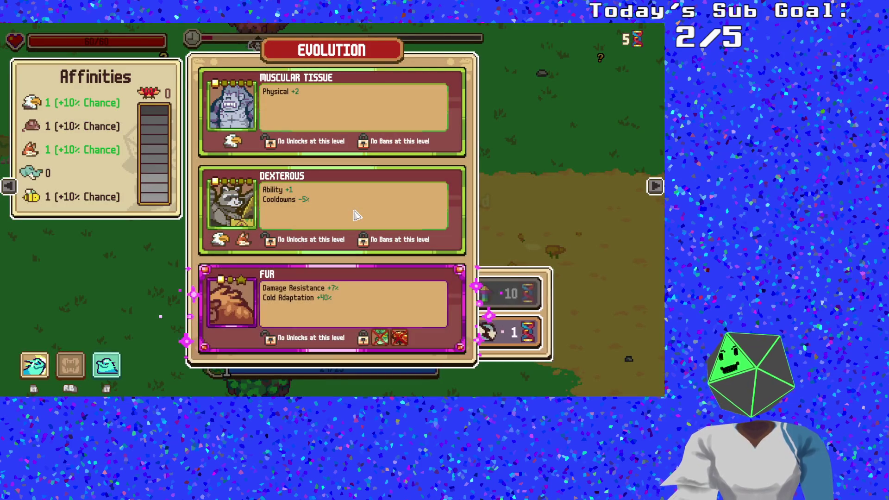
mouse_move(347, 282)
left_click(342, 297)
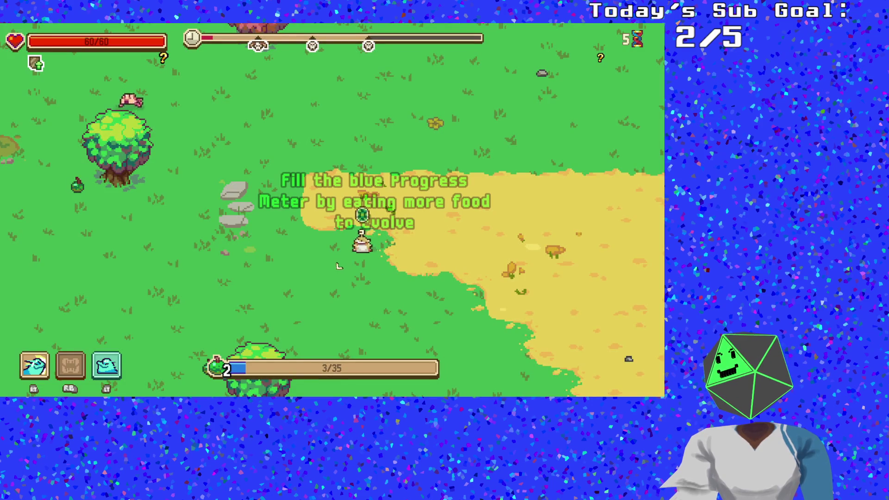
Walk up-left across the meadow, eating and attacking pink creatures near the tree
key("a")
key("a")
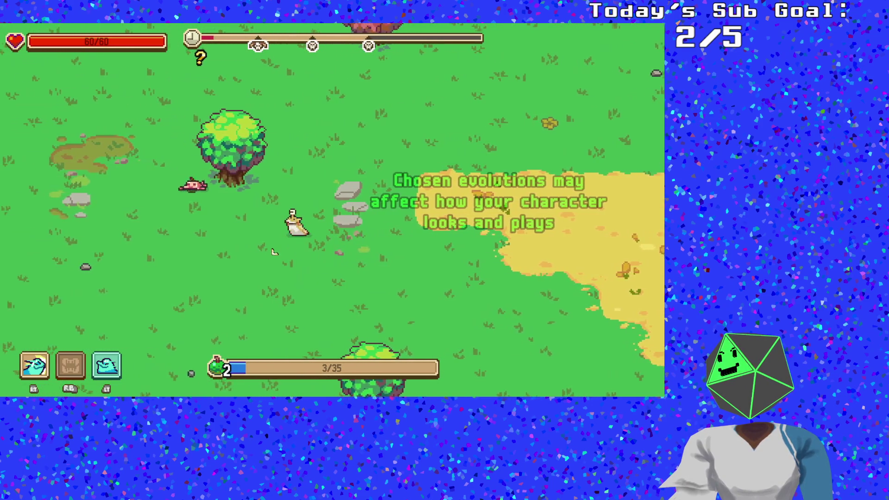
key("a")
key("w")
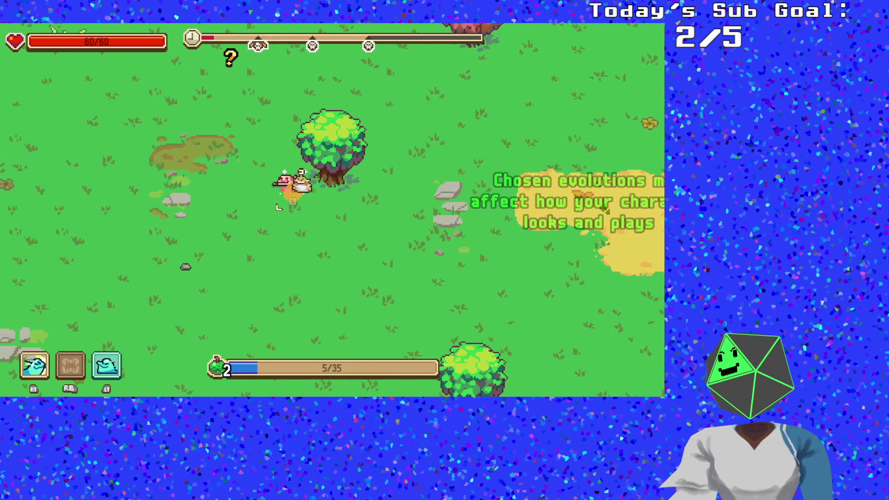
key("a")
key("w")
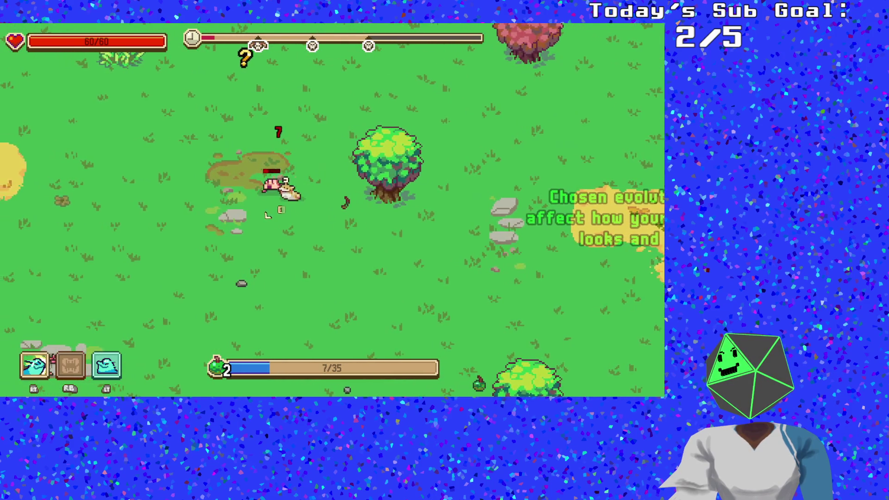
key("a")
key("w")
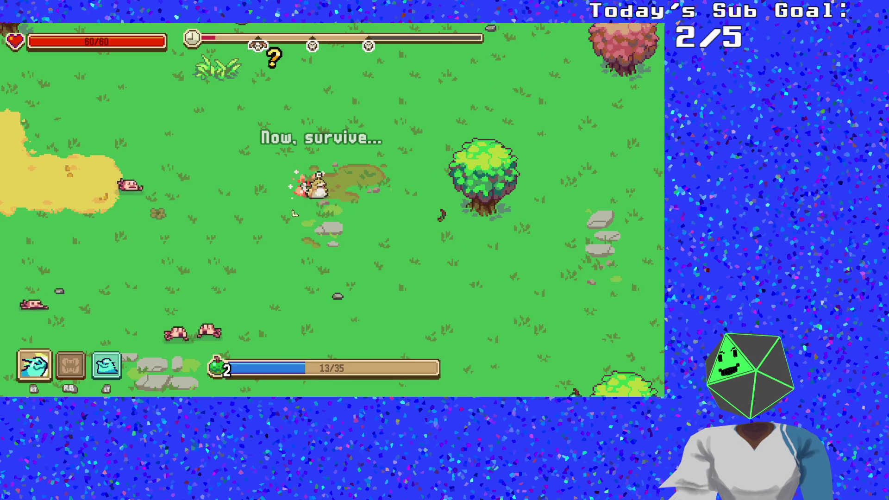
key("w")
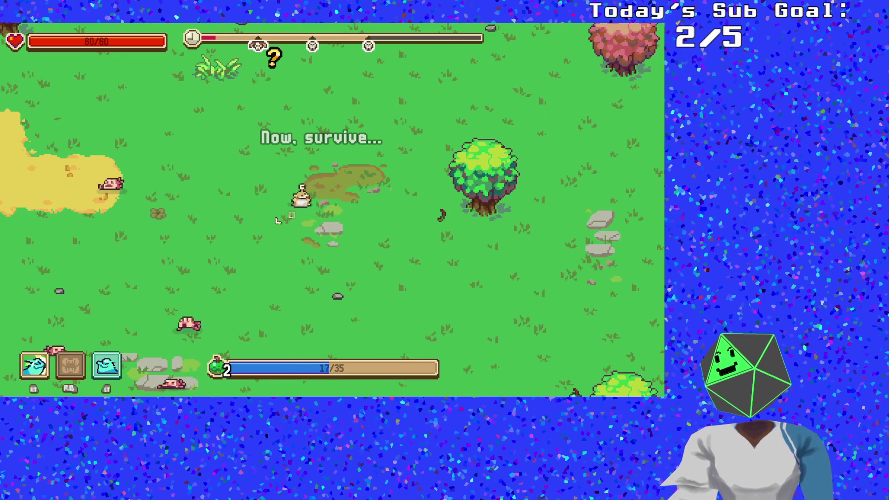
Roam right, then north and left past the trees looking for more food
key("d")
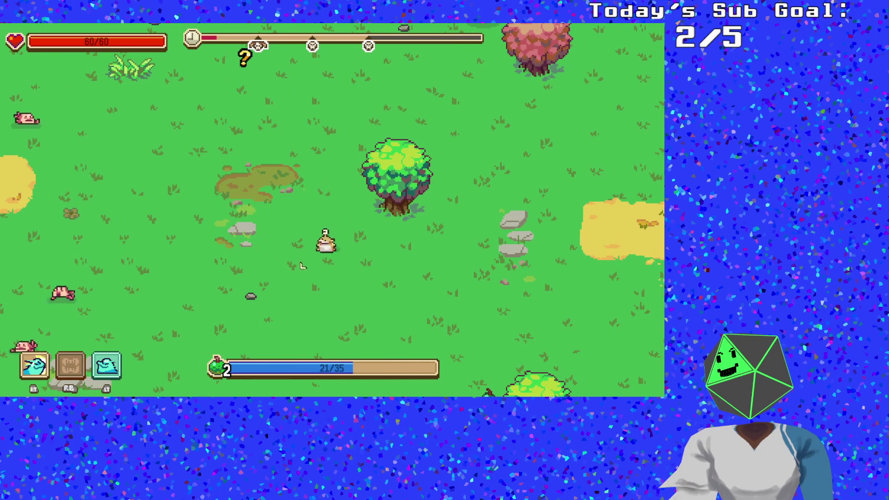
key("a")
key("w")
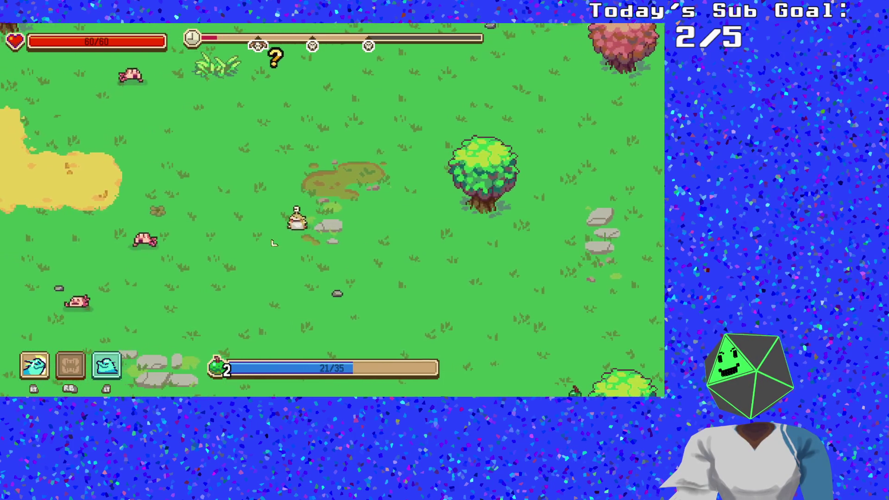
key("w")
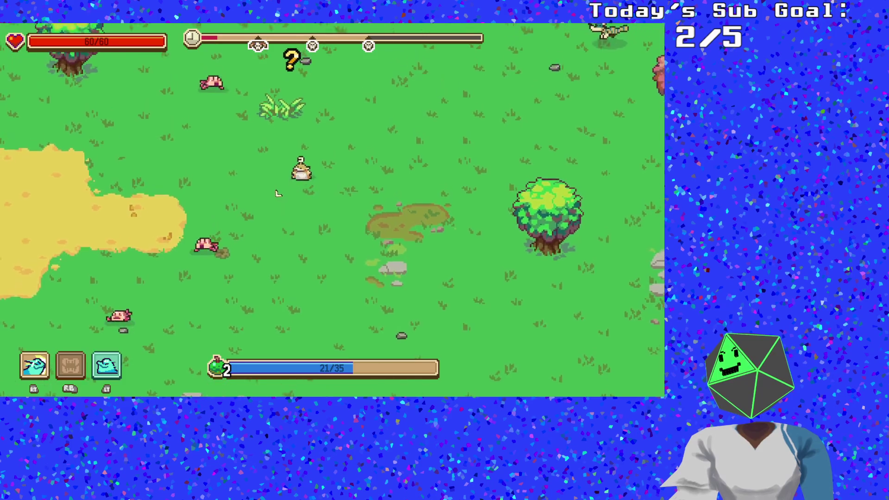
key("a")
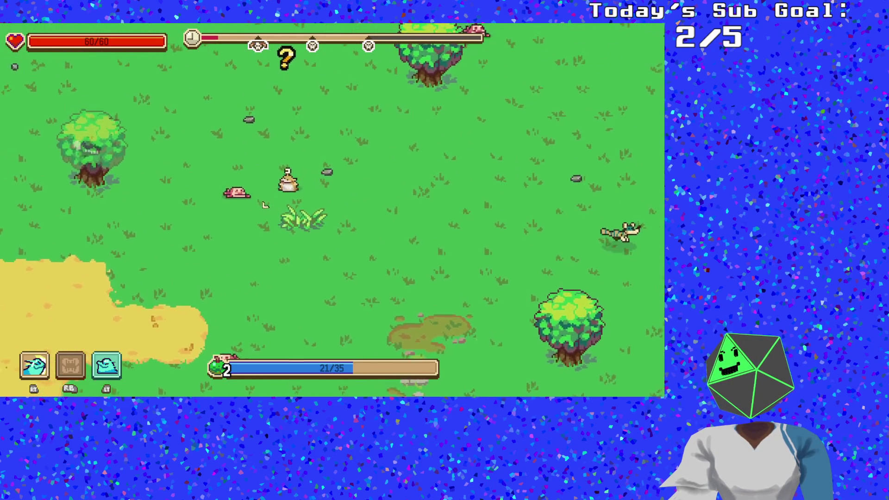
key("a")
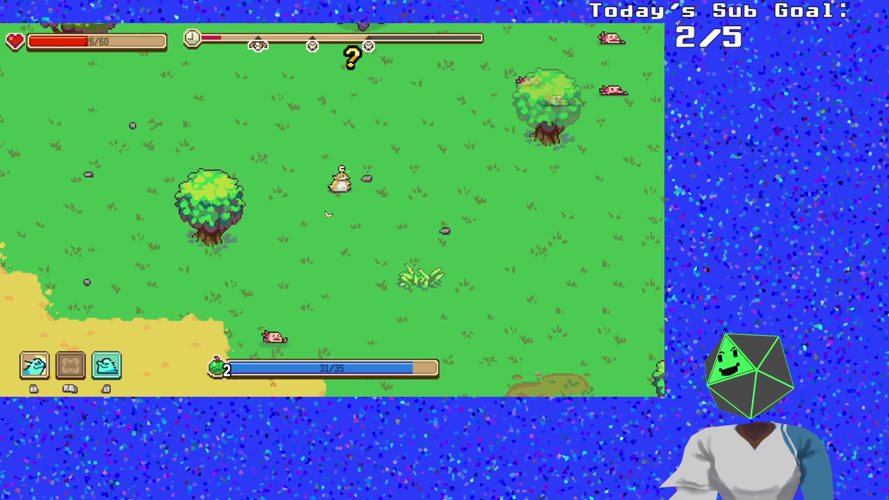
Head down toward the sand fighting pink creatures until the meter reaches 31 of 35
key("s")
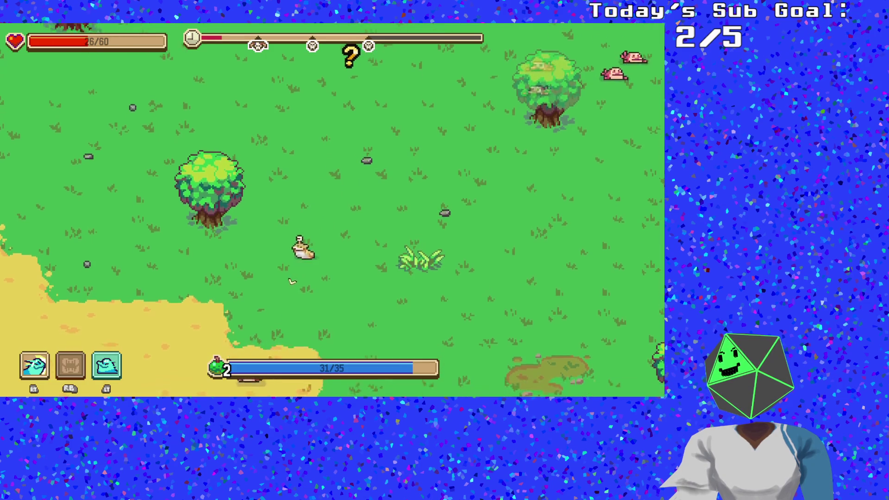
key("s")
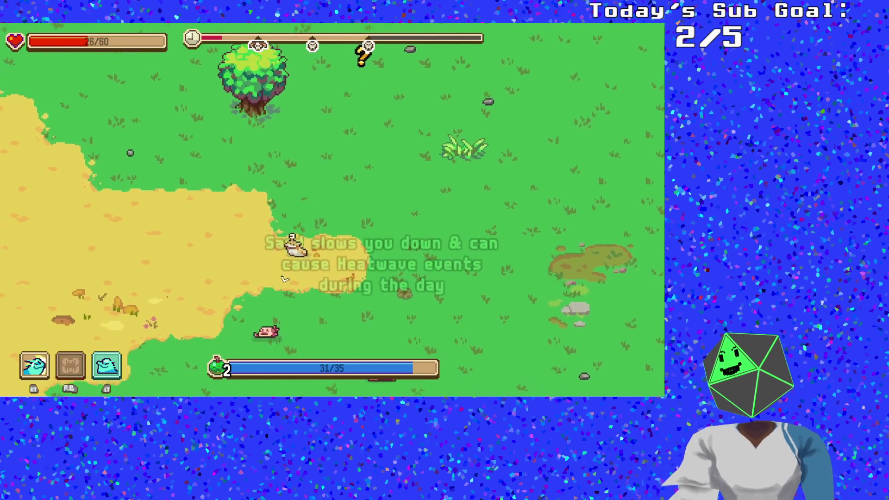
key("s")
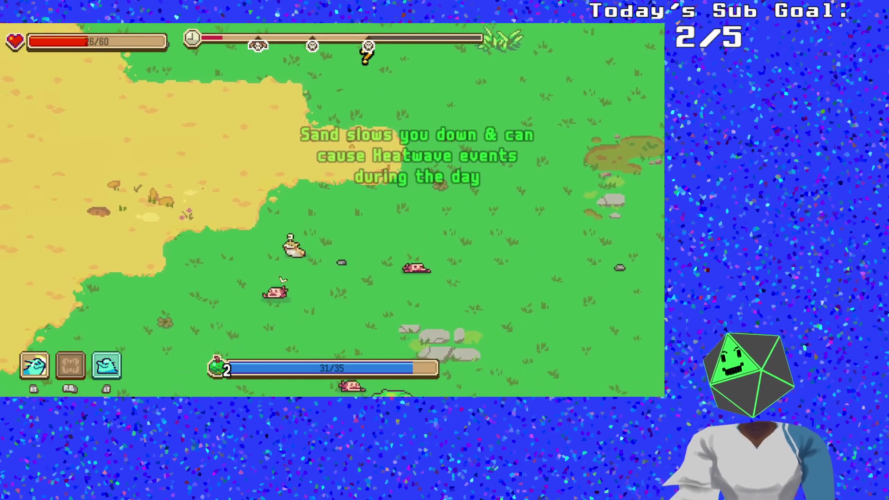
key("s")
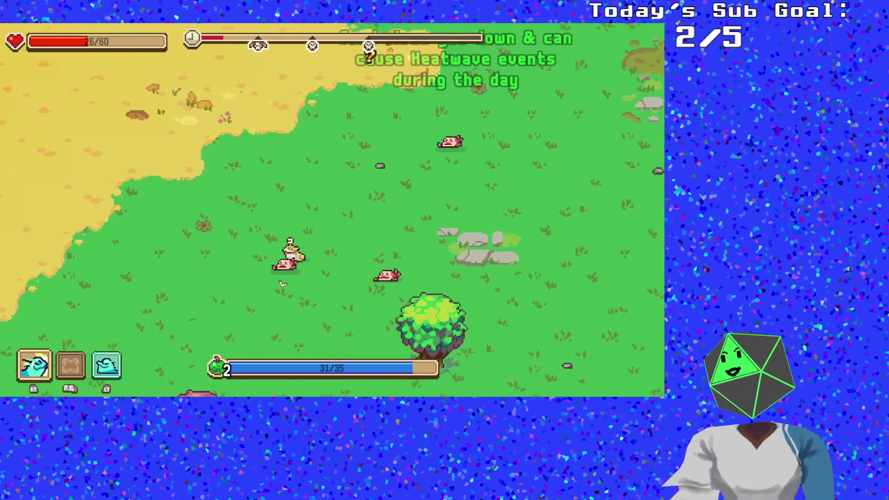
key("s")
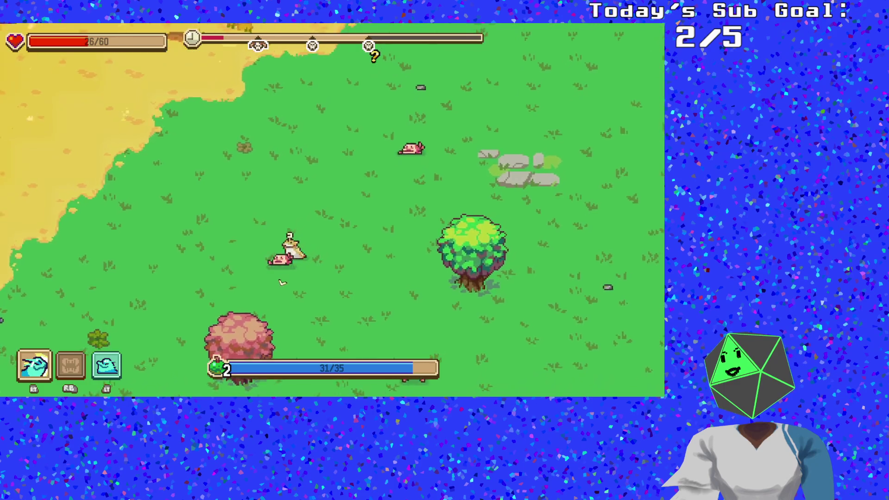
key("a")
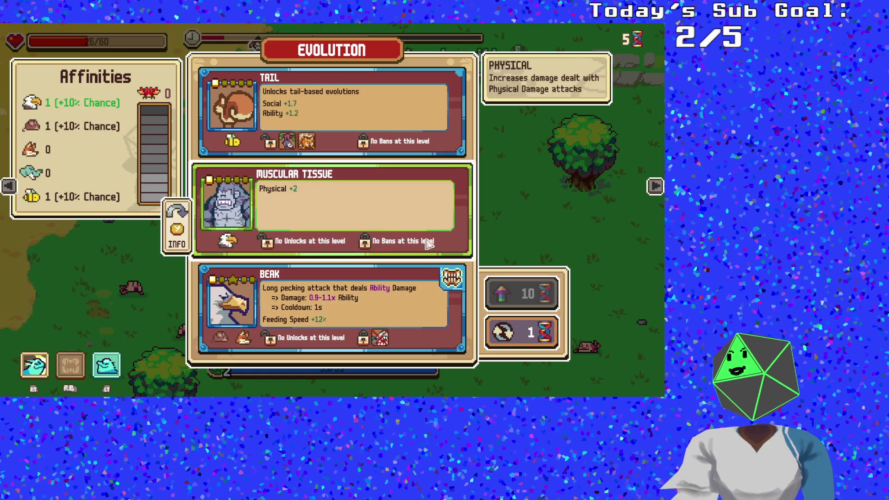
Choose the Tail evolution to reach level 3
left_click(427, 127)
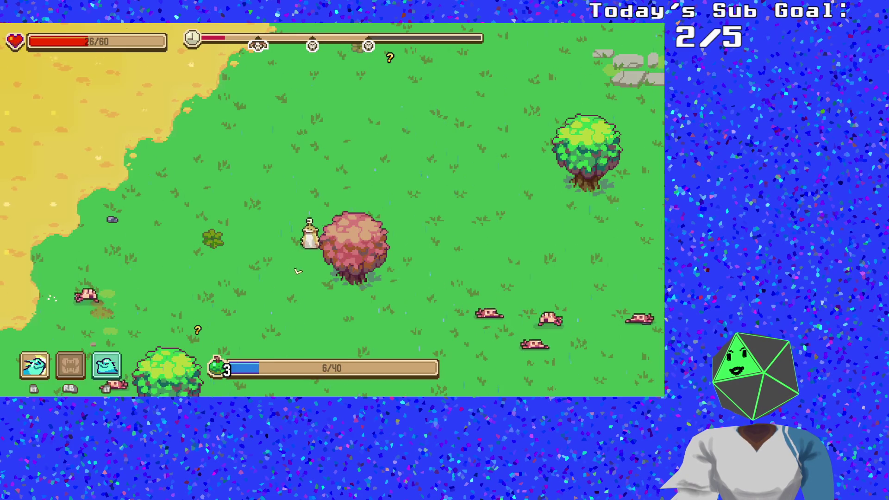
Roam left and down the meadow, fighting pink creatures, then head down-right
key("a")
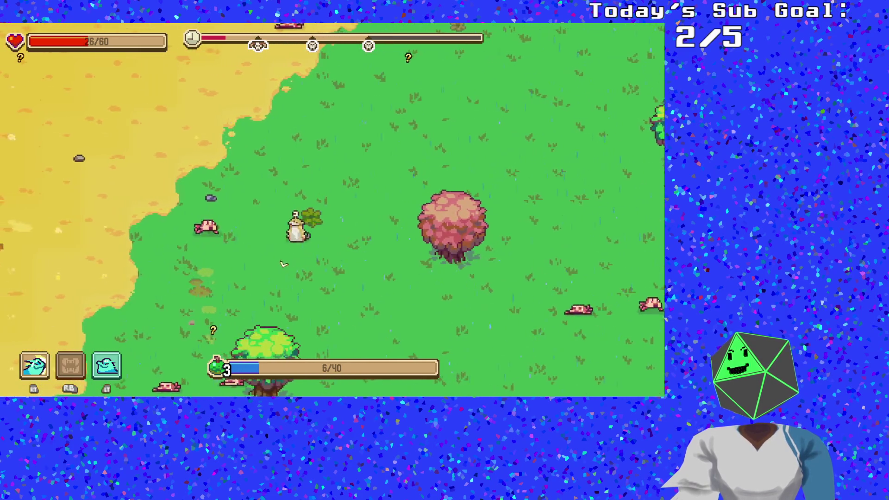
key("a")
key("a")
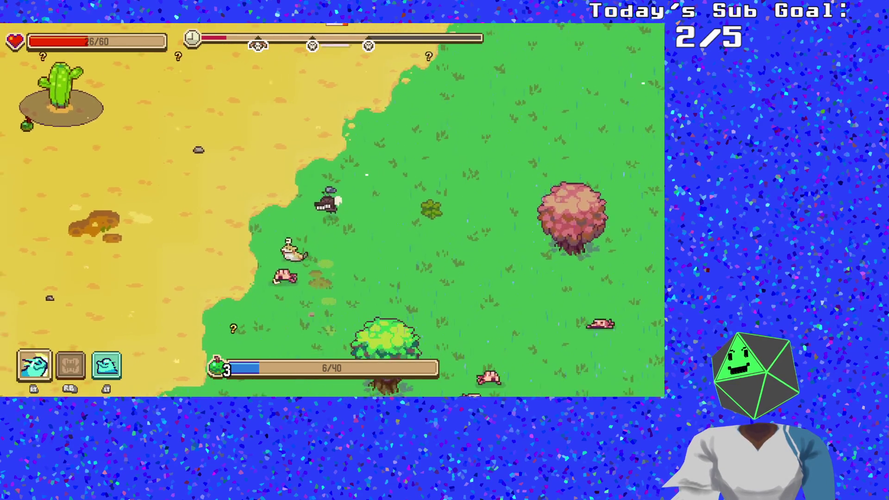
key("s")
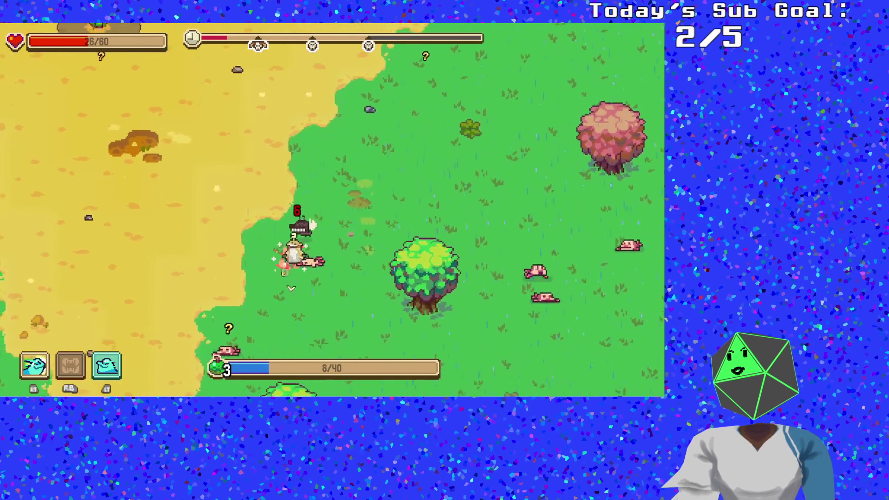
key("s")
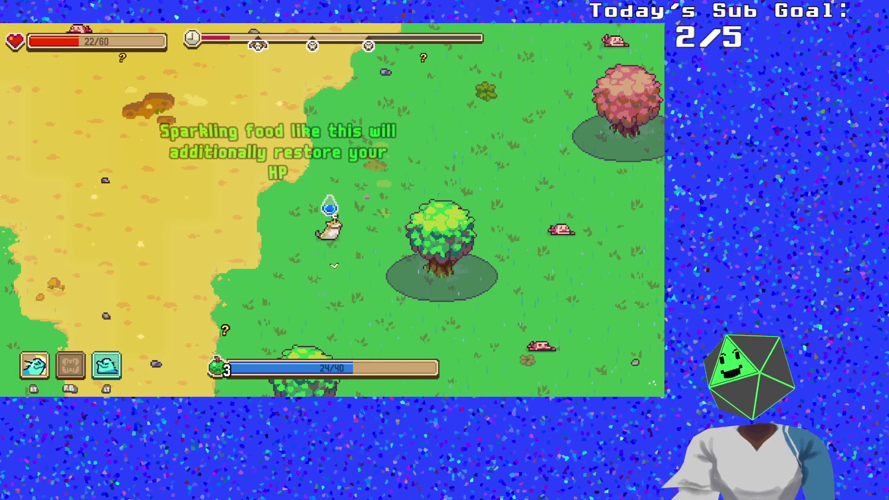
key("d")
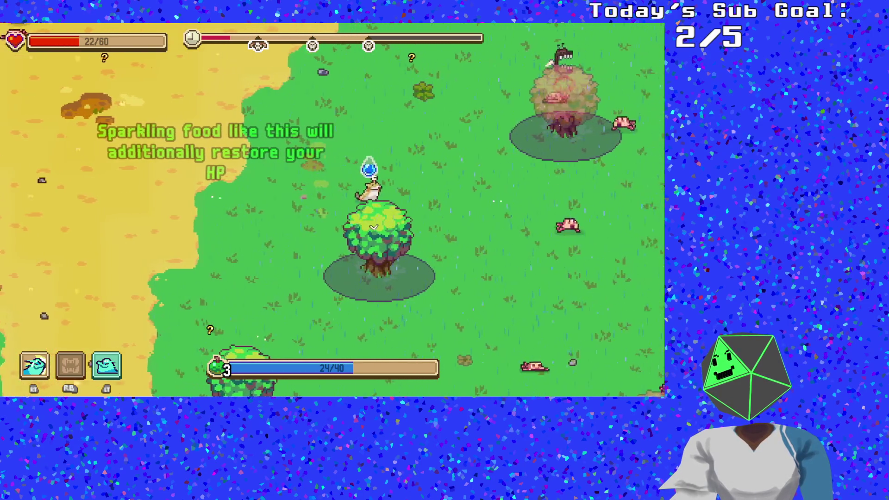
key("s")
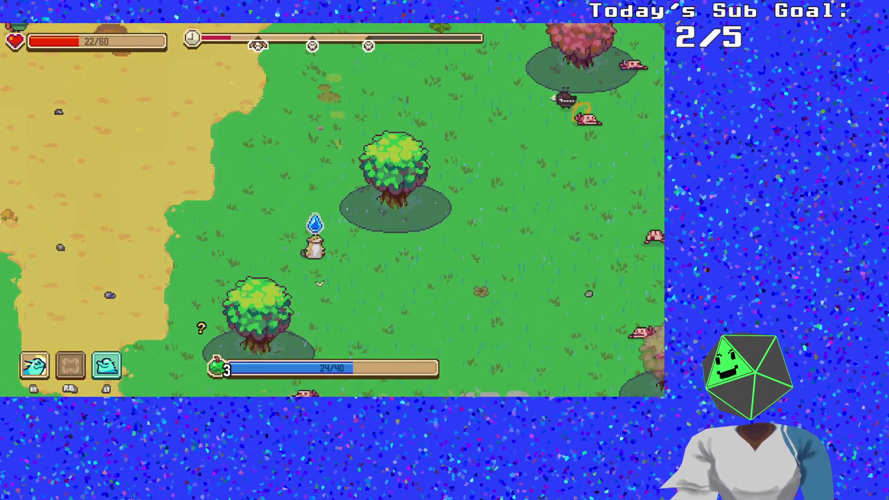
key("s")
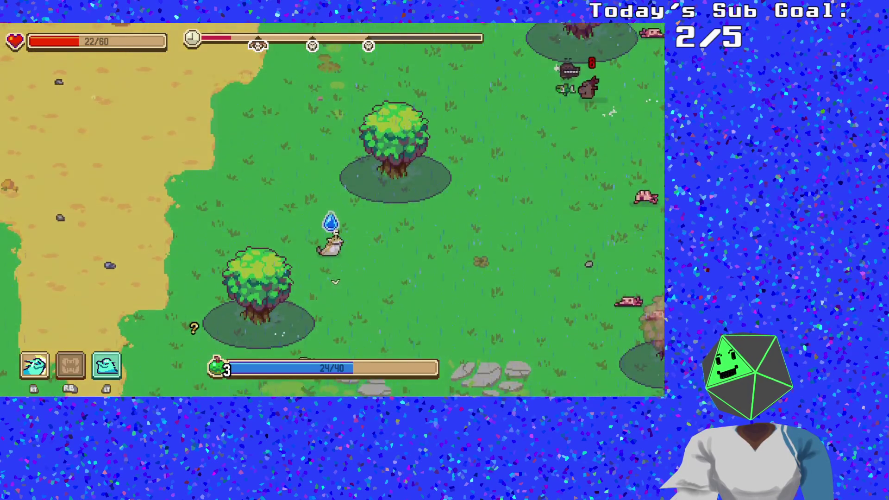
key("d")
Head up-left eating food to restore health until More Eyes, Stomach and Fur are offered
key("a")
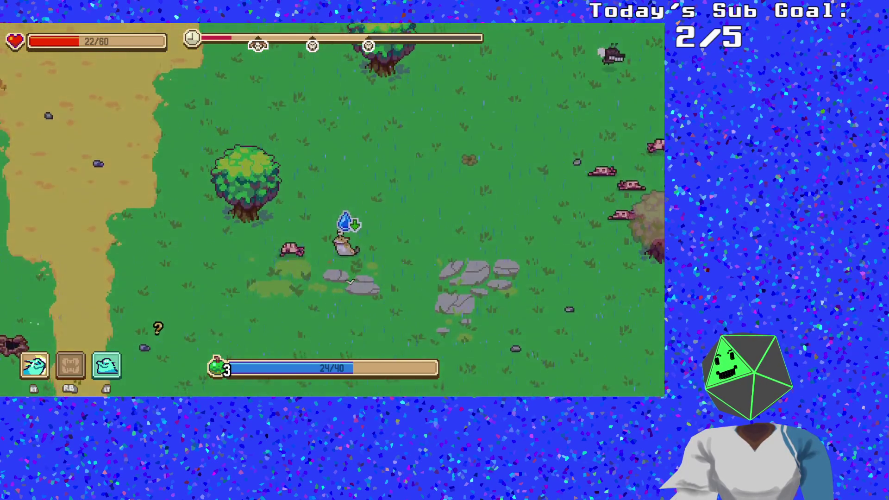
key("w")
key("a")
key("w")
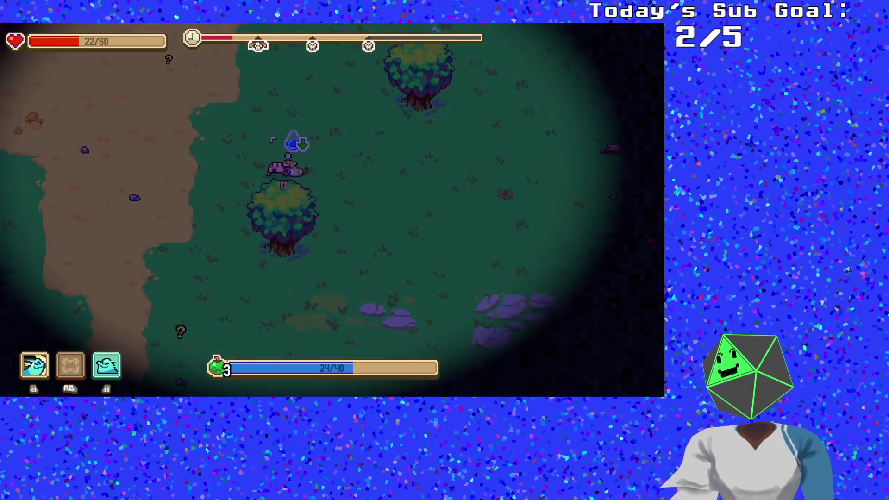
key("a")
key("w")
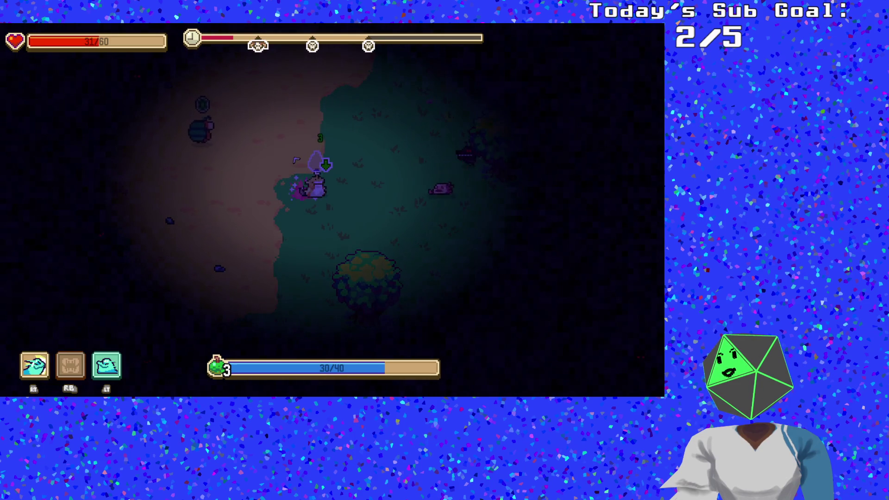
key("s")
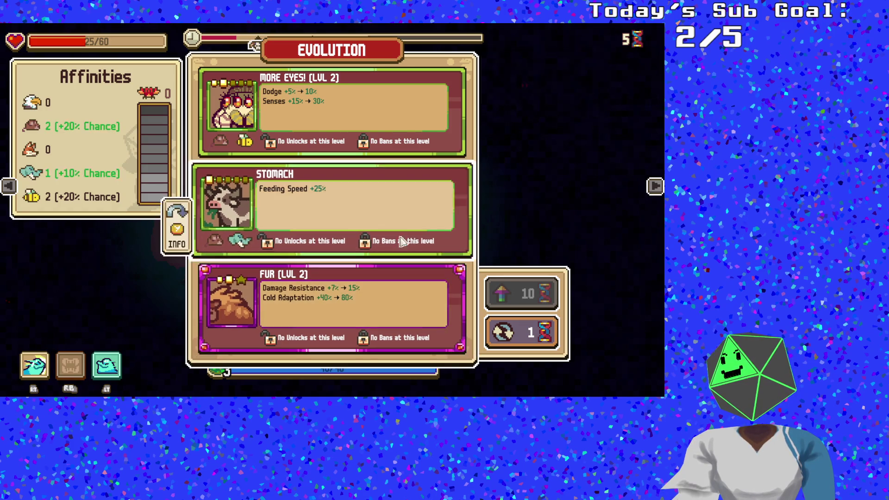
Pick an offered evolution, then the Jaws biting attack, and resume at level 5
left_click(402, 115)
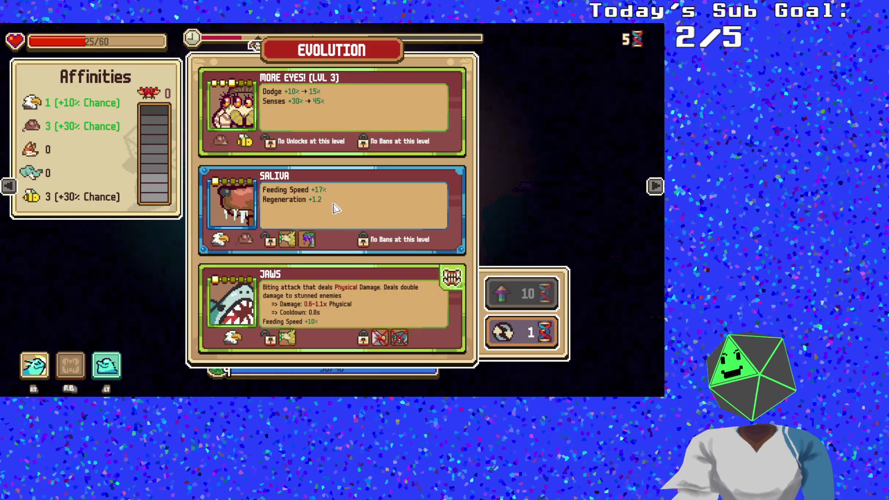
mouse_move(335, 312)
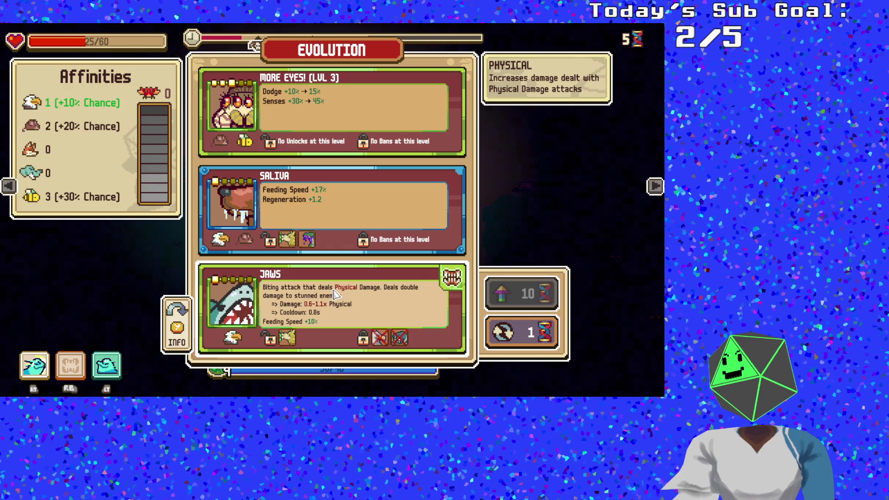
left_click(335, 295)
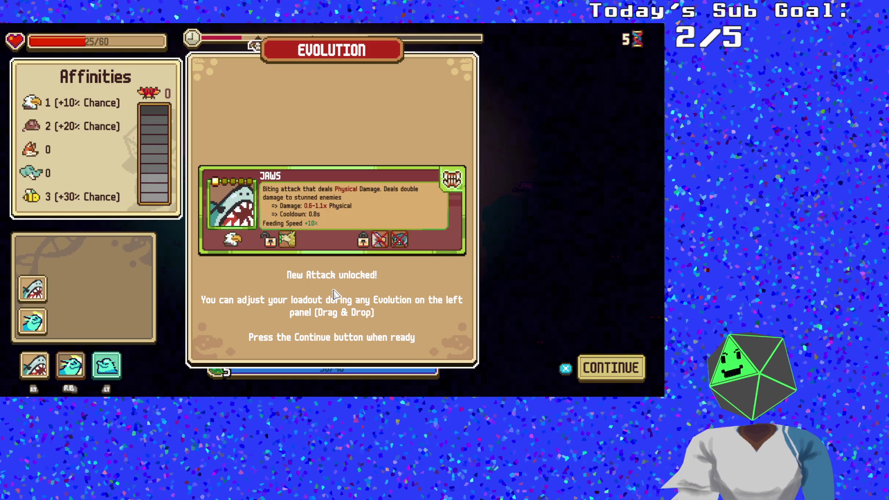
key("Return")
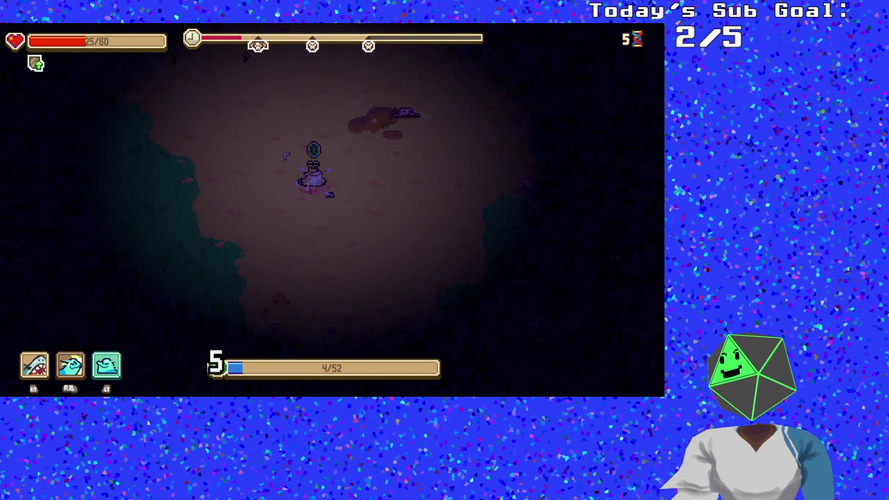
Steer the slug up-right toward the nearby enemies
key("w")
key("d")
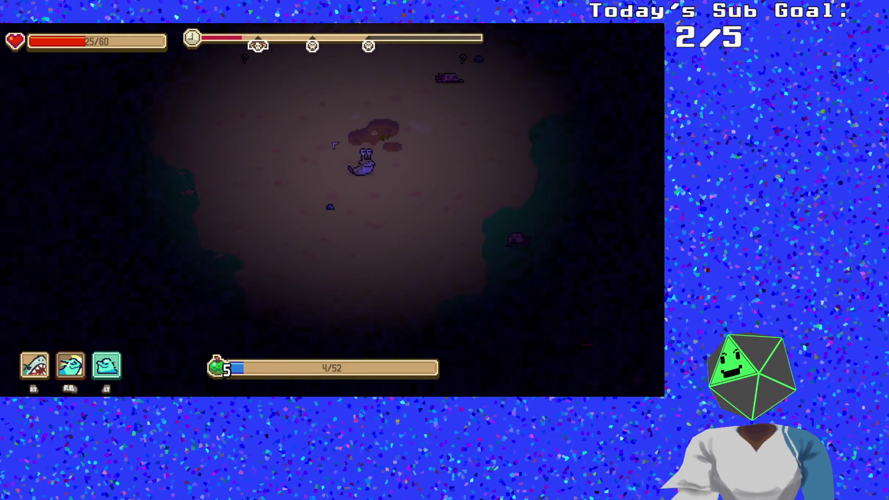
key("w")
key("d")
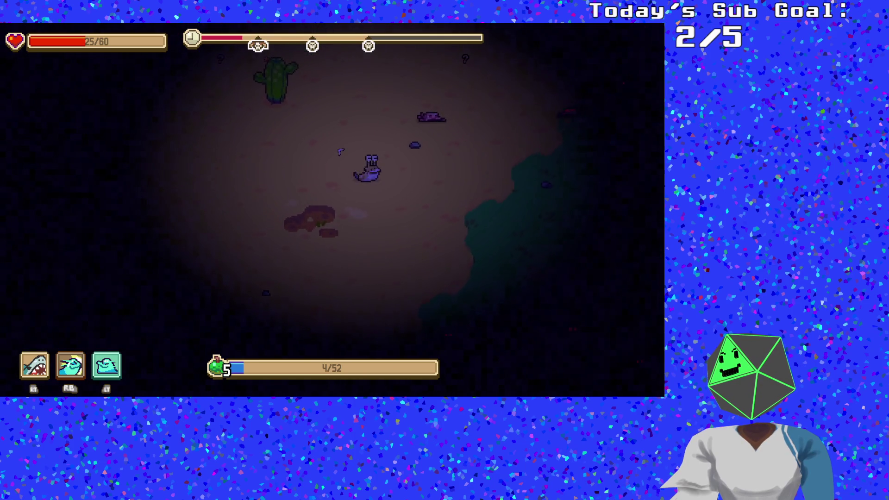
key("w")
key("d")
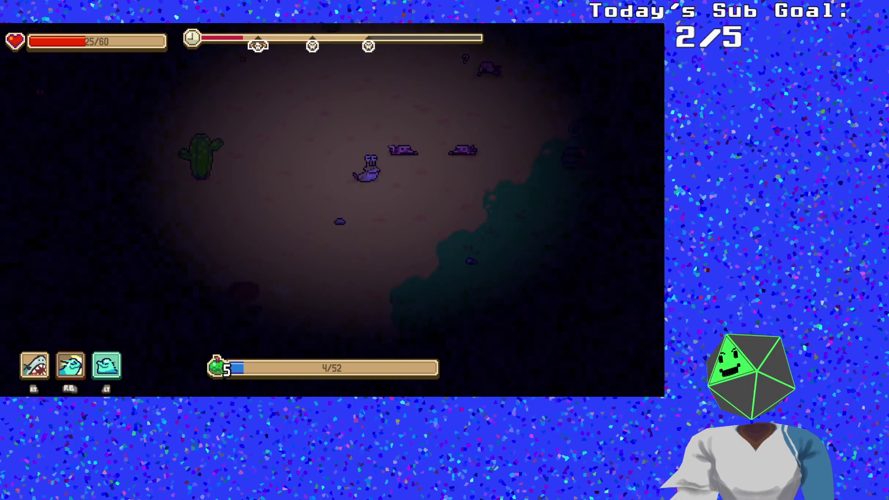
key("w")
key("d")
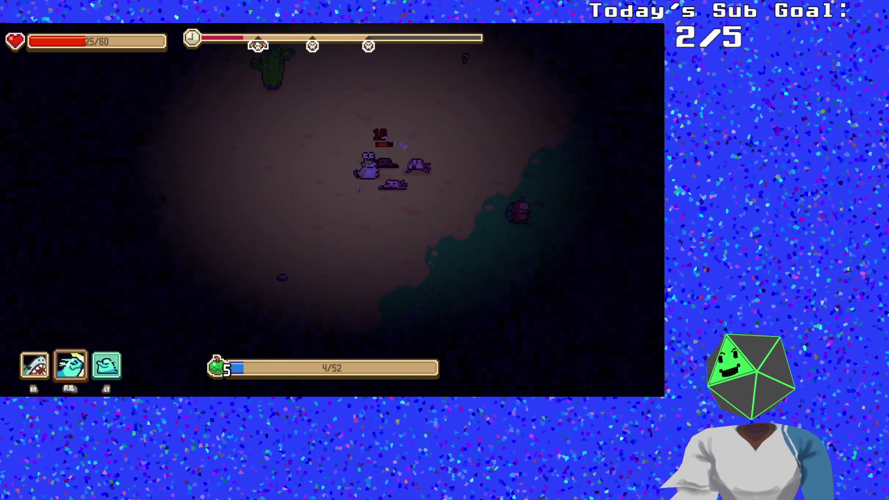
Feed, shield and fight the red enemy until extinction by Spiderfrog, then open the Codex from home
key("d")
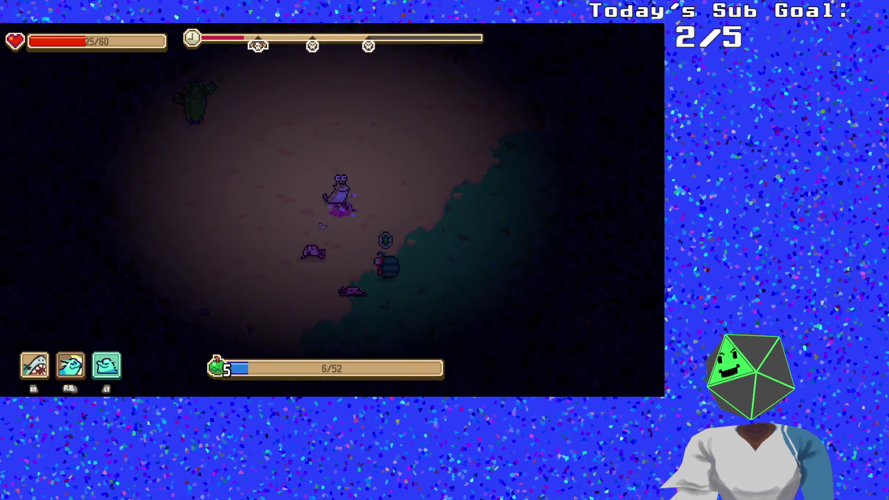
key("s")
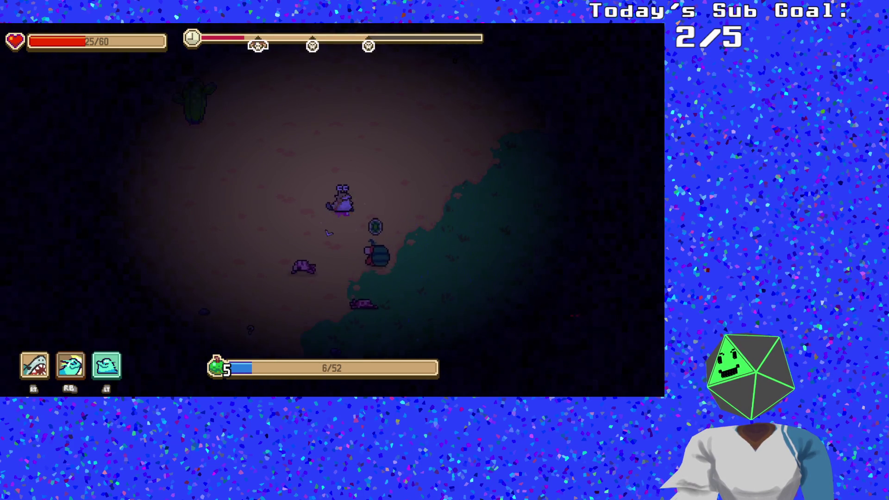
key("w")
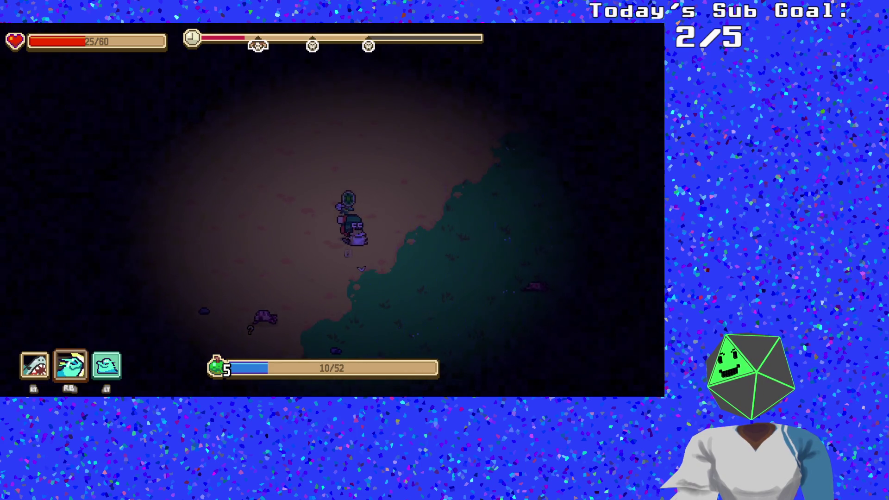
key("d")
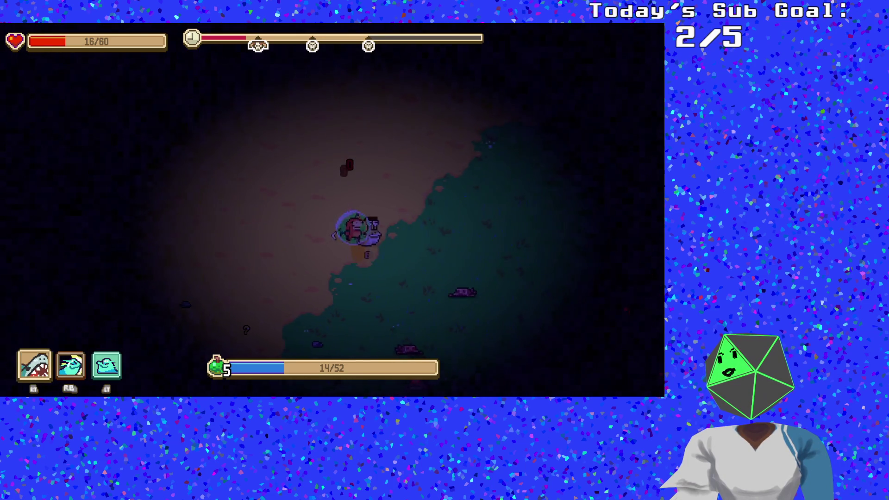
key("d")
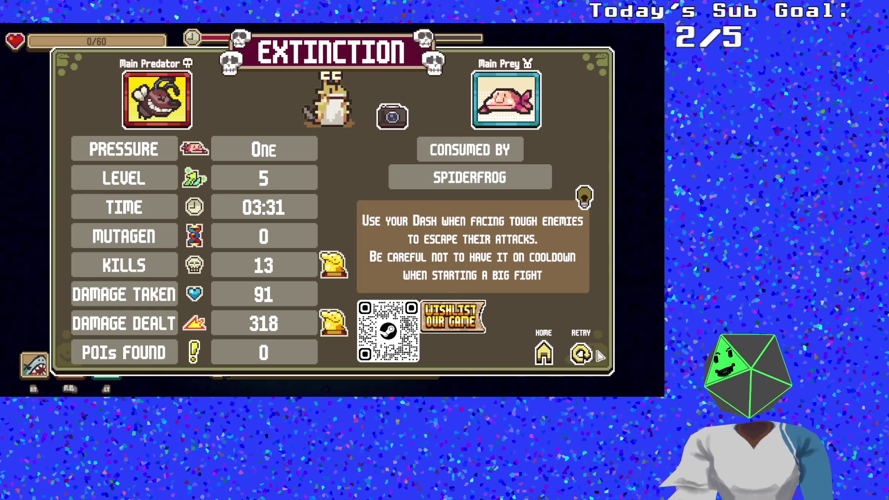
left_click(540, 356)
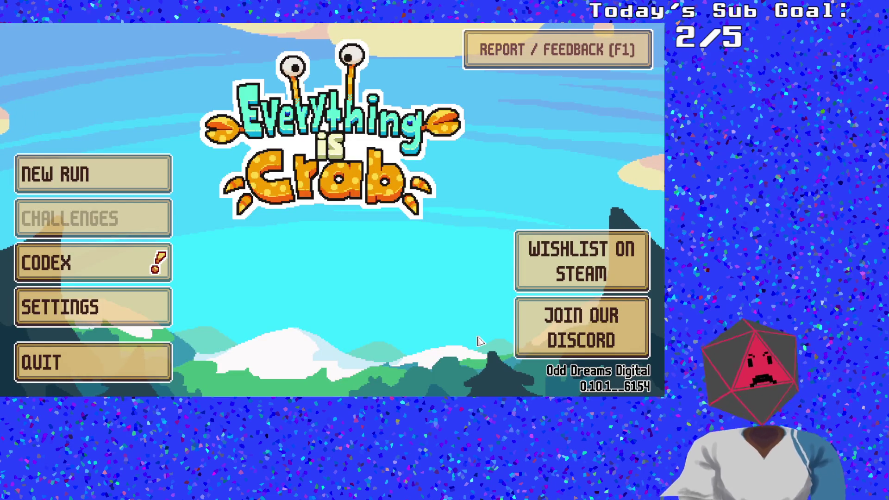
left_click(148, 253)
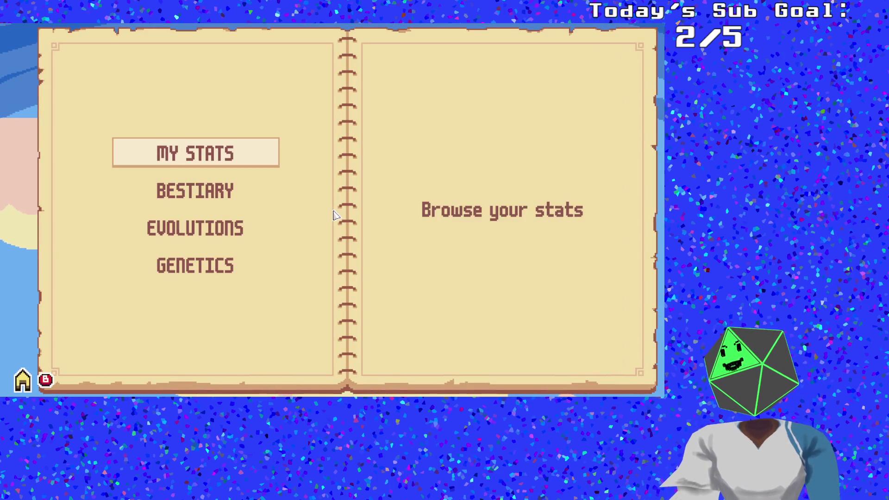
Close and reopen the Codex, then open the Bestiary showing 9/40 creatures
key("Escape")
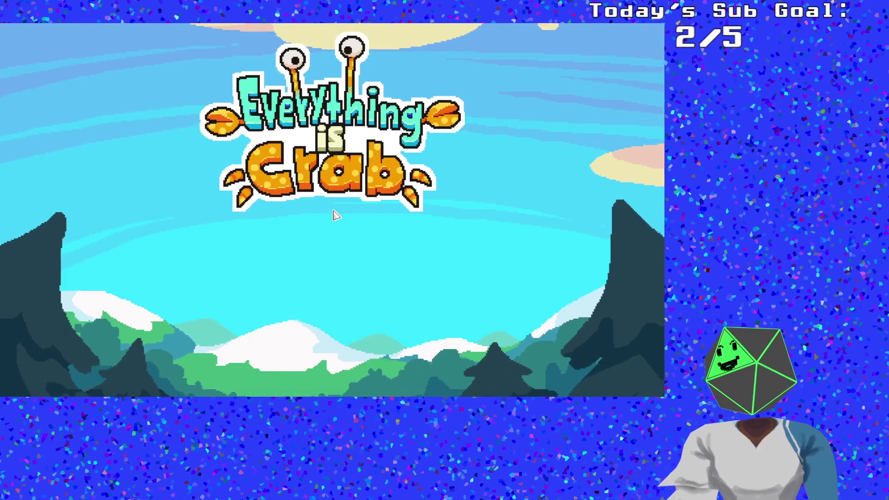
left_click(125, 277)
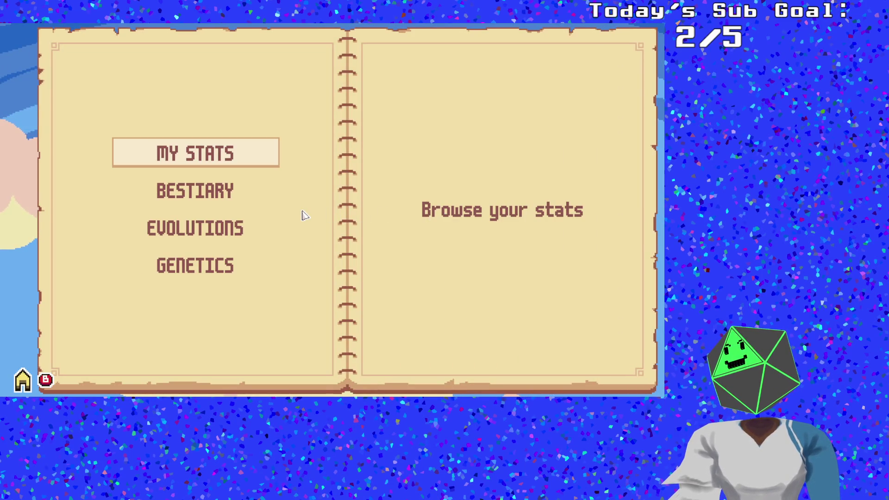
left_click(251, 192)
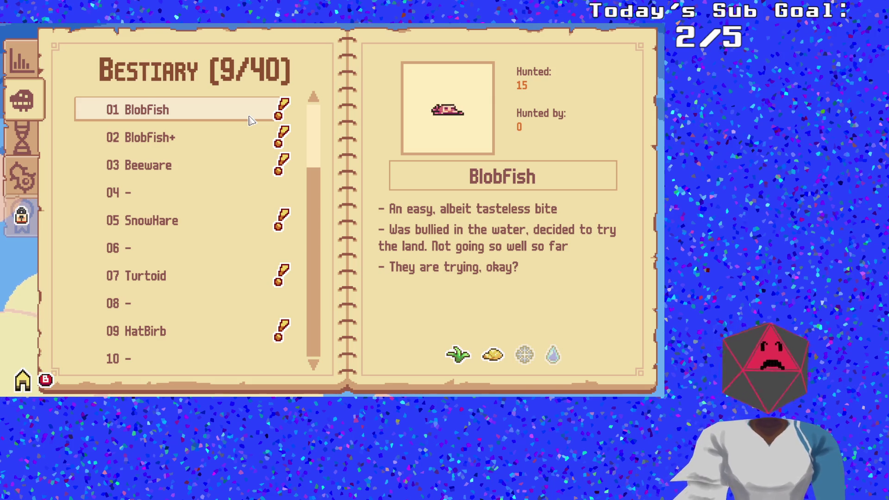
Browse BlobFish+, Beeware, SnowHare, Turtoid and down to Spiderfrog, then close the Codex
left_click(251, 138)
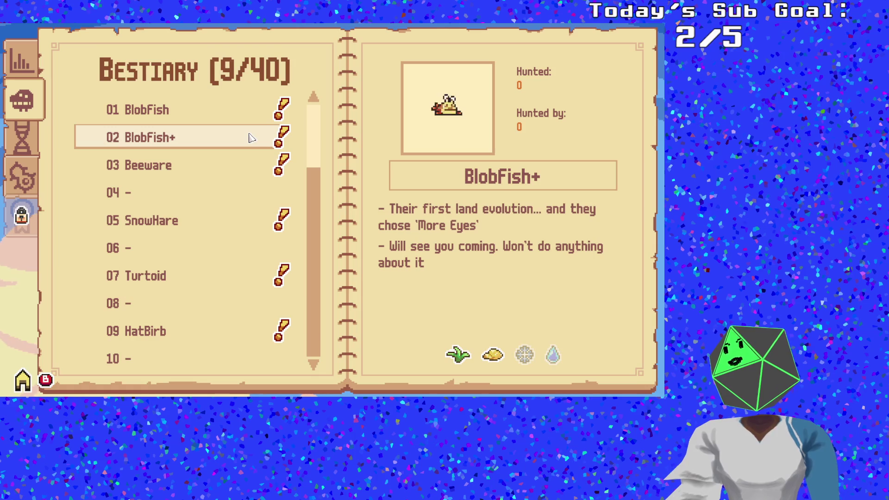
left_click(251, 162)
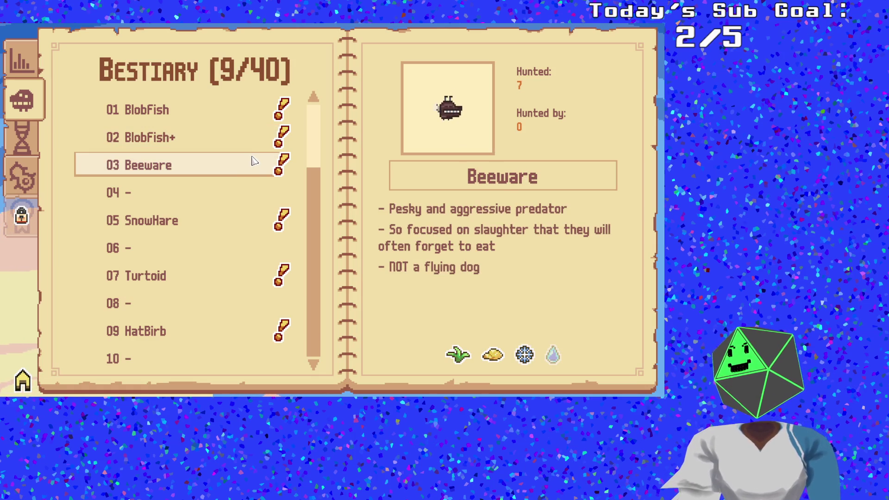
key("Down")
key("Down")
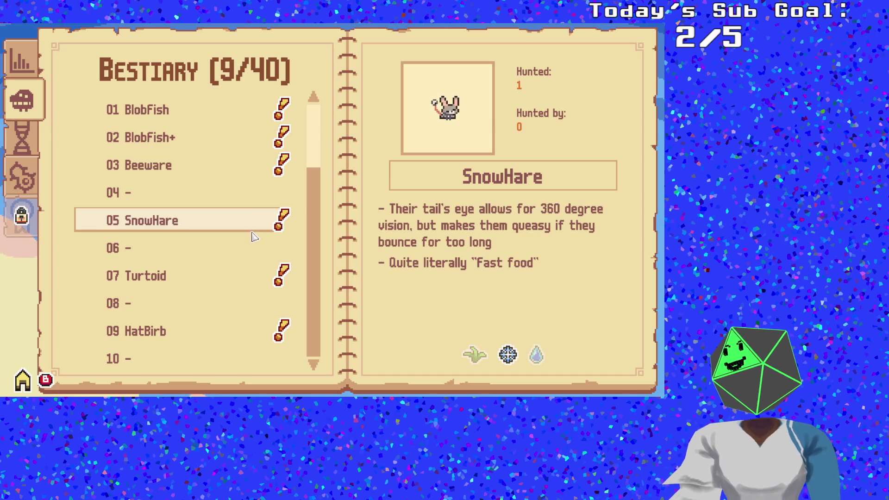
key("Down")
key("Down")
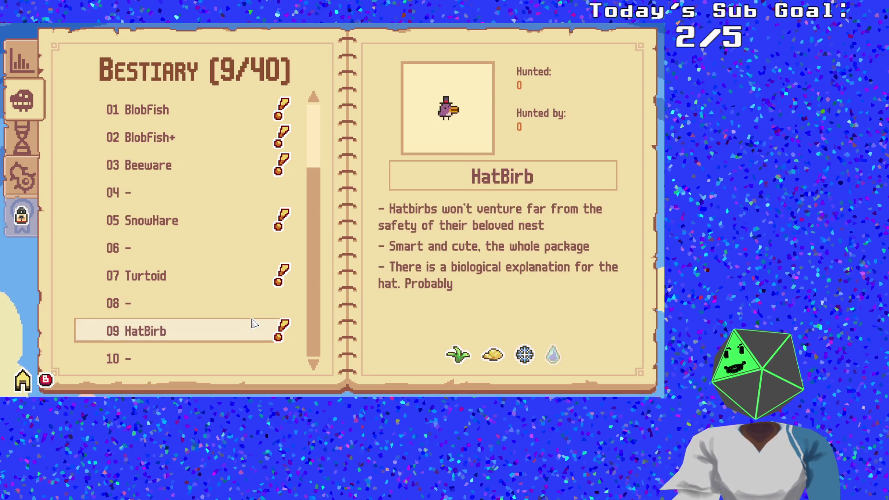
scroll(254, 323, "down", 6)
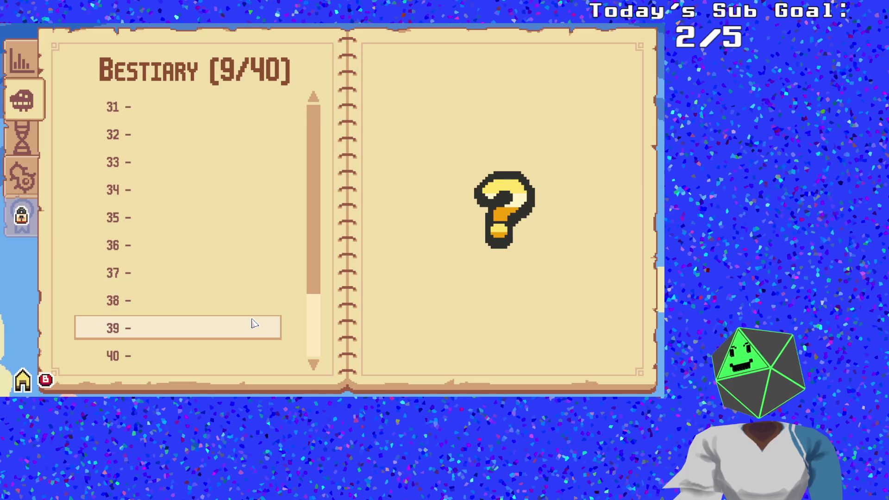
scroll(254, 323, "up", 2)
scroll(250, 323, "up", 2)
scroll(250, 320, "down", 1)
scroll(252, 310, "up", 2)
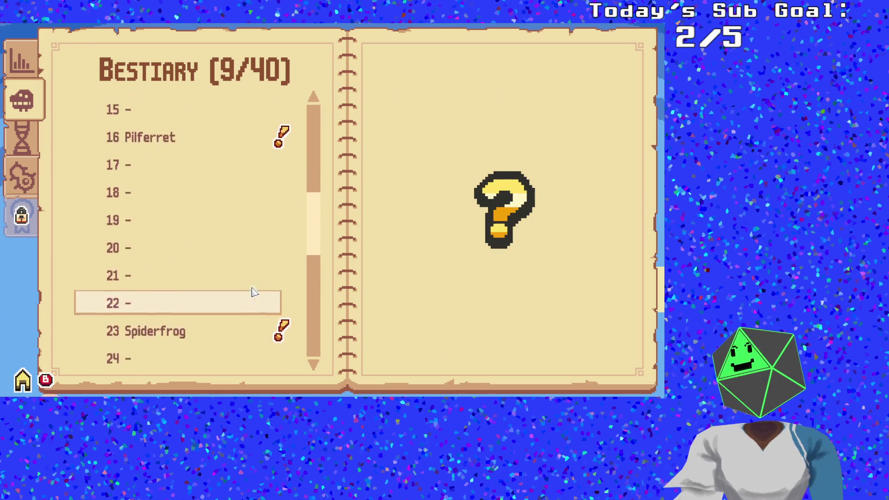
scroll(253, 324, "down", 1)
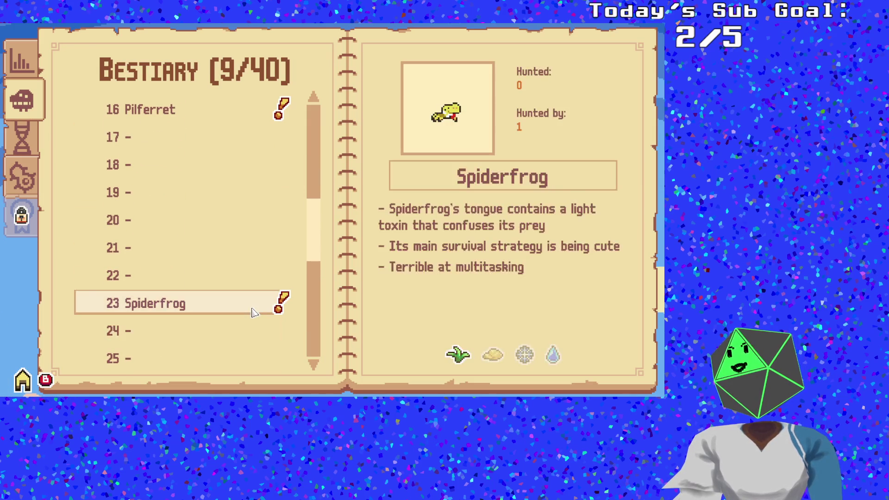
key("Escape")
key("Escape")
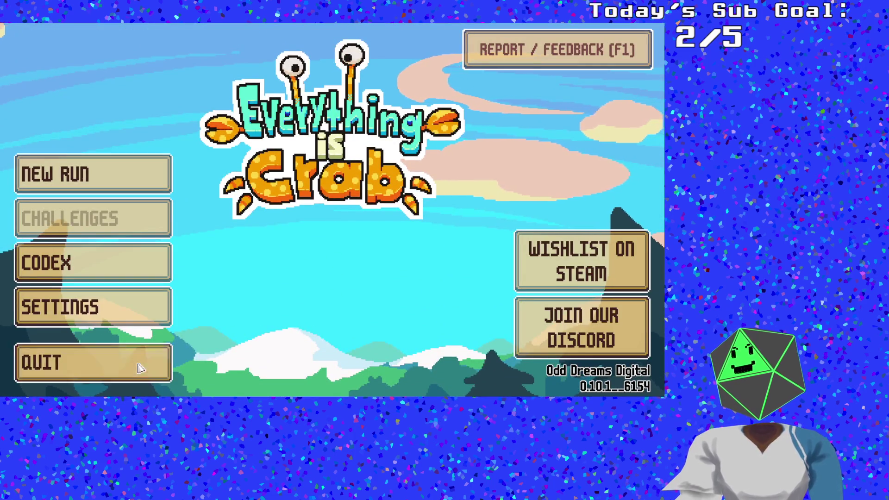
Quit the game and confirm in the Thank You for Playing dialog
left_click(140, 368)
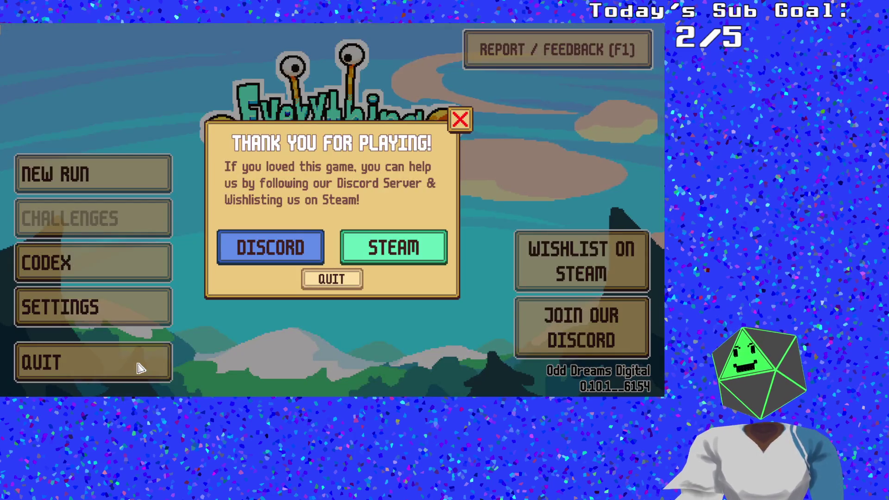
left_click(342, 289)
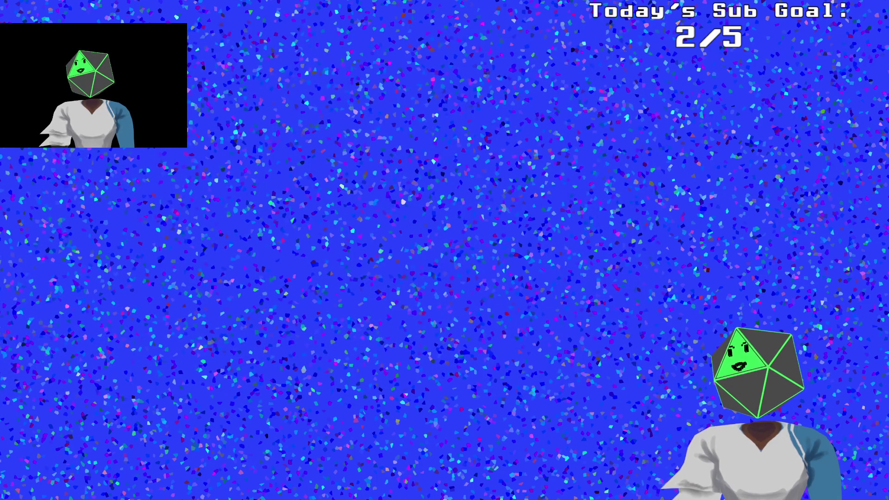